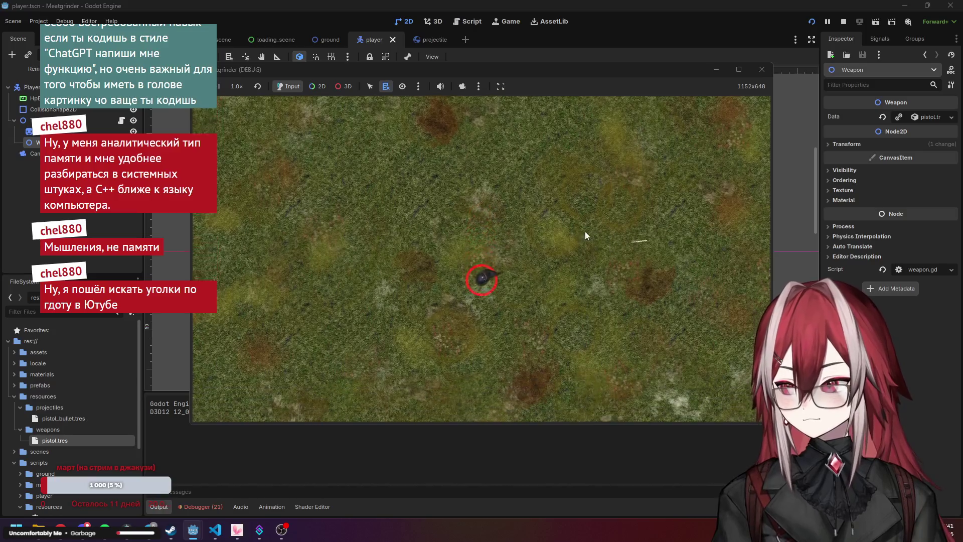
Fire bullets at several spots while moving the player up and to the left
click(582, 311)
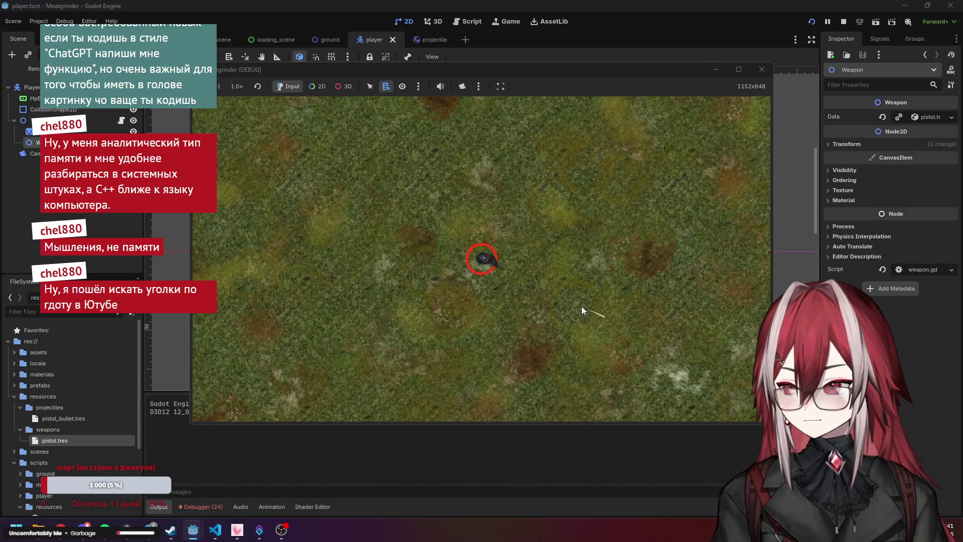
click(746, 370)
key(w)
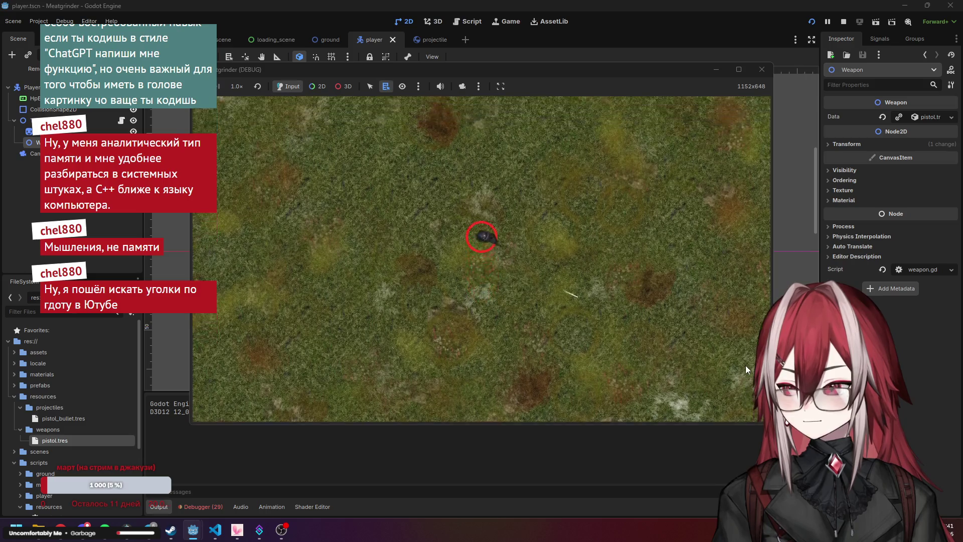
click(507, 404)
key(a)
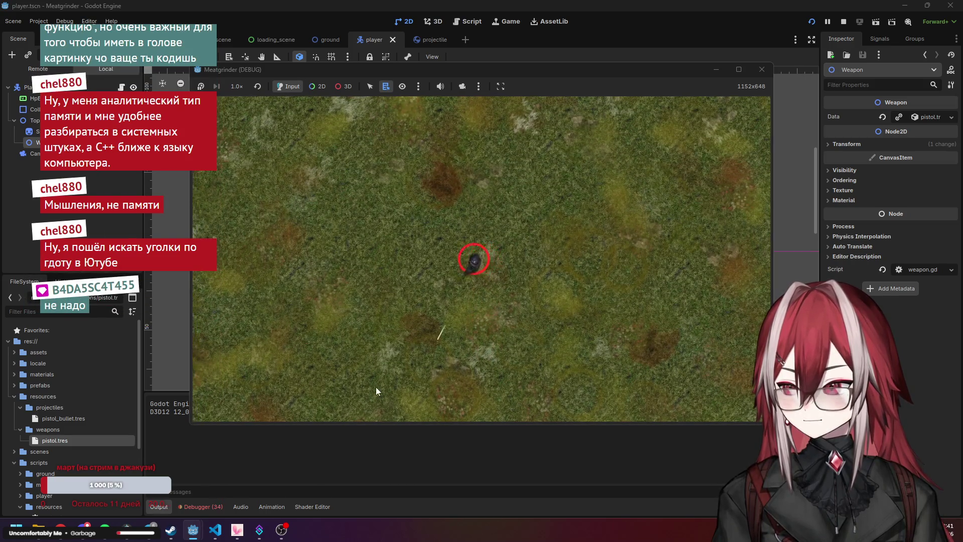
click(293, 243)
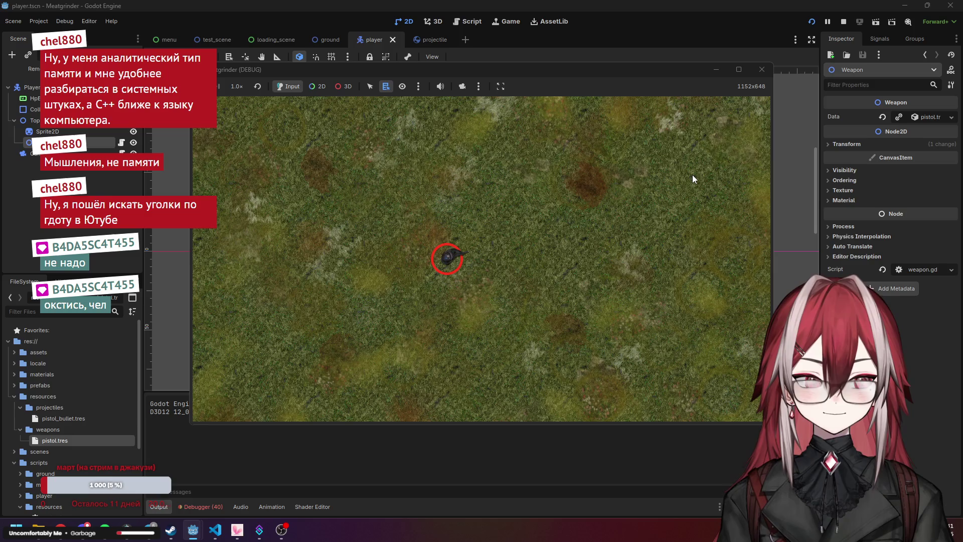
Walk the player diagonally up-right and down-right across the grass map
key(w)
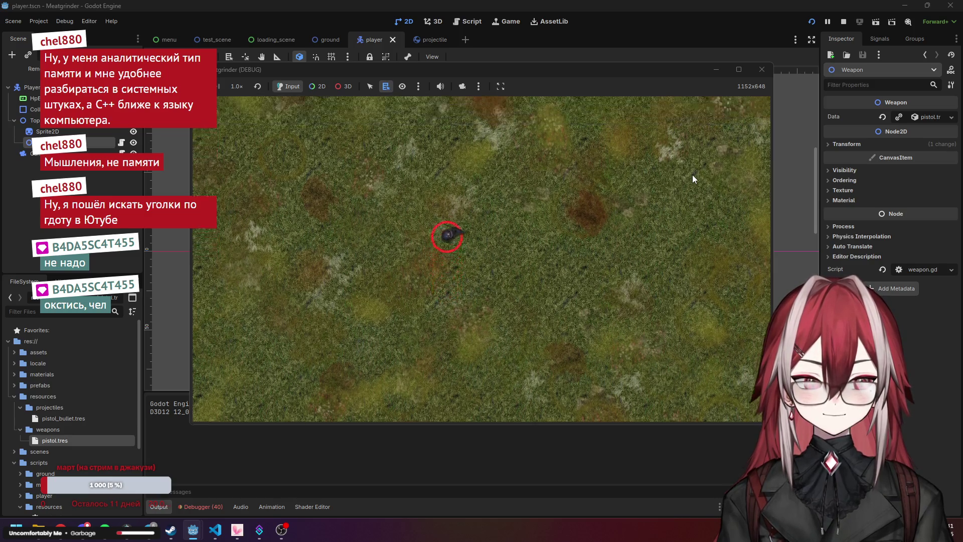
key(s)
key(d)
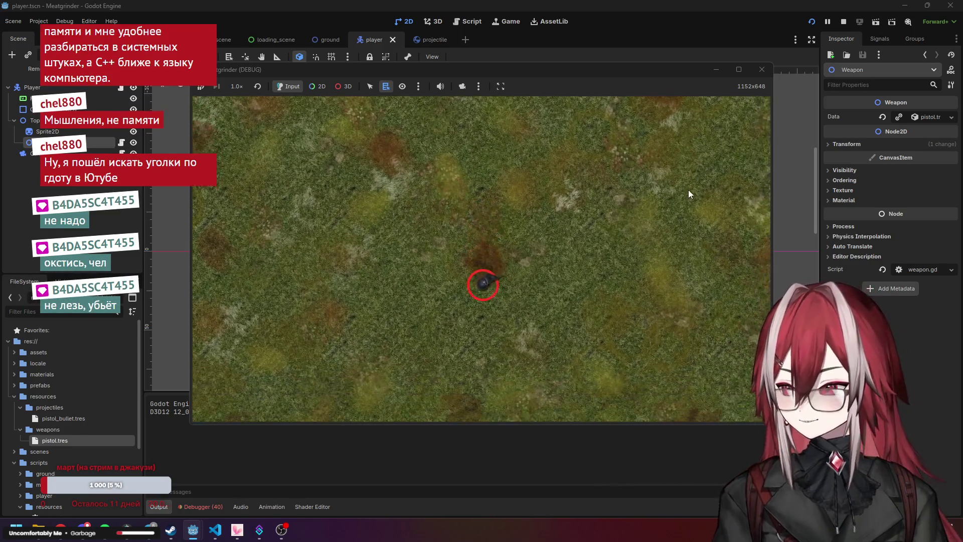
key(w)
key(d)
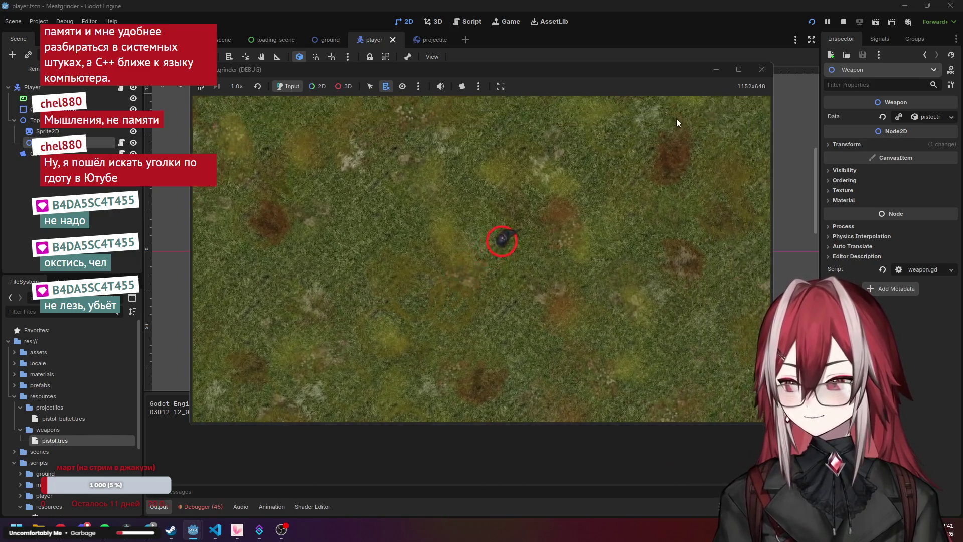
key(s)
key(d)
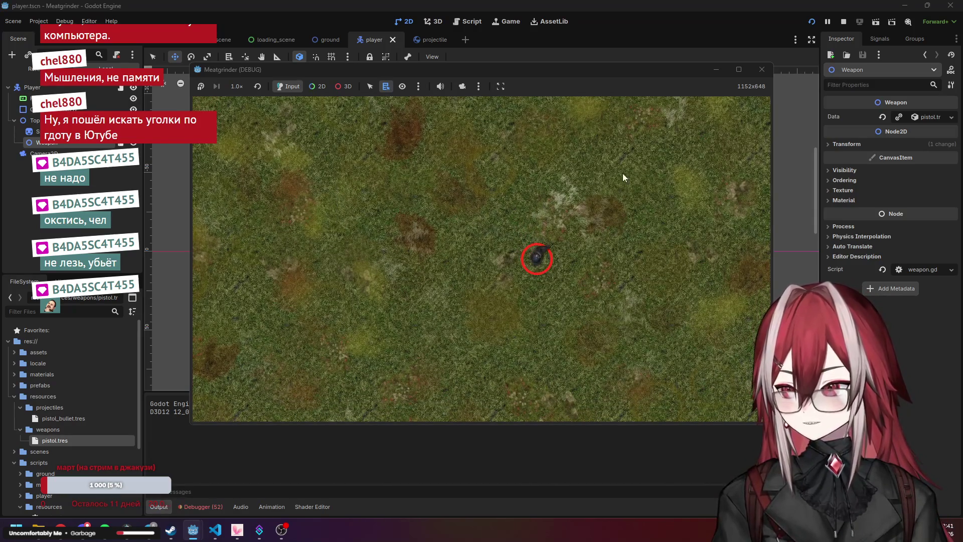
Stop the game and open projectile.gd at its deactivate function on line 16
click(758, 71)
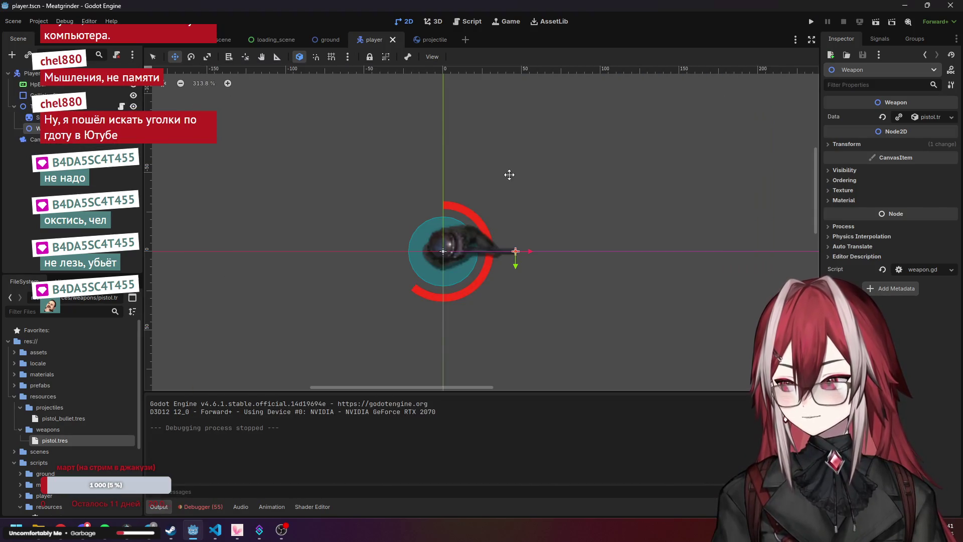
scroll(394, 197, down, 6)
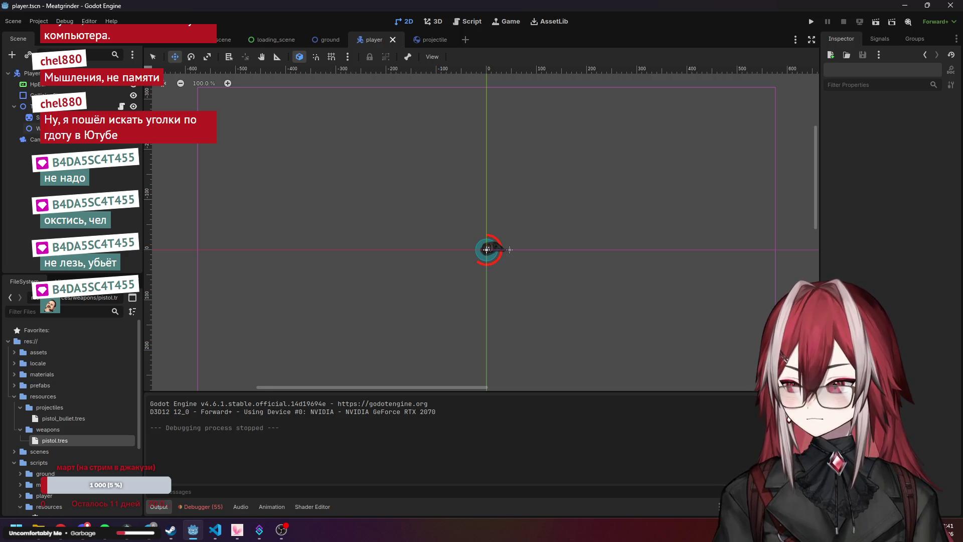
click(476, 26)
click(452, 247)
click(442, 281)
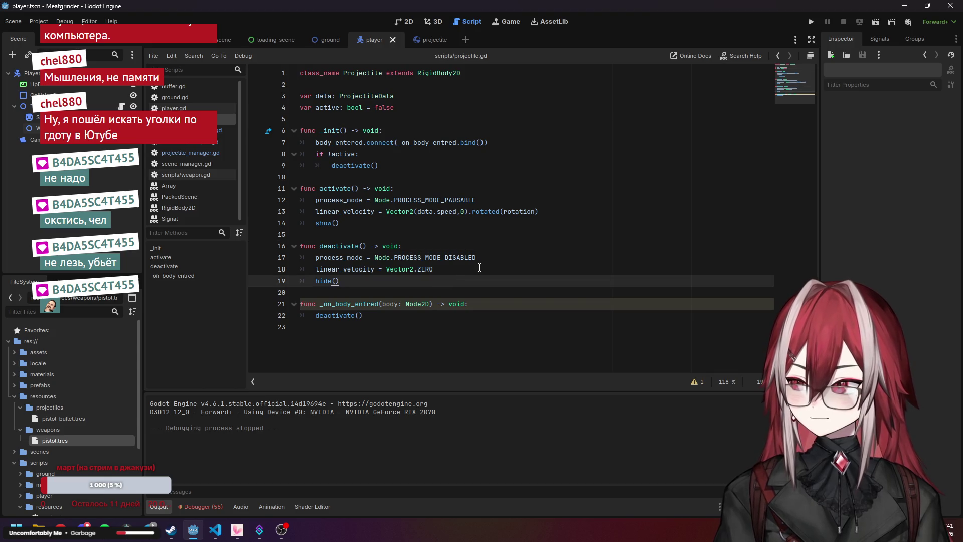
click(496, 246)
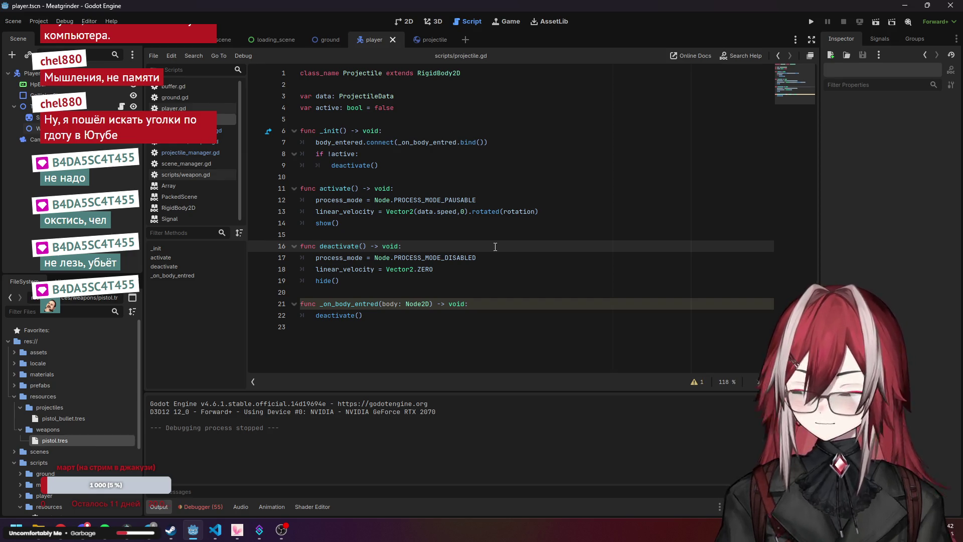
Show the Debugger's Errors list and read the 55 call_deferred errors from projectile.gd line 17
click(221, 506)
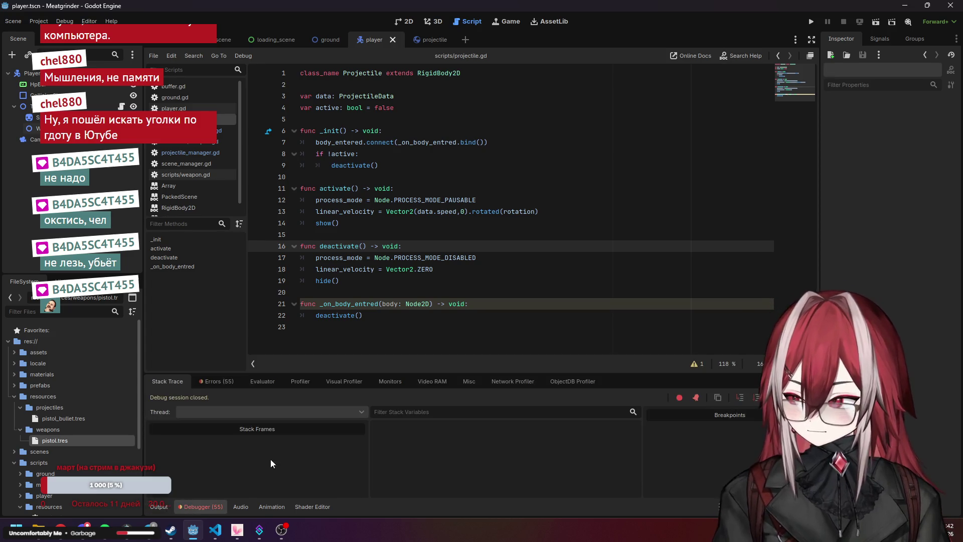
click(230, 381)
scroll(362, 438, down, 3)
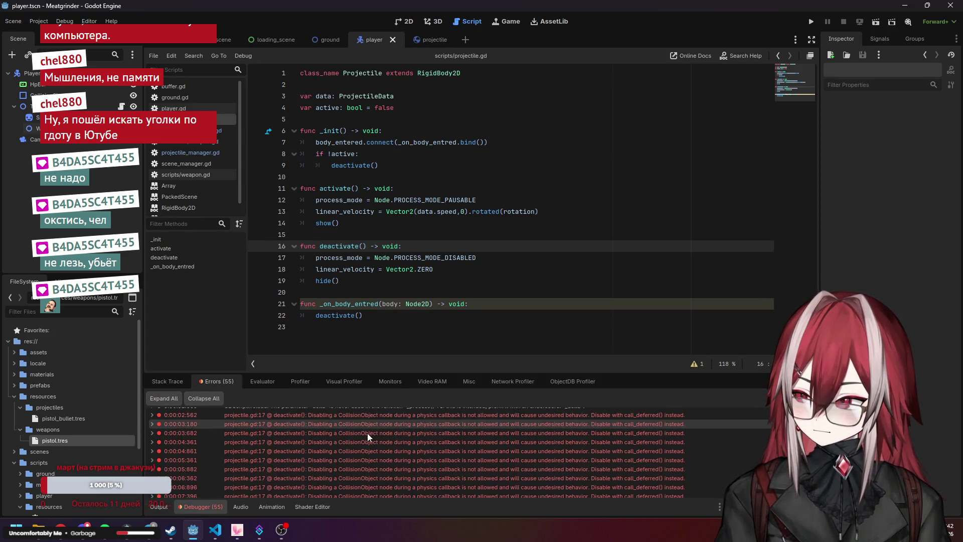
scroll(367, 432, down, 2)
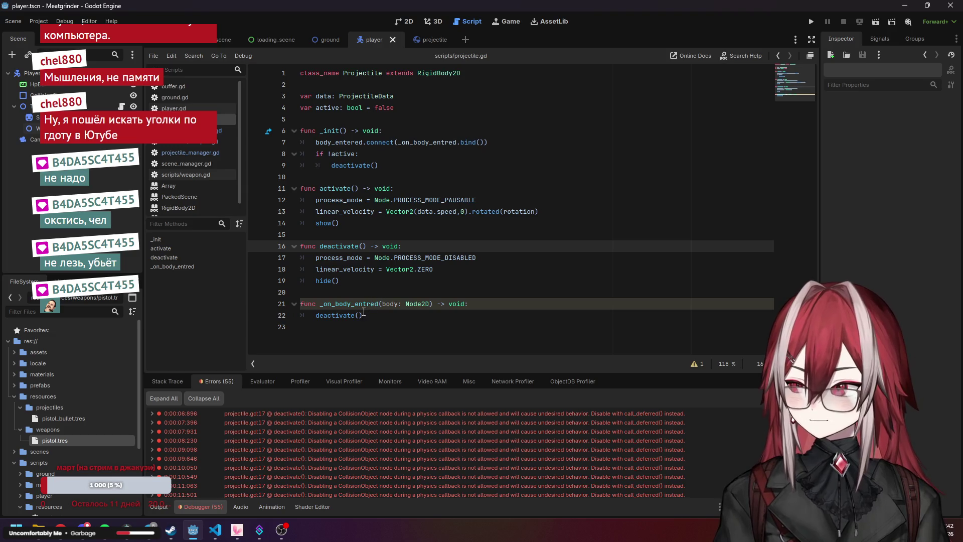
Open a new line right after the deactivate() header on line 16
click(348, 315)
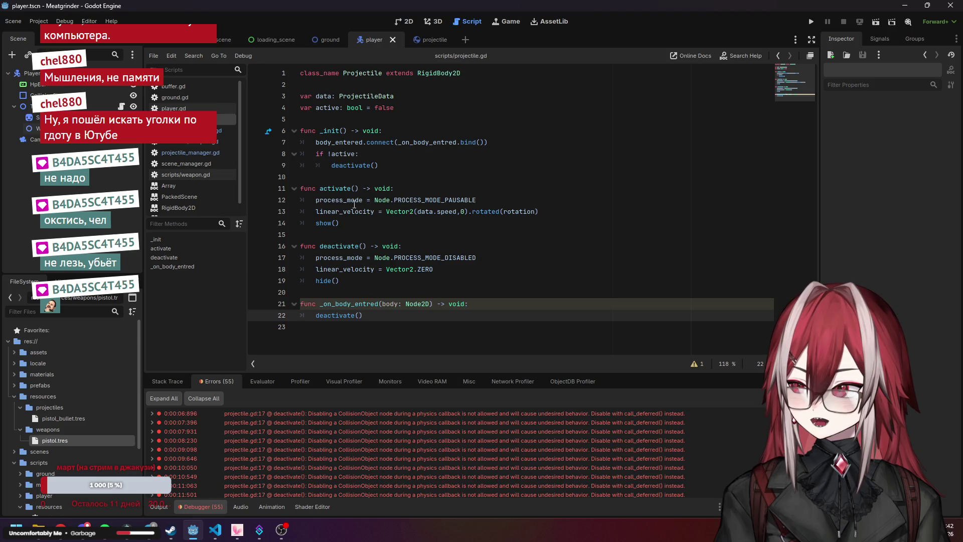
click(346, 246)
click(337, 258)
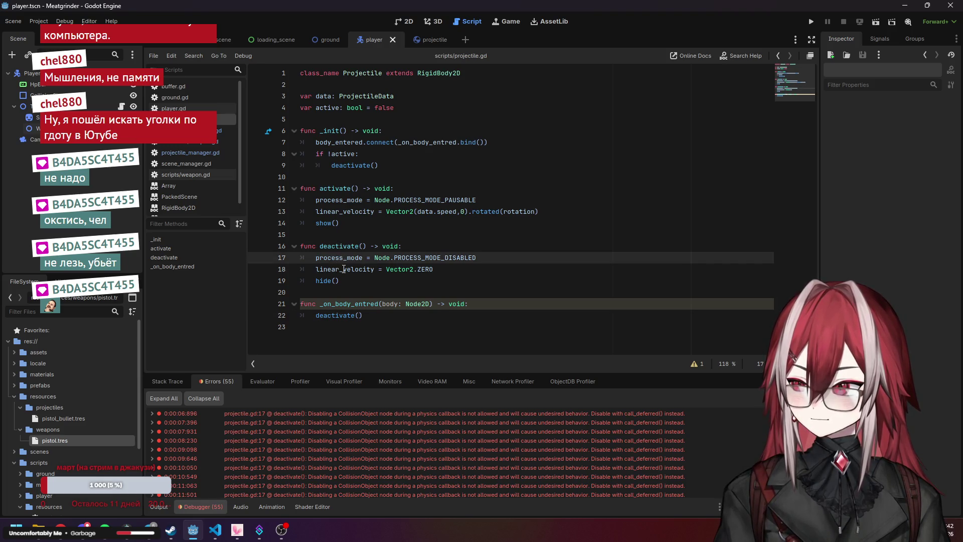
click(442, 246)
key(Return)
Try adding call_deferred inside deactivate(), then undo it
text(ca)
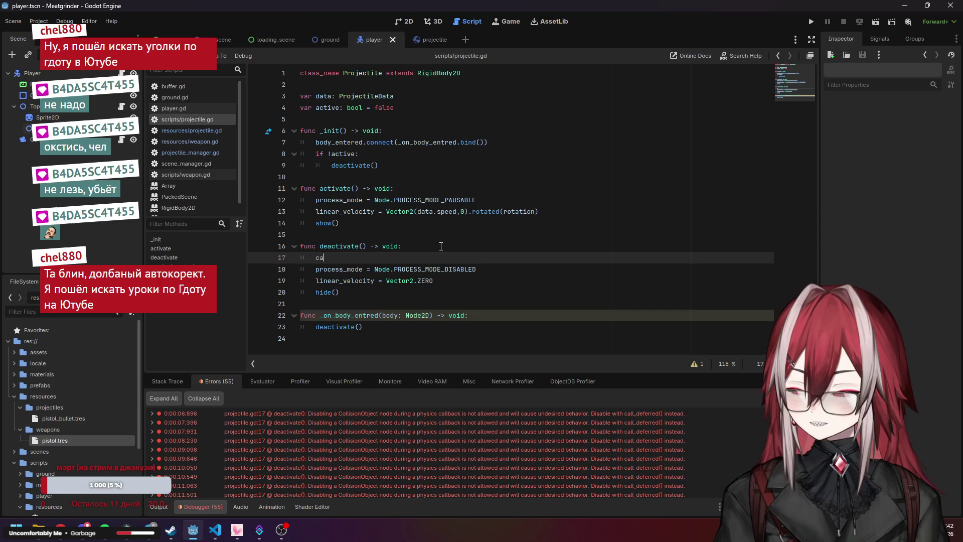
text(ll_d)
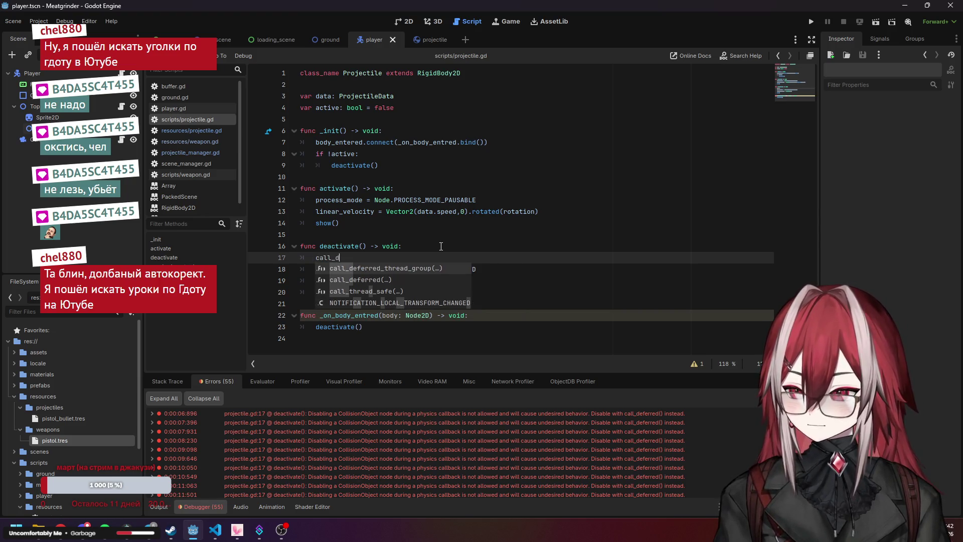
key(Down)
key(Return)
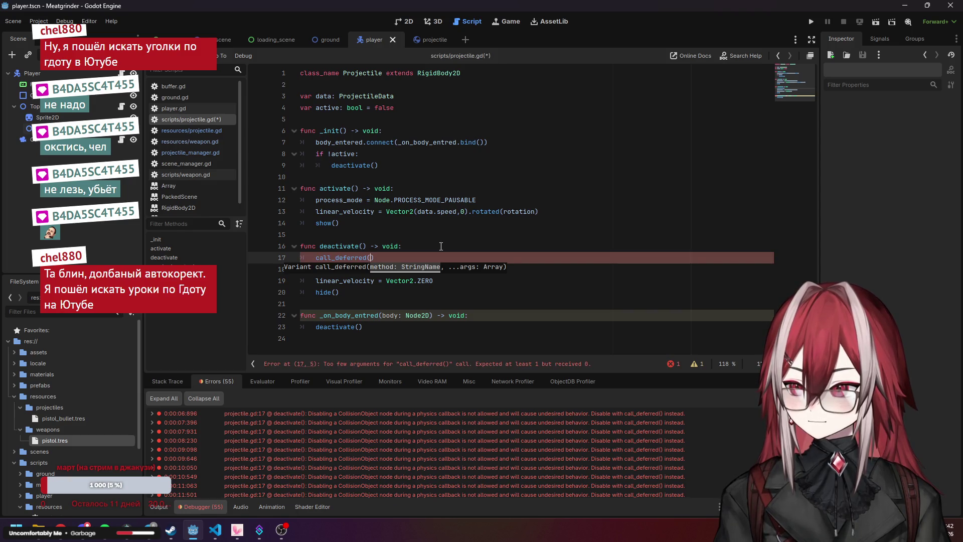
key(ctrl+z)
key(ctrl+z)
key(ctrl+z)
Add a call_deferred call to the _on_body_entred handler via autocomplete
click(521, 305)
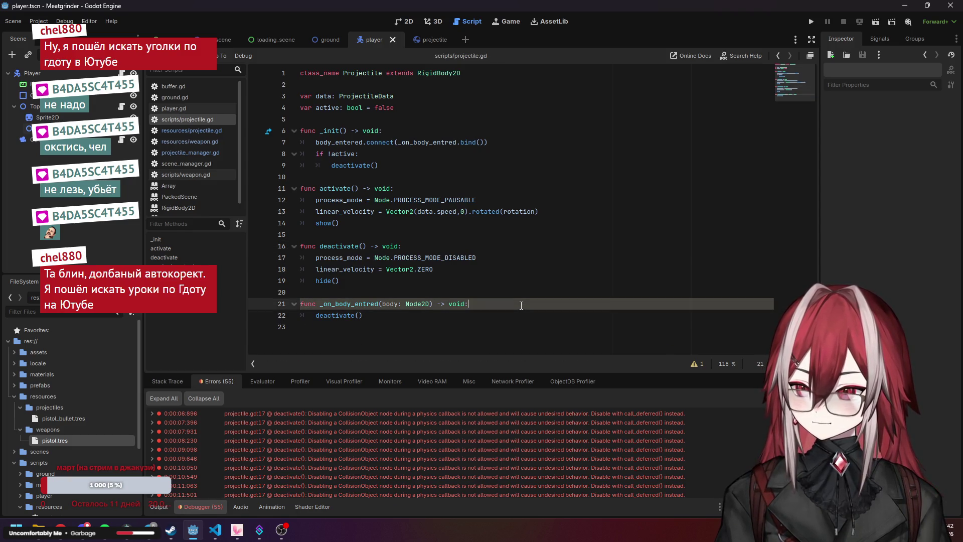
key(Return)
text(ca)
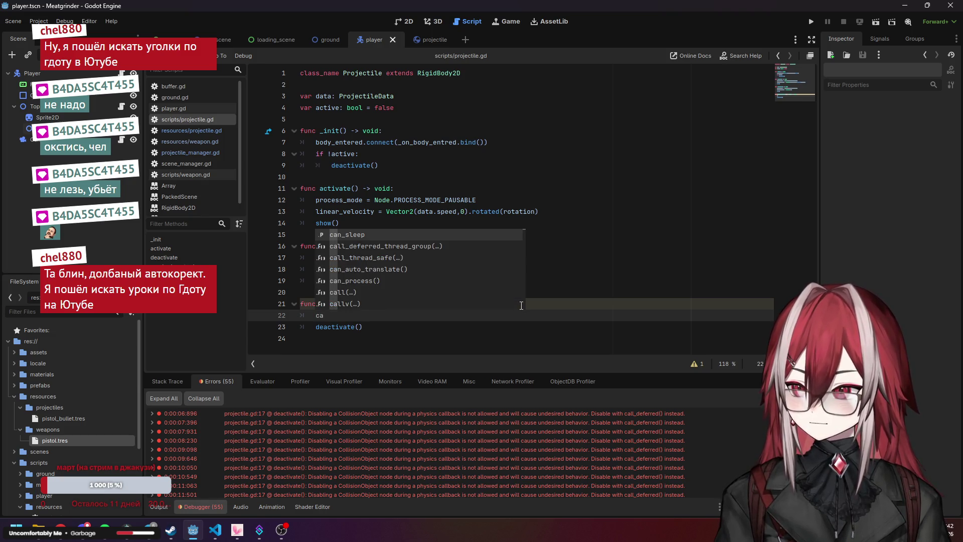
text(ll)
key(Return)
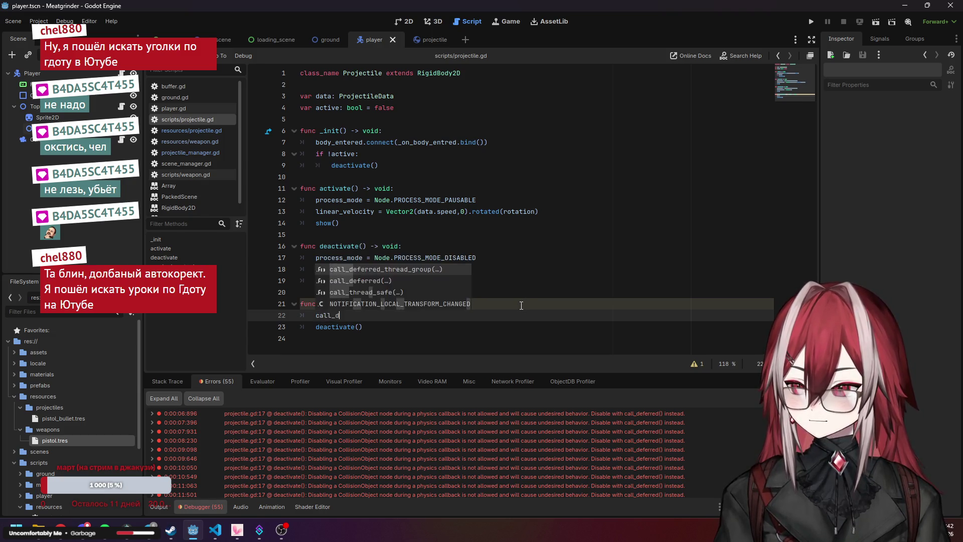
key(BackSpace)
key(BackSpace)
key(BackSpace)
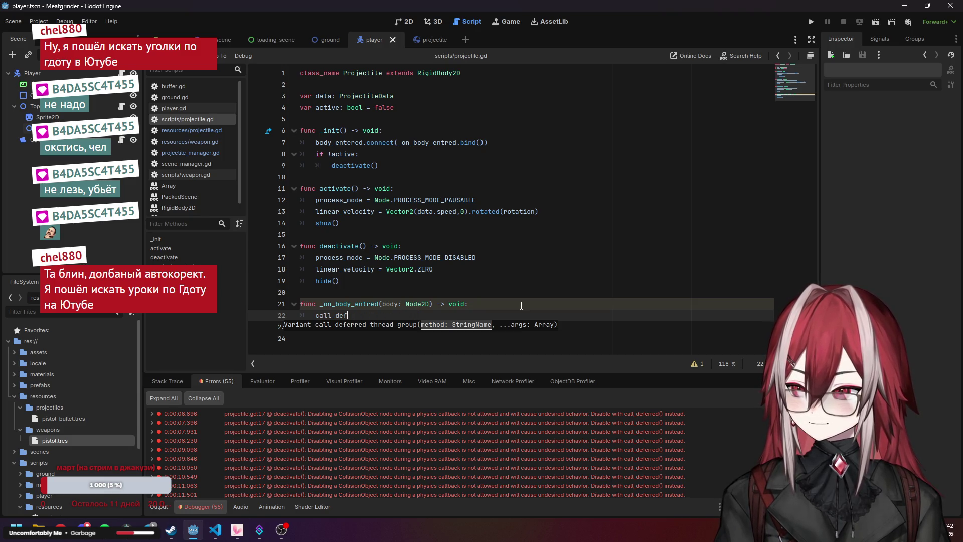
key(Down)
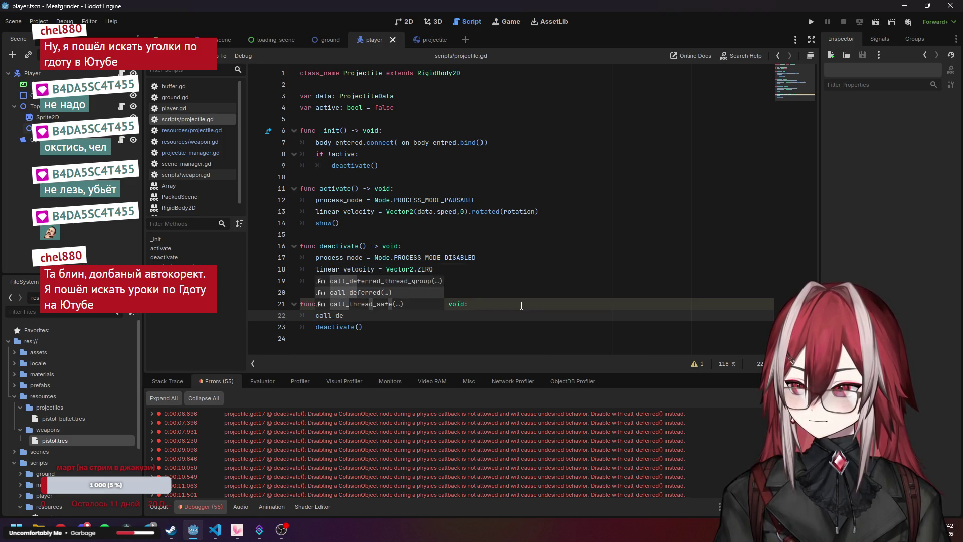
key(Return)
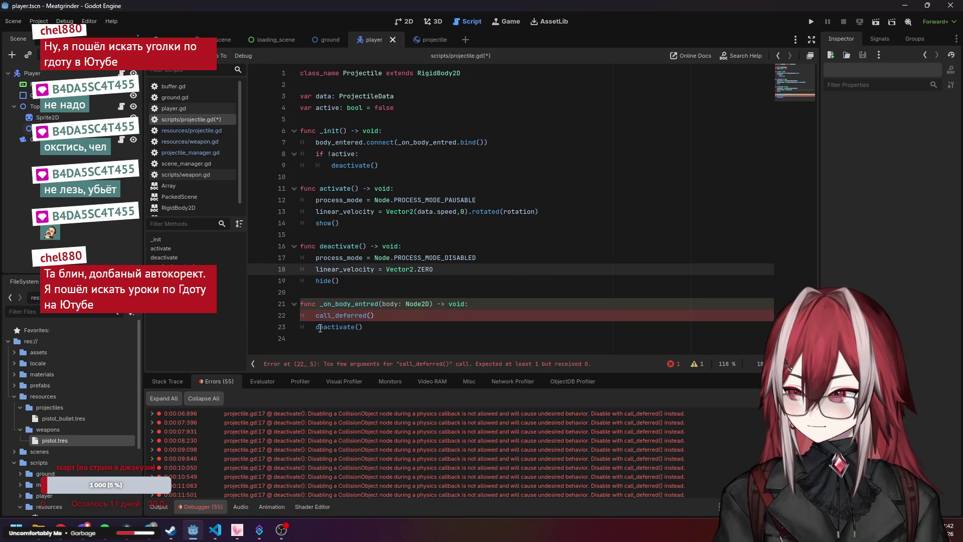
Pass "deactivate" as the quoted argument to call_deferred
drag(316, 327, 354, 327)
key(ctrl+c)
click(372, 315)
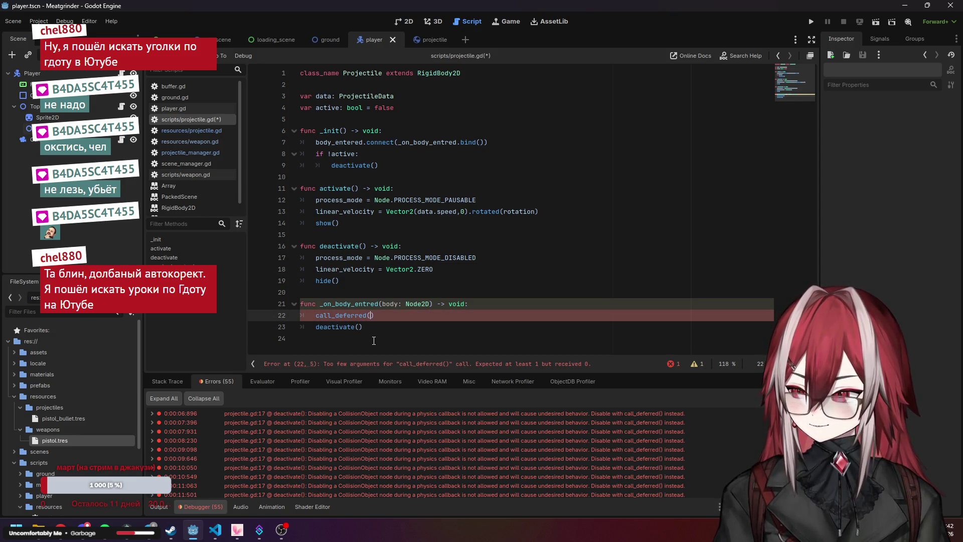
text(")
key(ctrl+v)
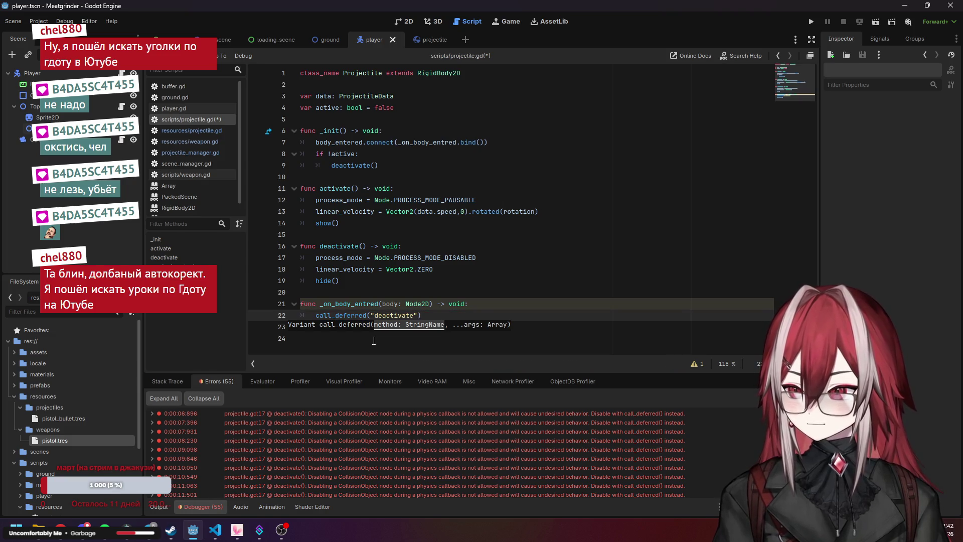
Delete the leftover deactivate() line and save projectile.gd
click(374, 341)
key(BackSpace)
key(shift+Home)
key(shift+Home)
key(BackSpace)
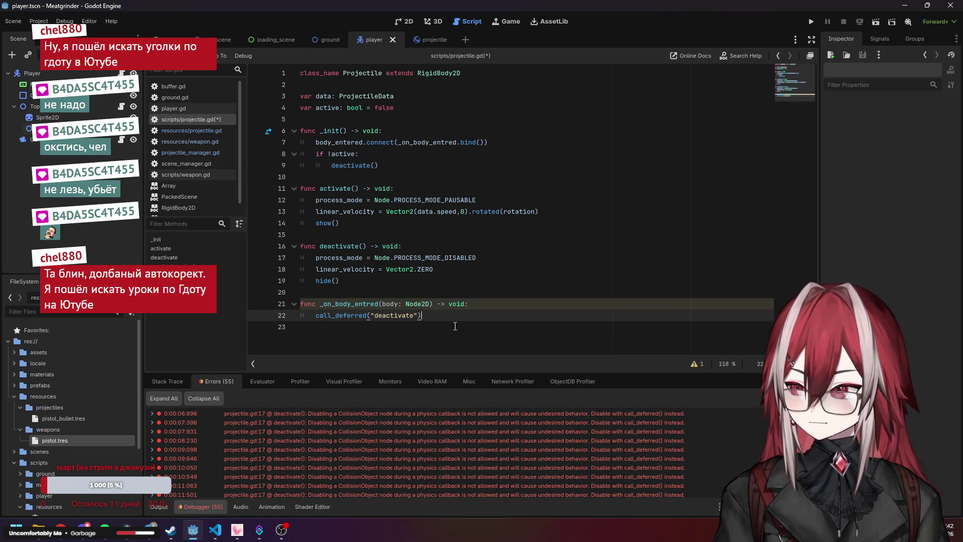
click(485, 282)
key(ctrl+s)
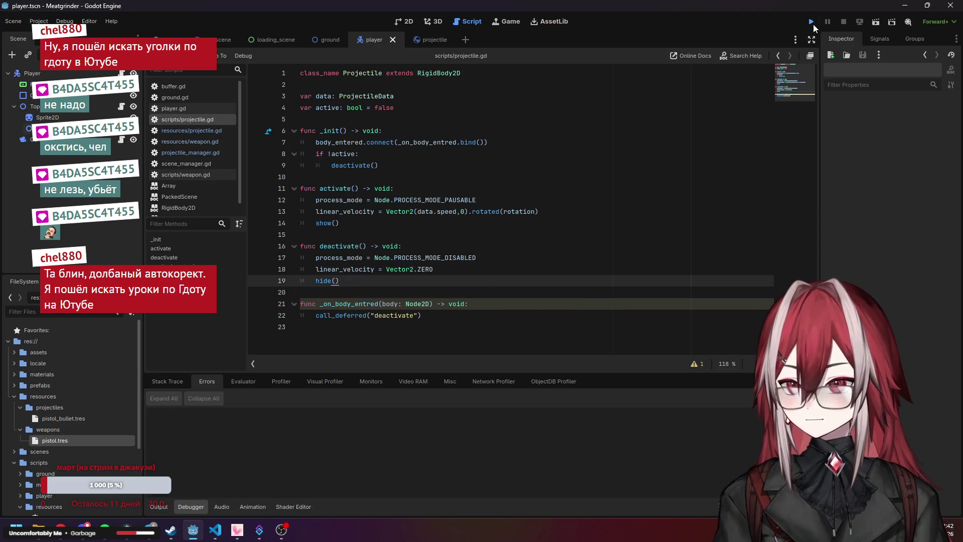
Run the project, start the game and walk the player around the grass map
click(811, 22)
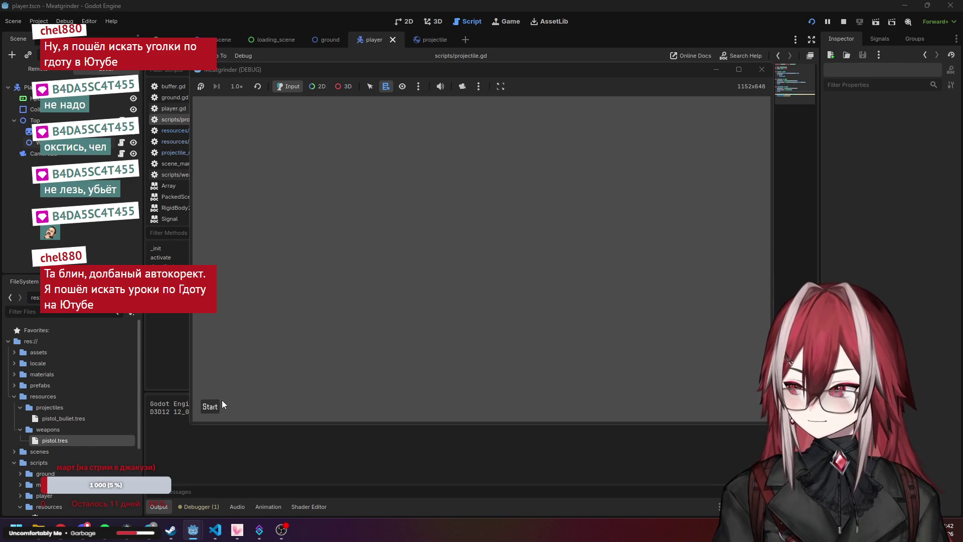
click(220, 404)
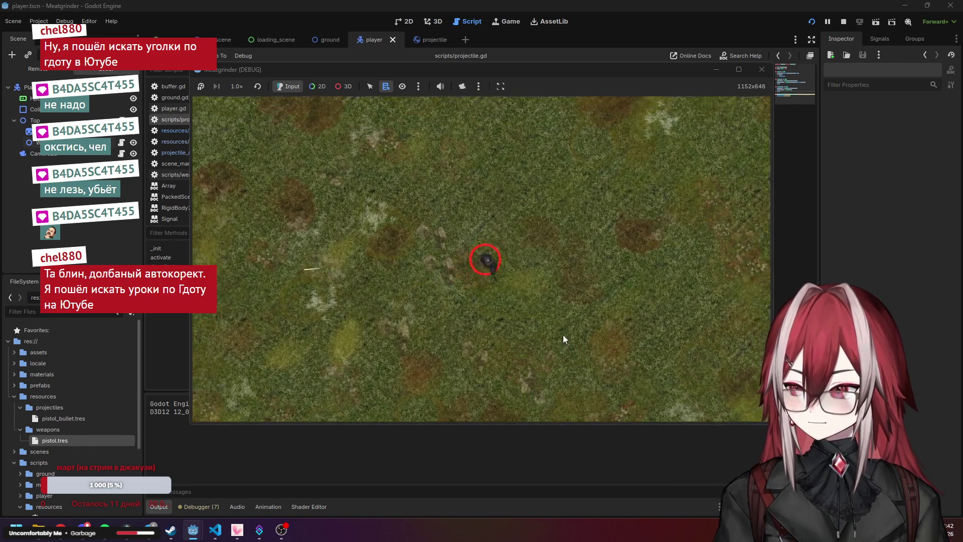
key(s)
key(d)
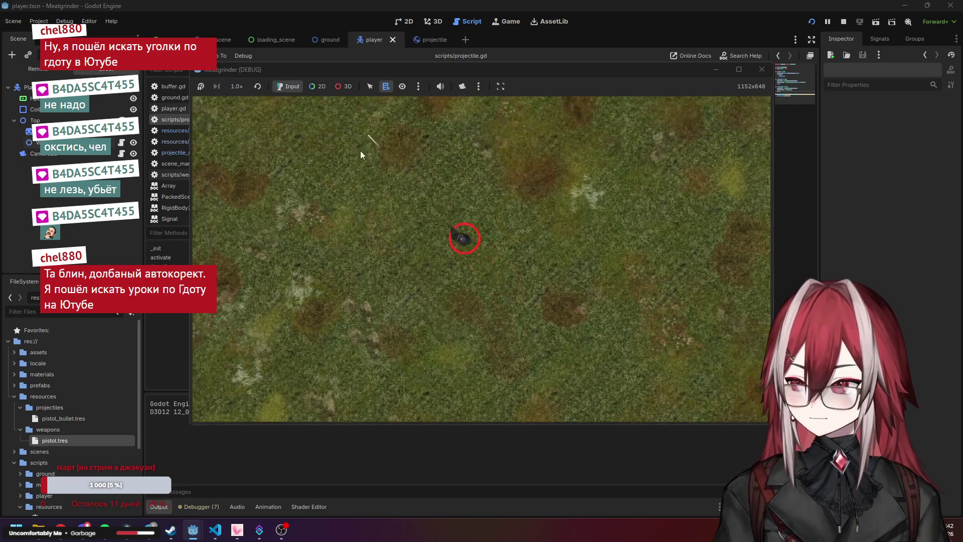
key(w)
key(a)
Fire projectiles to the left and up-left, then stop the game and check the error list
click(267, 161)
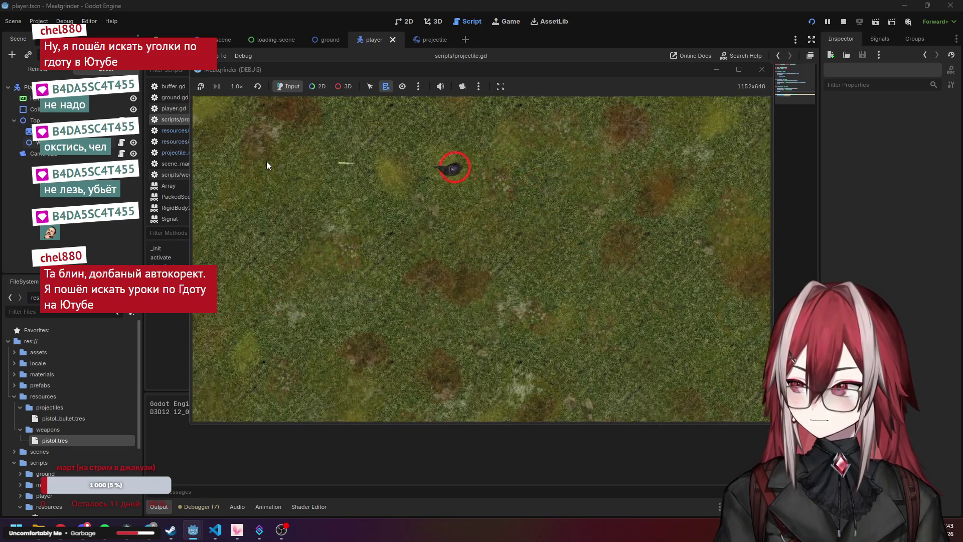
key(a)
click(260, 119)
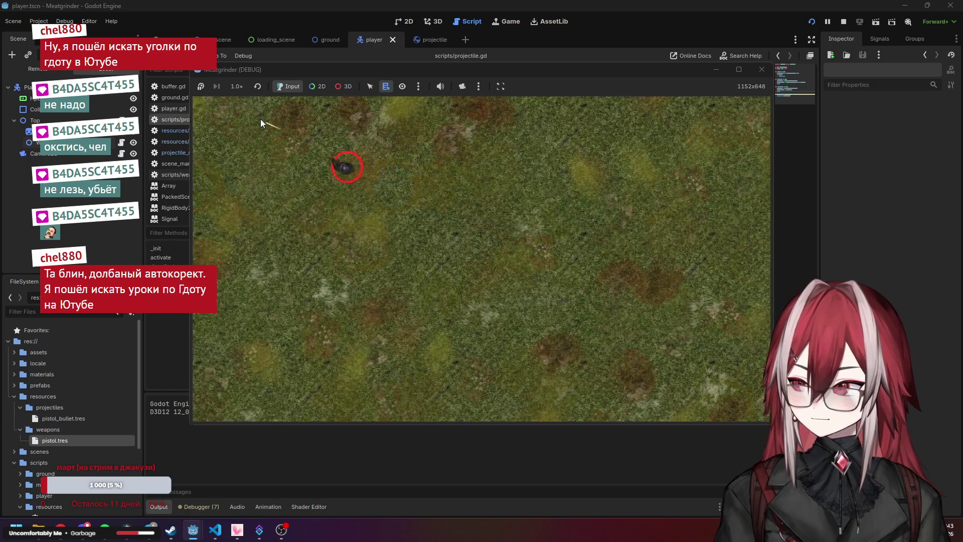
key(s)
key(d)
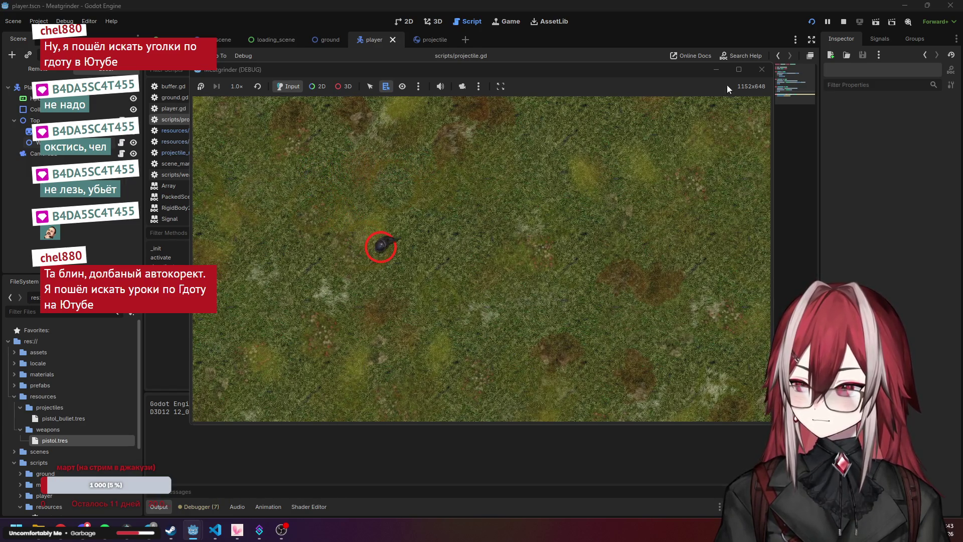
click(763, 69)
click(200, 507)
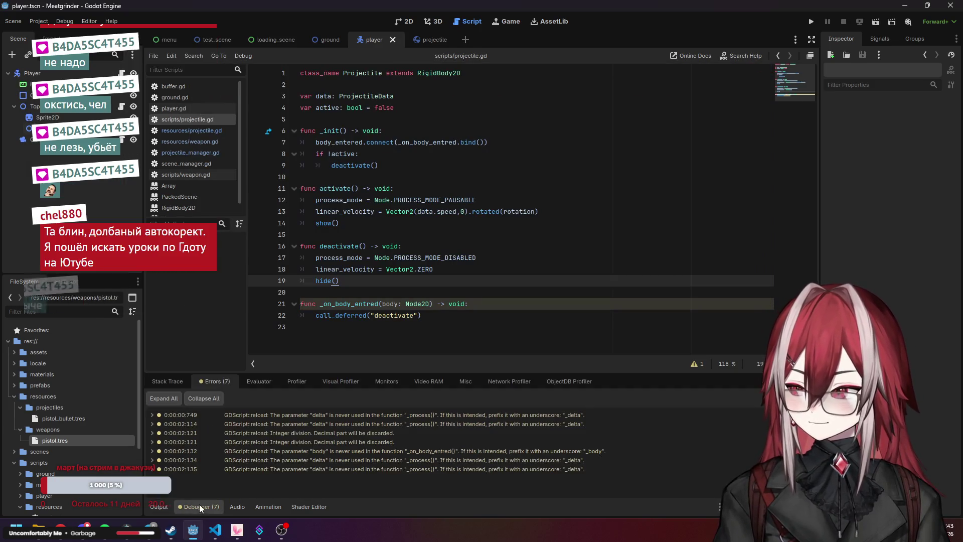
Show the Output log reporting debugging stopped and read the call_deferred documentation tooltip
click(157, 507)
click(488, 259)
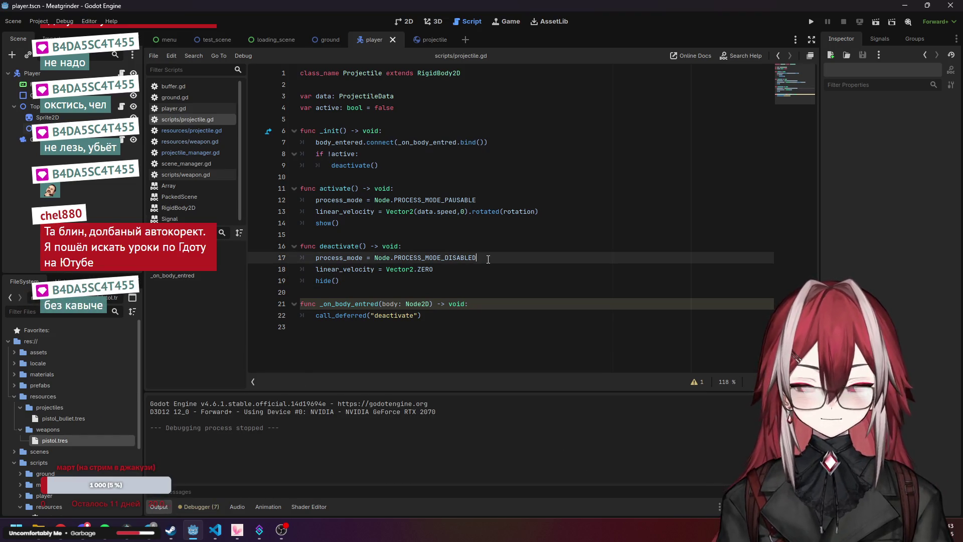
mouse_move(353, 315)
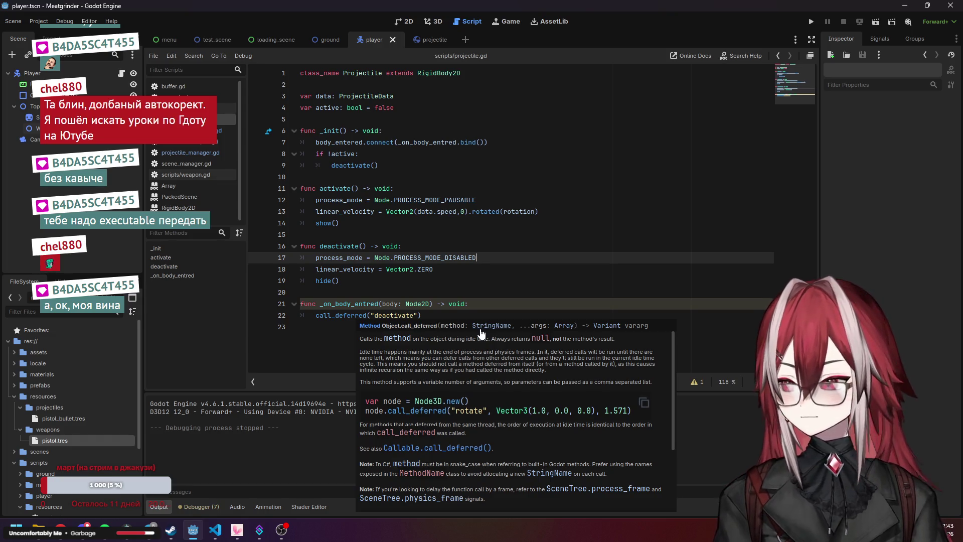
click(516, 278)
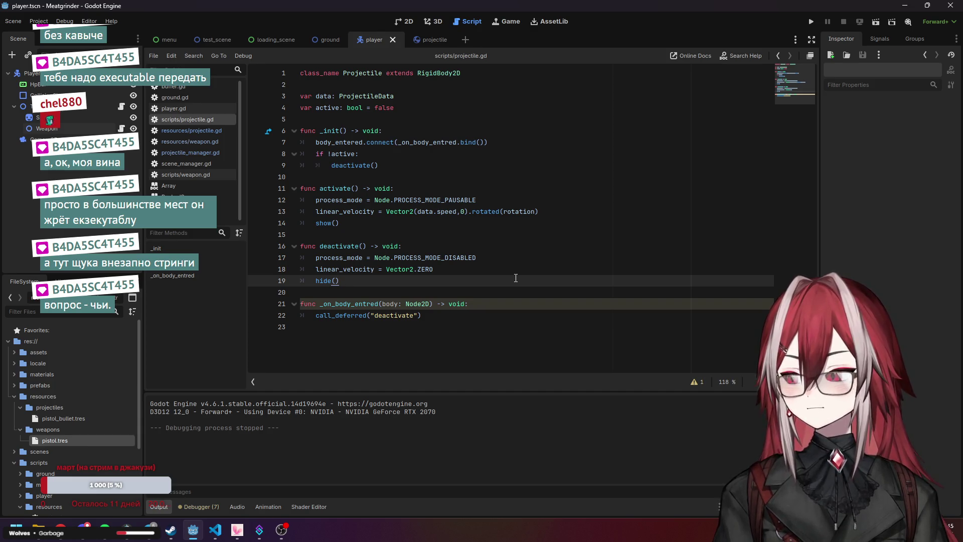
Fold the _init, activate, deactivate and _on_body_entred functions in projectile.gd
click(295, 131)
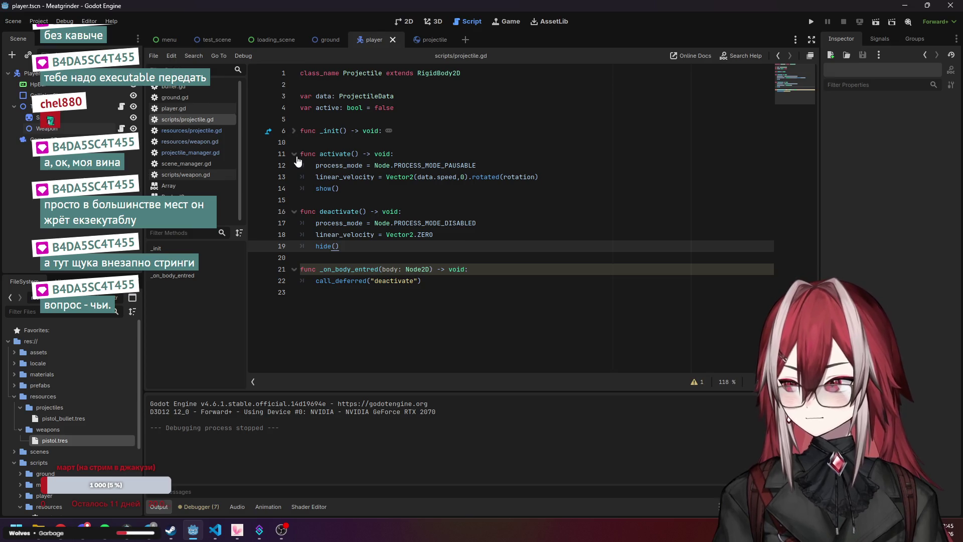
click(294, 153)
click(294, 176)
click(294, 200)
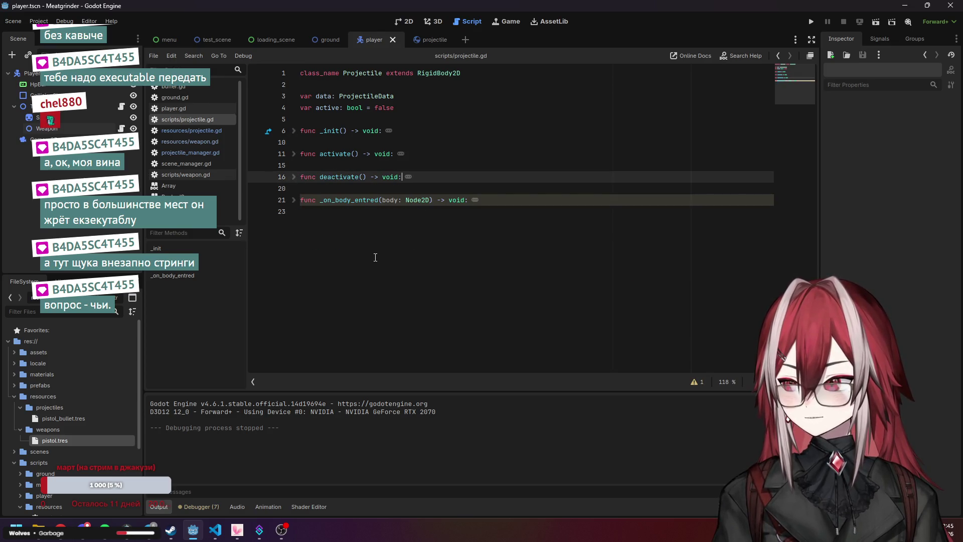
click(376, 259)
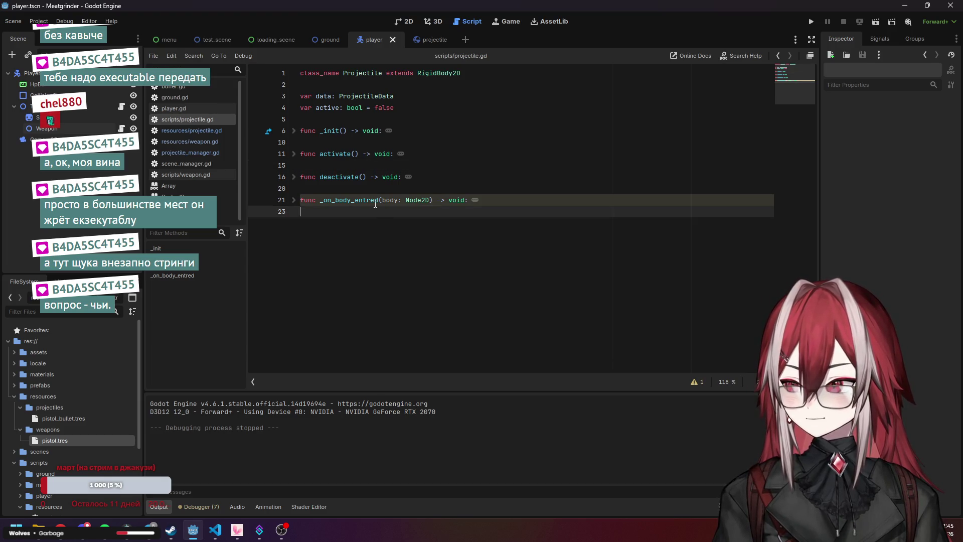
click(476, 194)
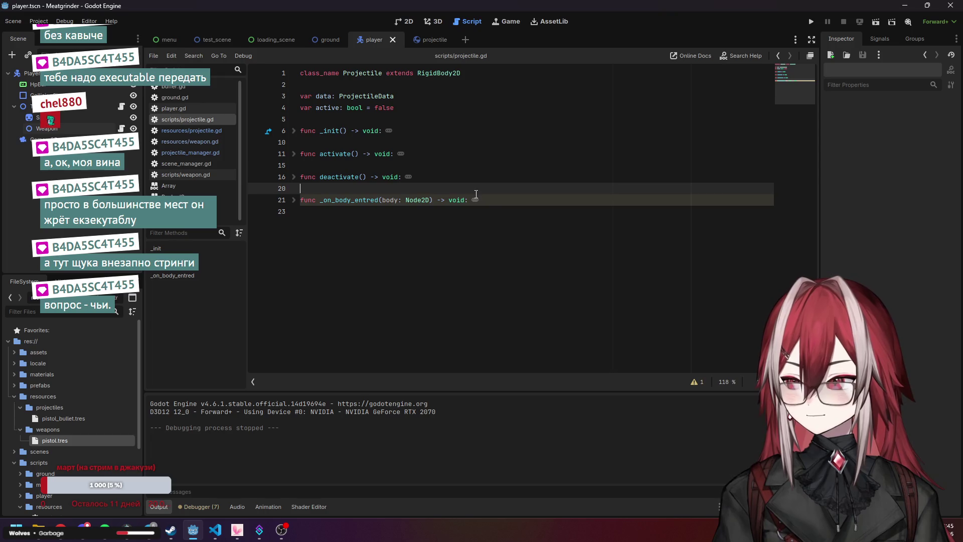
Check the script warnings and rename the body parameter on line 21 to _body
click(697, 382)
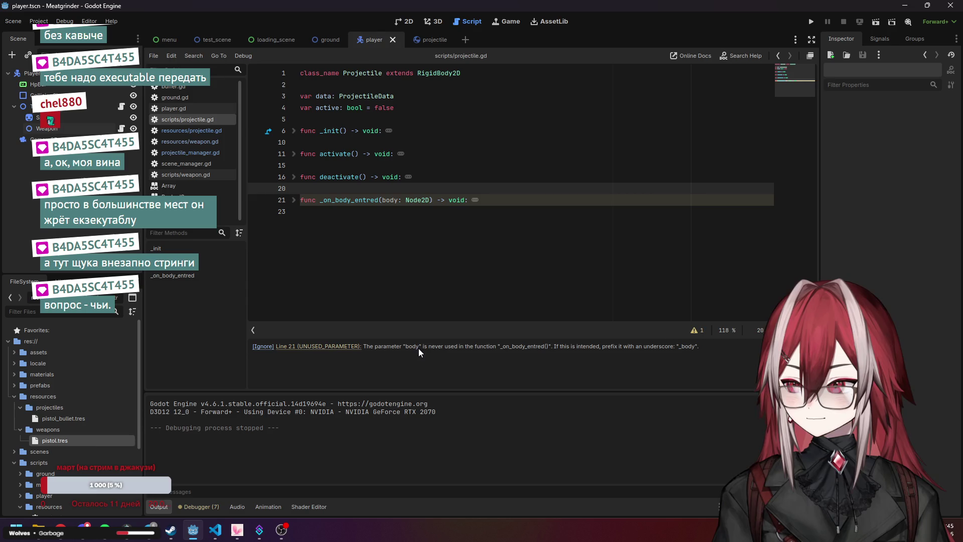
click(695, 331)
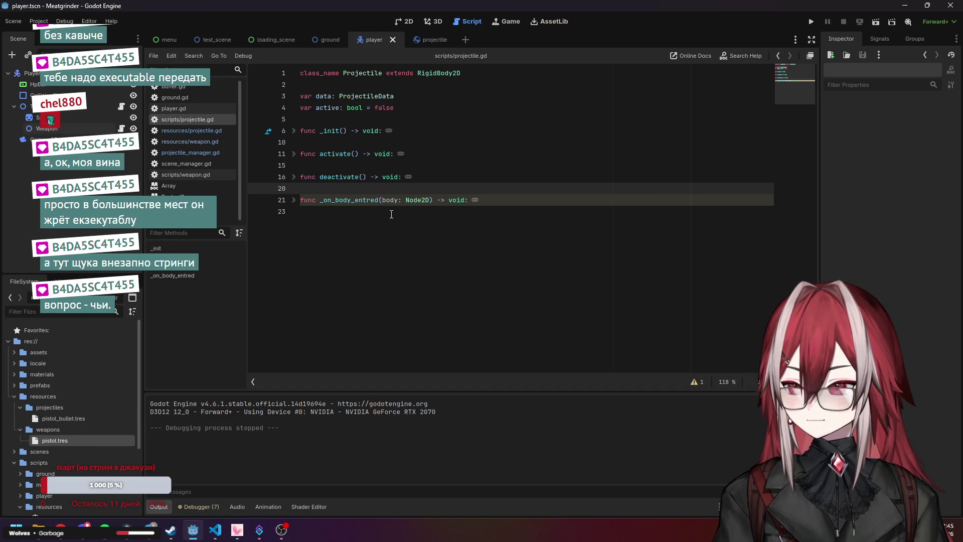
click(382, 200)
text(_)
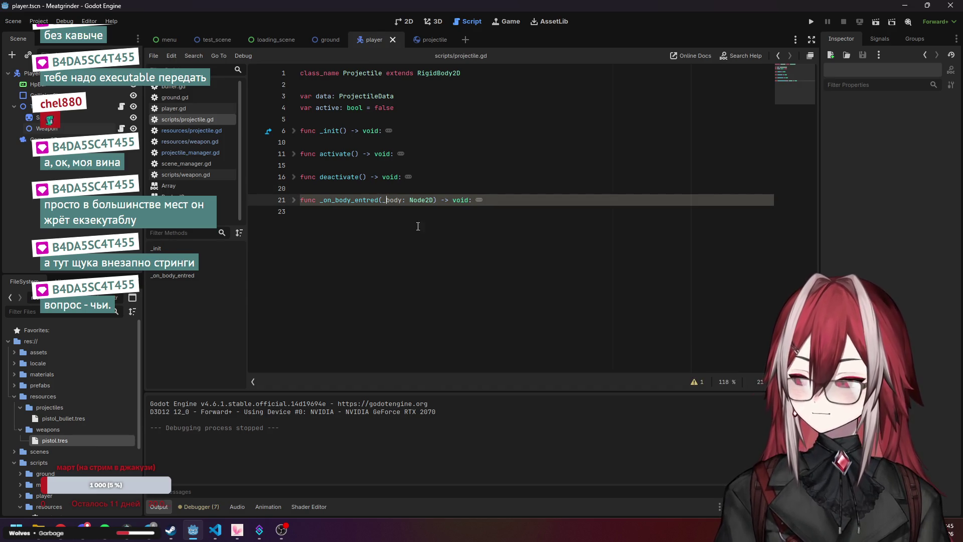
click(431, 189)
click(443, 177)
click(441, 168)
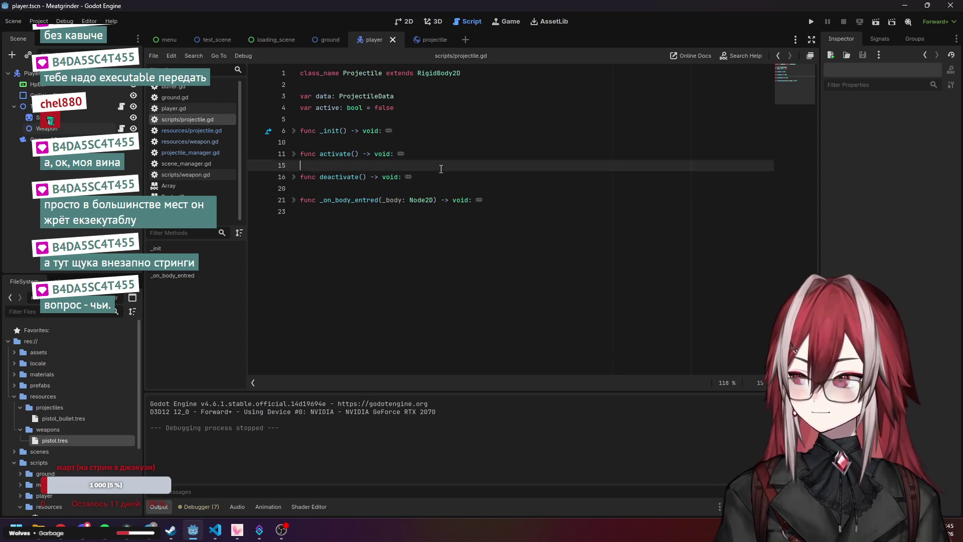
Step through each Debugger warning, from ground.gd's integer divisions to look.gd's unused delta
click(216, 507)
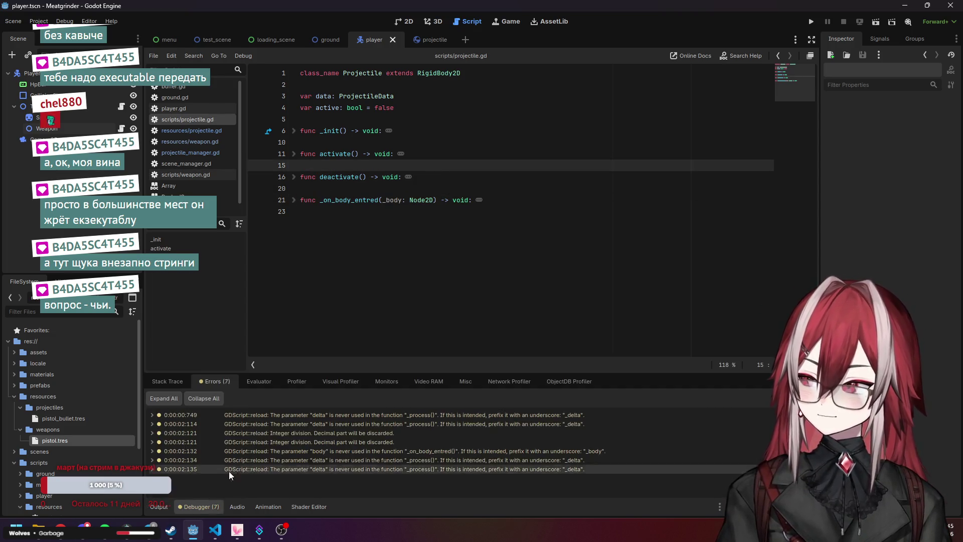
click(294, 417)
click(297, 422)
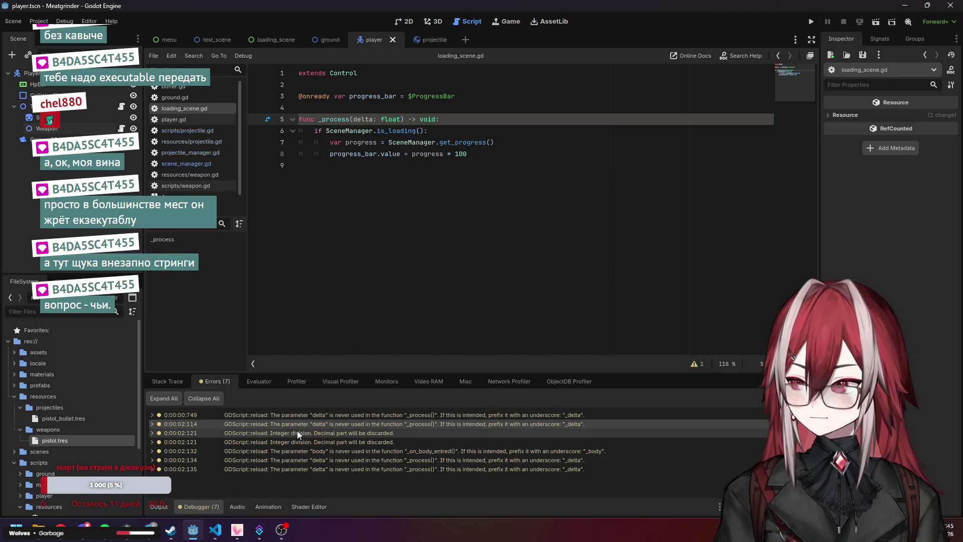
click(296, 434)
click(293, 440)
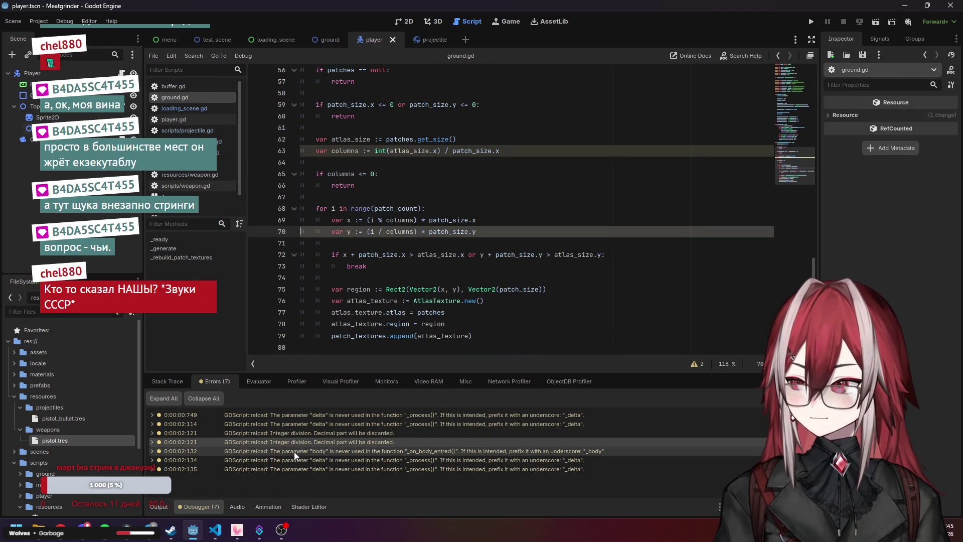
click(294, 451)
click(293, 460)
click(290, 469)
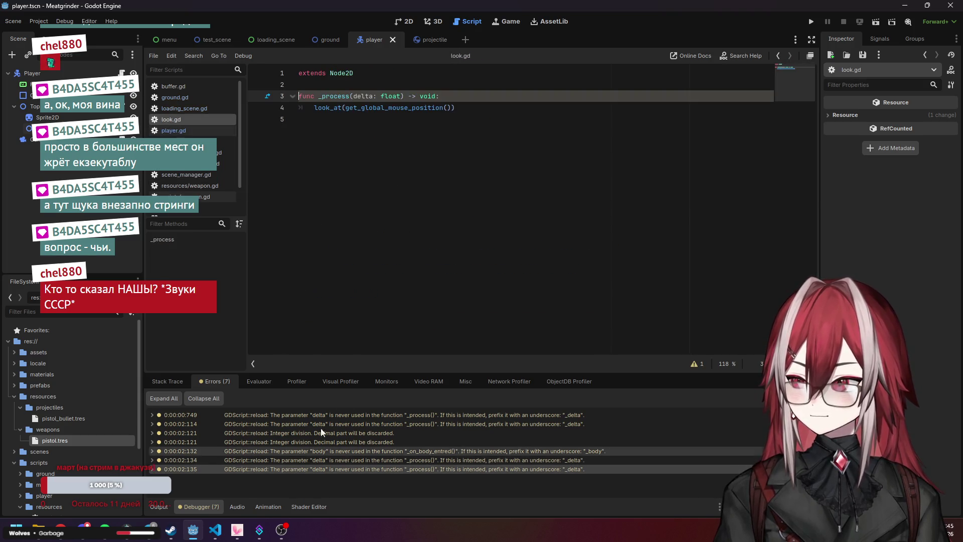
scroll(190, 146, down, 1)
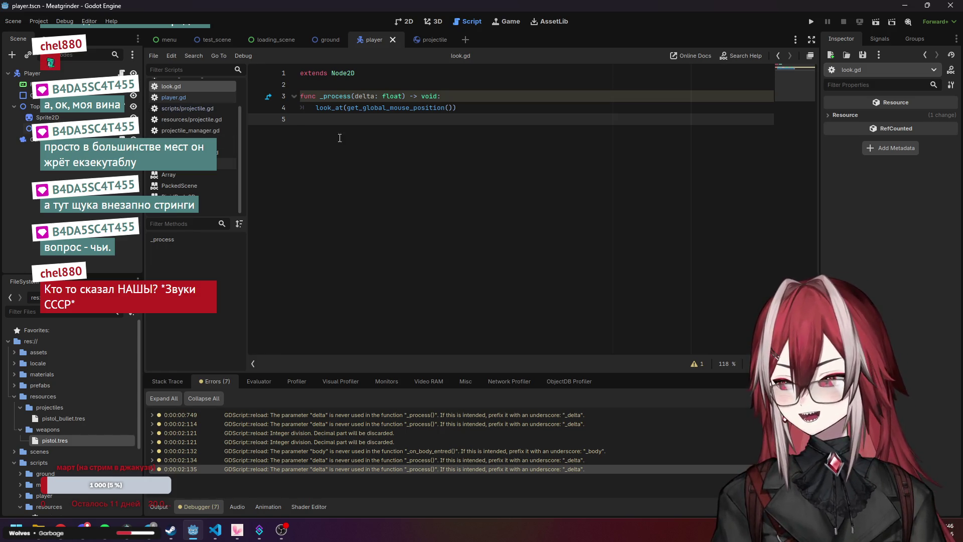
key(Up)
click(14, 106)
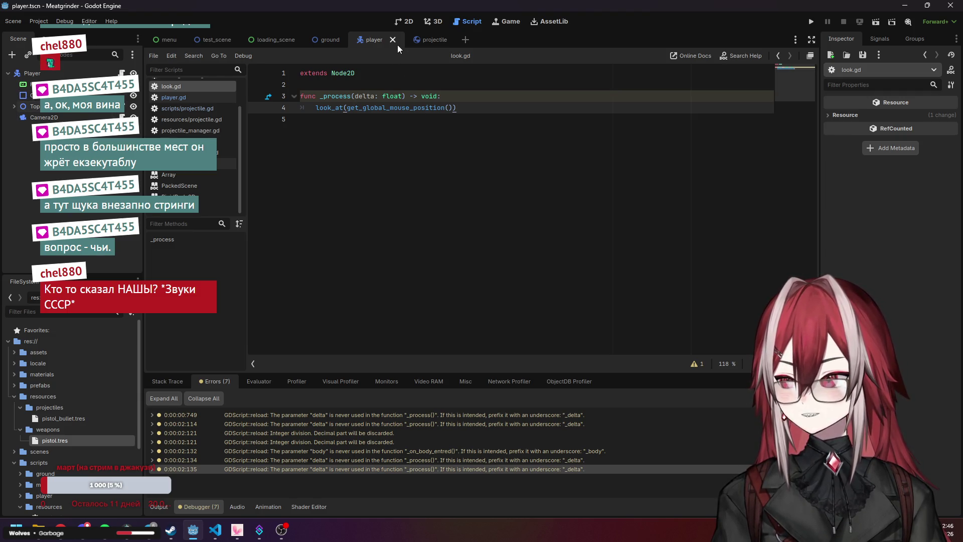
Switch to 2D, collapse the resources and scripts folders, and frame the test_scene tab
click(407, 23)
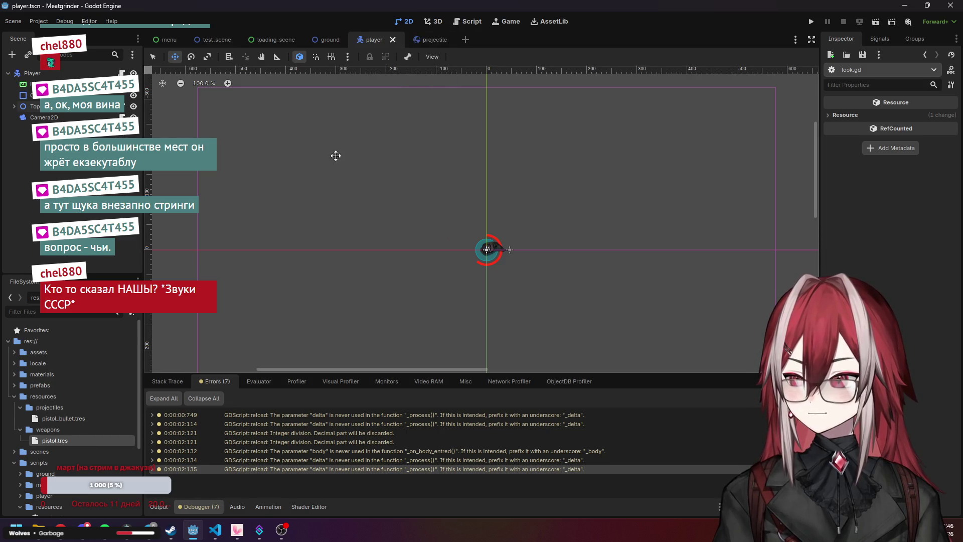
click(15, 397)
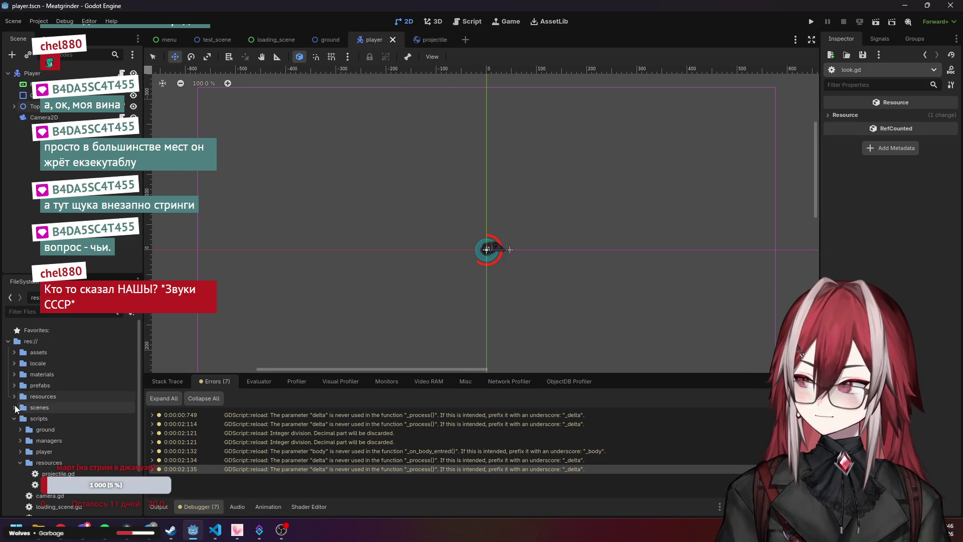
click(14, 418)
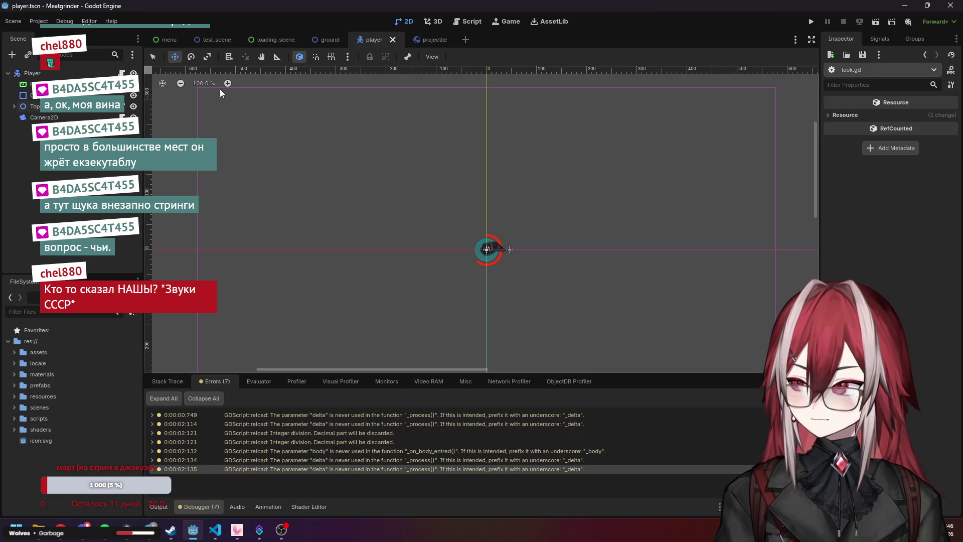
click(216, 40)
scroll(400, 208, down, 9)
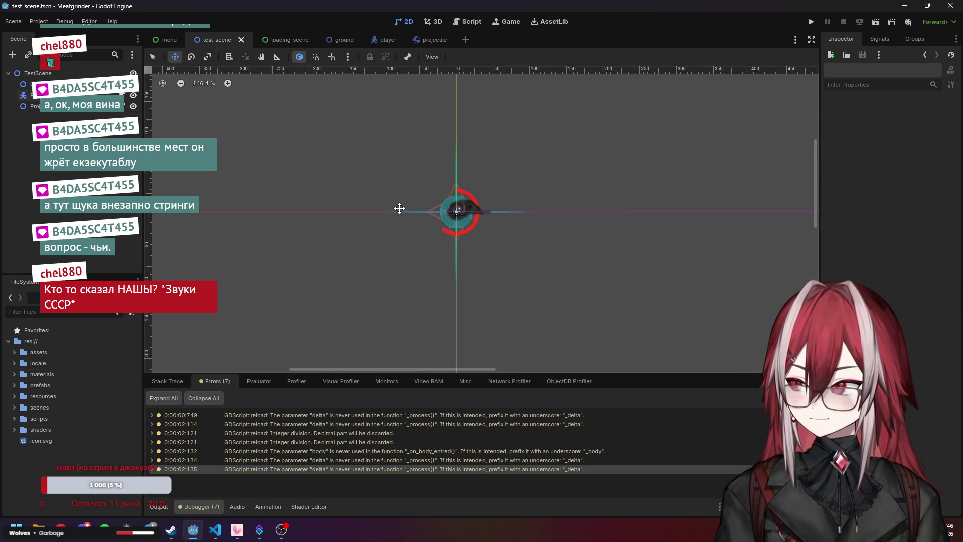
drag(382, 218, 400, 210)
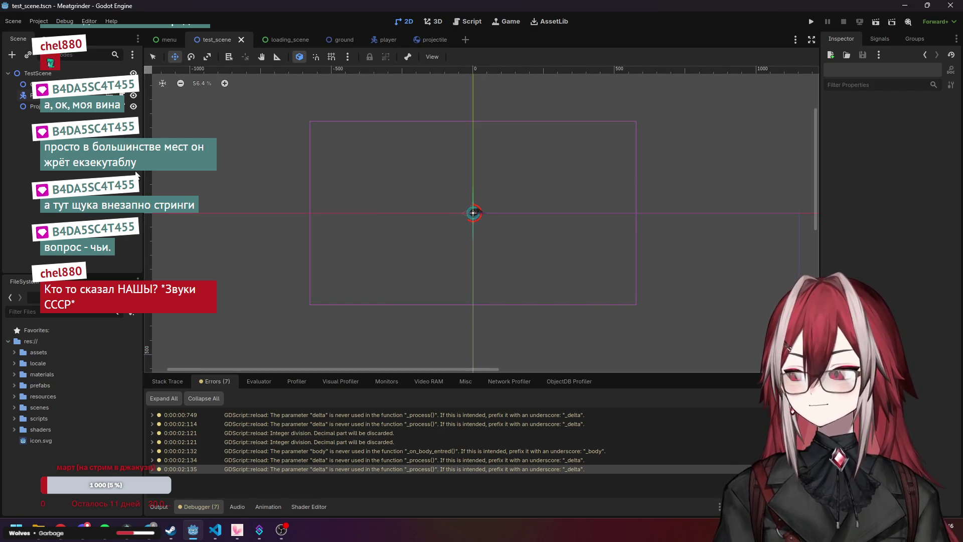
In Create New Node, expand Node2D > CollisionObject2D > PhysicsBody2D and select CharacterBody2D
key(ctrl+a)
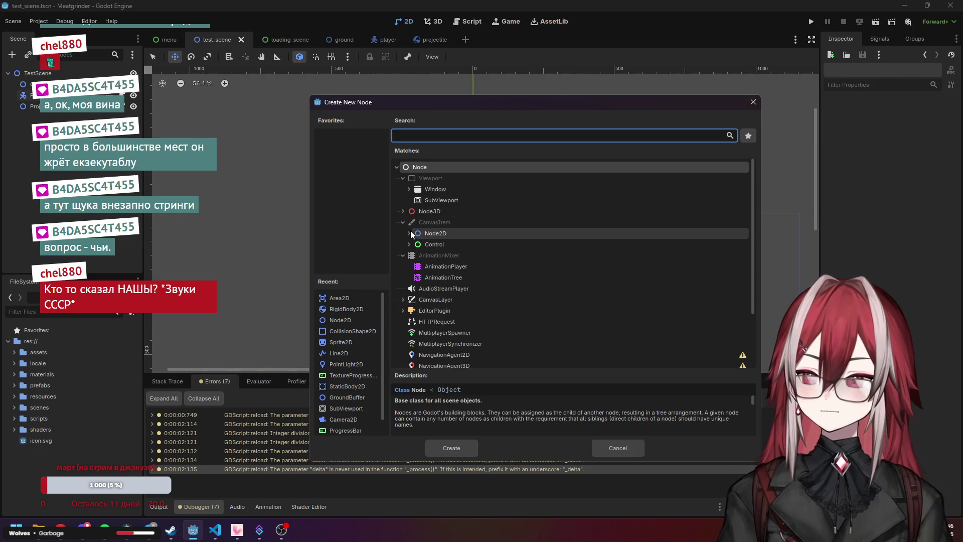
click(410, 232)
scroll(416, 233, down, 1)
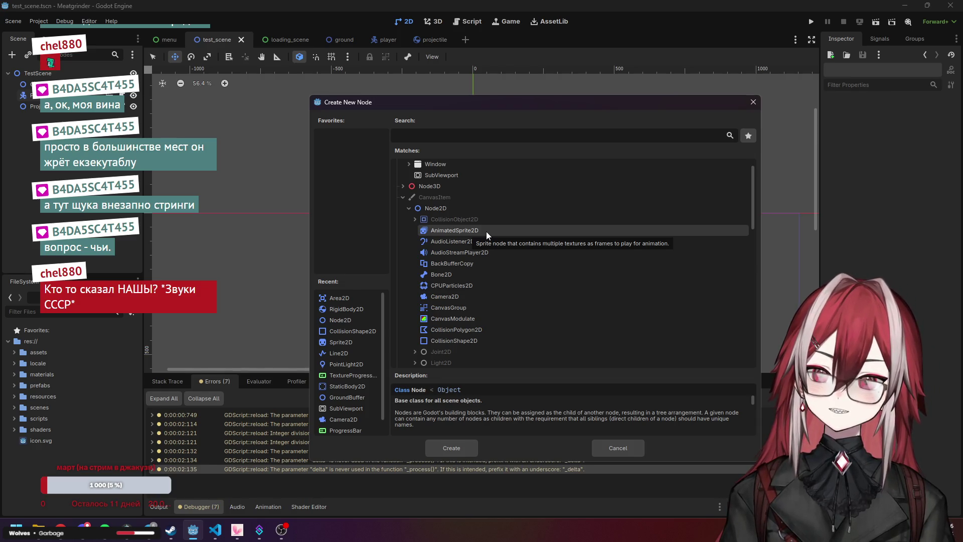
click(416, 220)
click(421, 231)
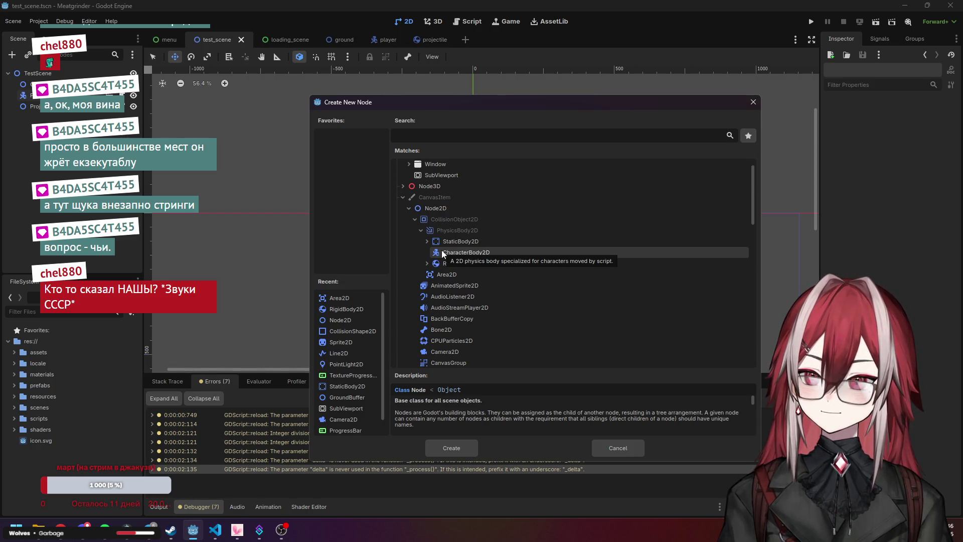
scroll(441, 250, down, 2)
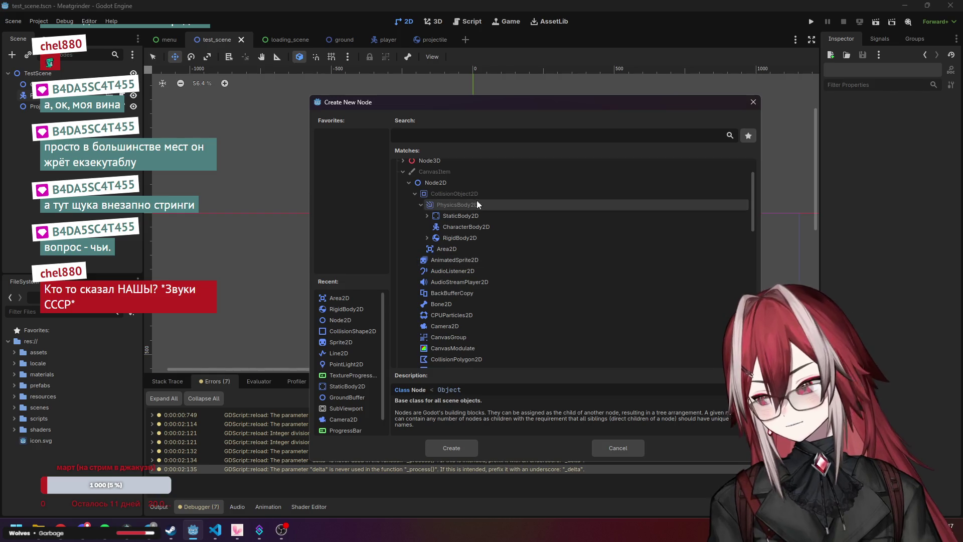
click(480, 227)
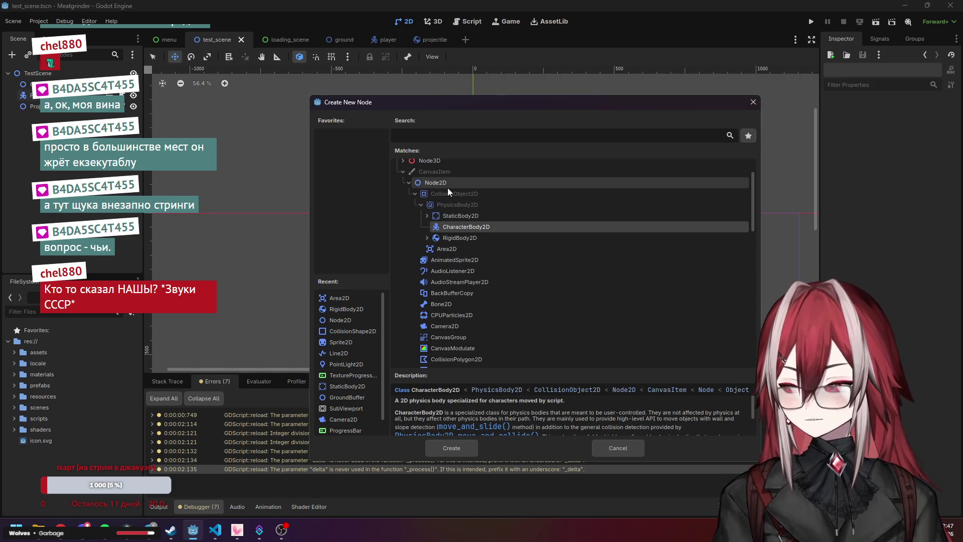
Compare the RigidBody2D and CharacterBody2D descriptions, then add a CharacterBody2D node to test_scene
click(435, 239)
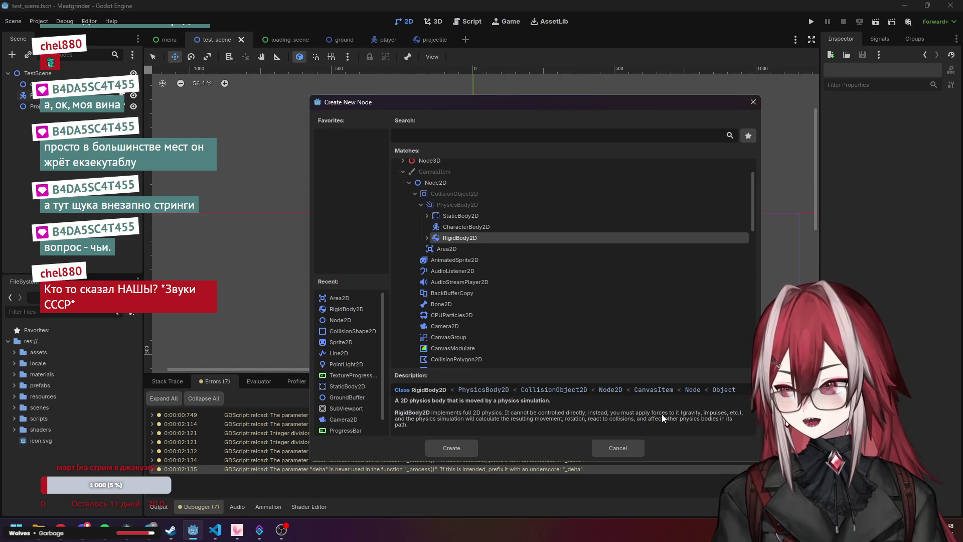
click(492, 225)
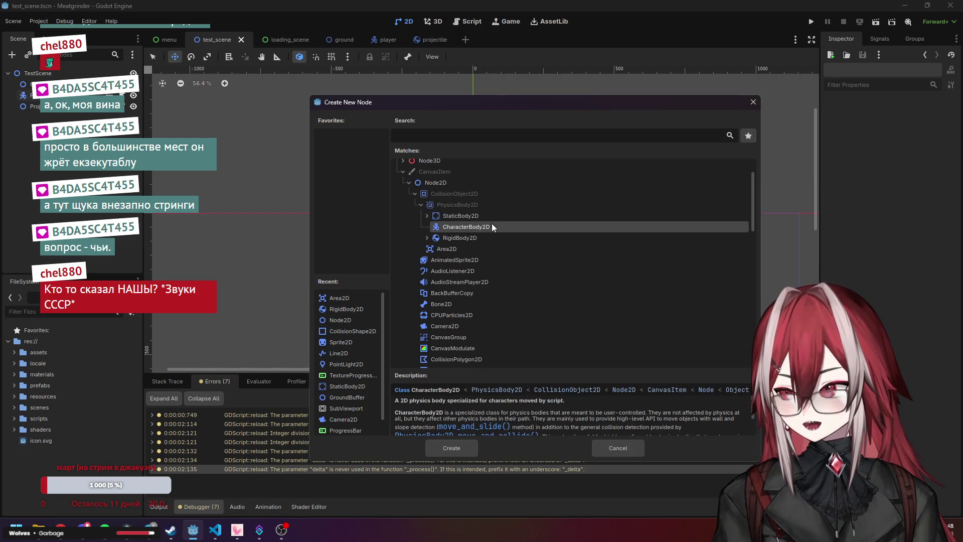
scroll(522, 415, down, 3)
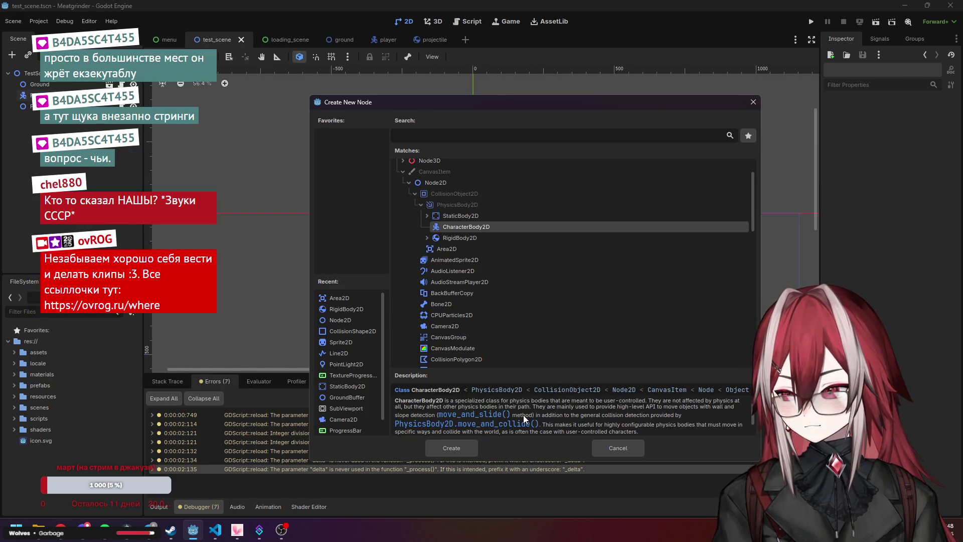
scroll(523, 415, down, 4)
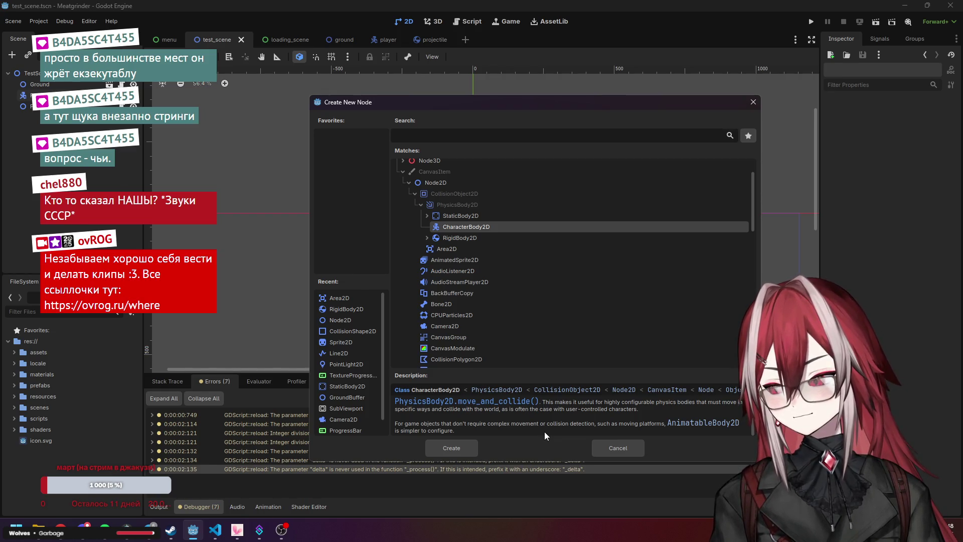
scroll(550, 426, up, 3)
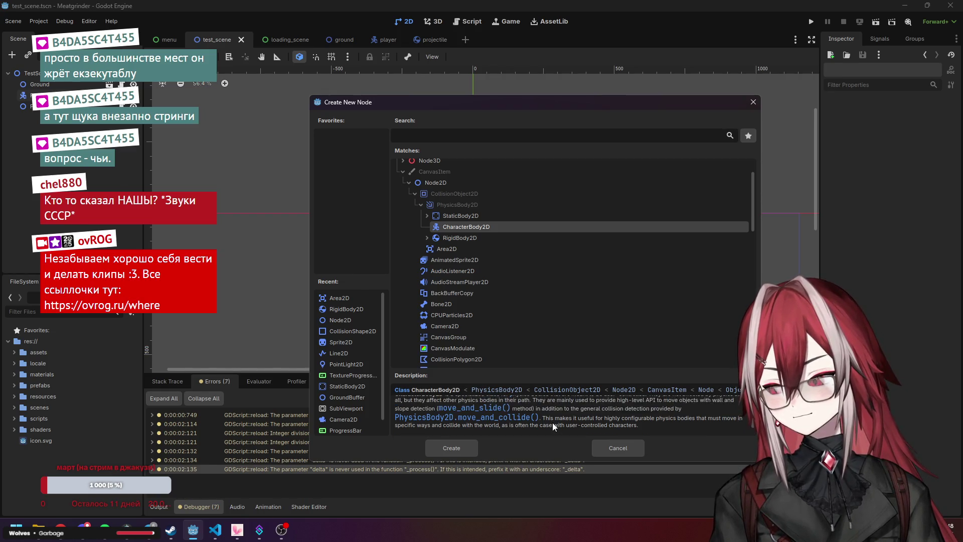
click(452, 448)
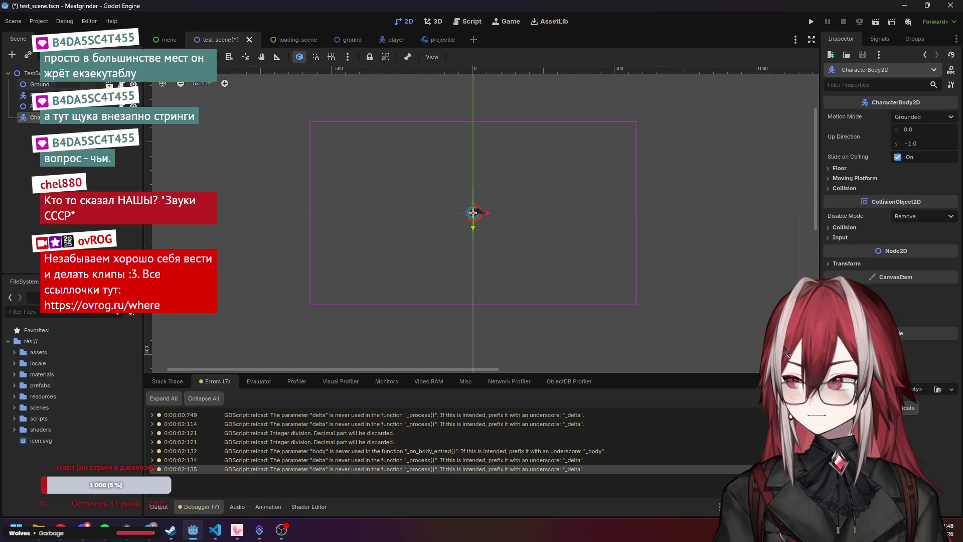
Look over the player scene's Top node and the loading_scene, then return to test_scene
click(386, 39)
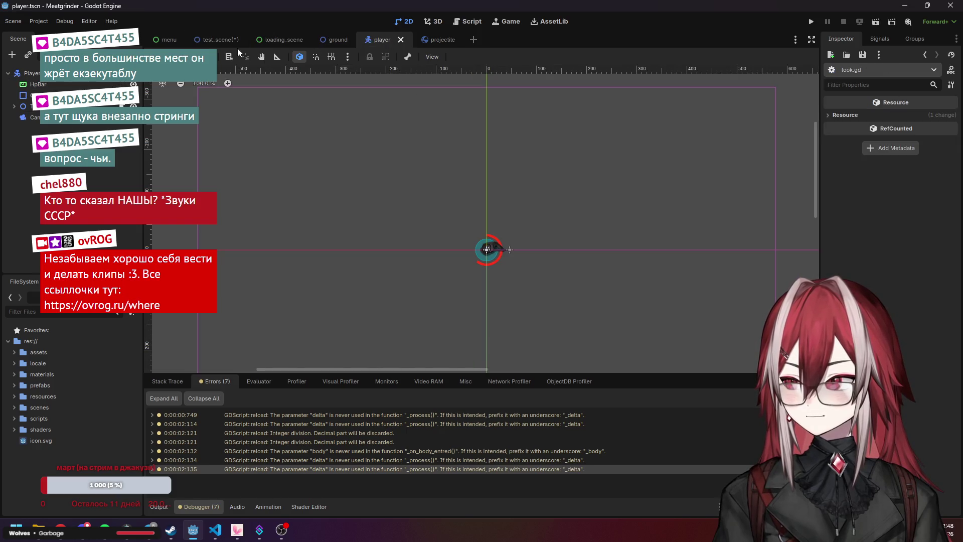
click(19, 106)
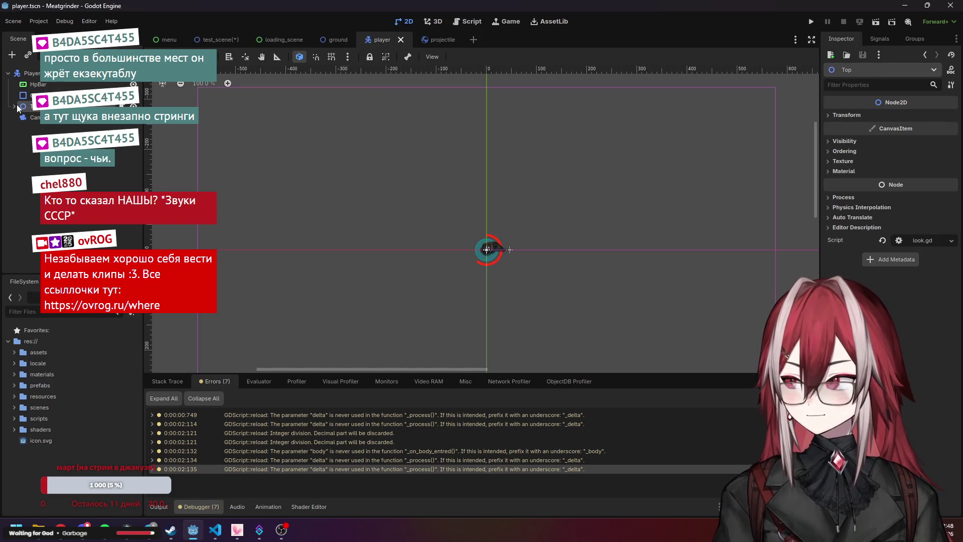
click(277, 43)
click(225, 41)
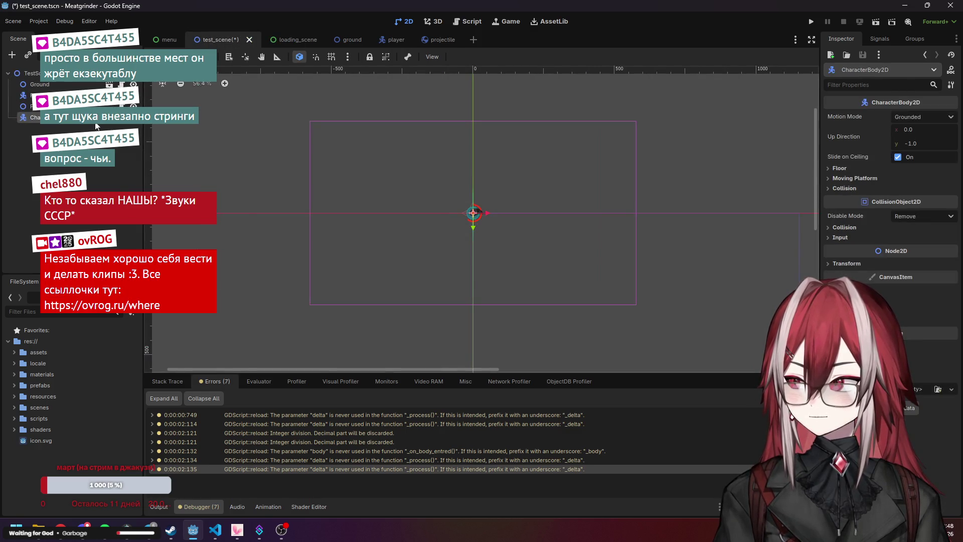
Add a CollisionShape2D child to CharacterBody2D and give it a new CircleShape2D
right_click(95, 120)
click(188, 133)
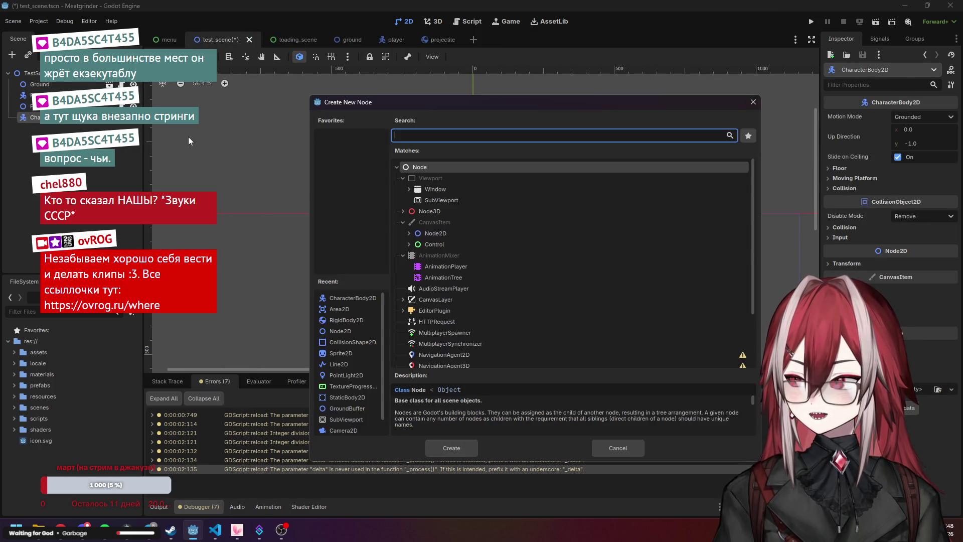
click(406, 232)
click(408, 233)
scroll(481, 273, down, 1)
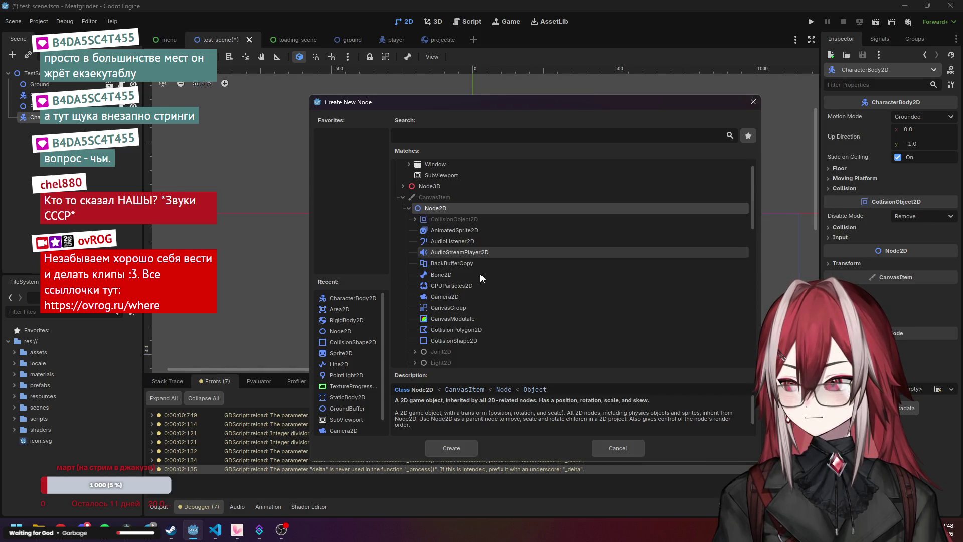
click(469, 341)
click(452, 448)
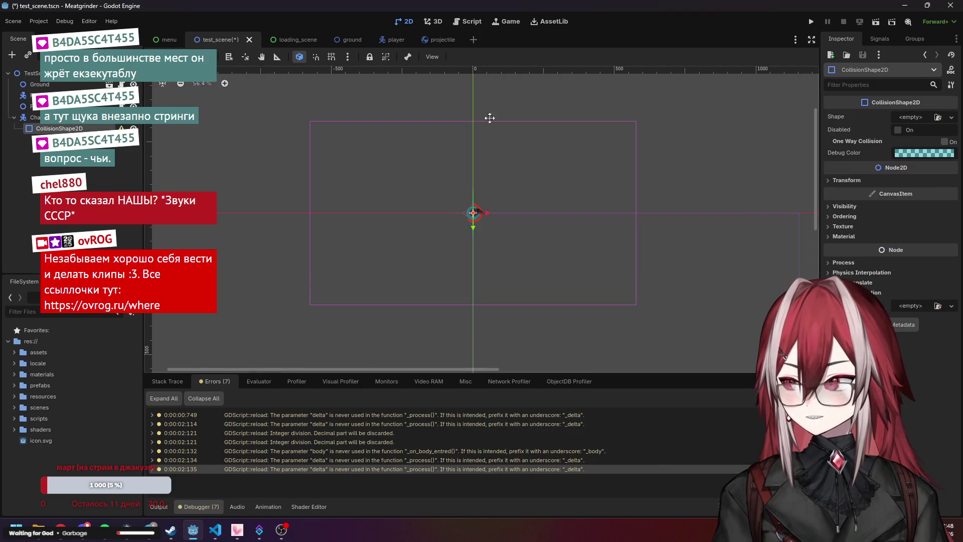
click(952, 118)
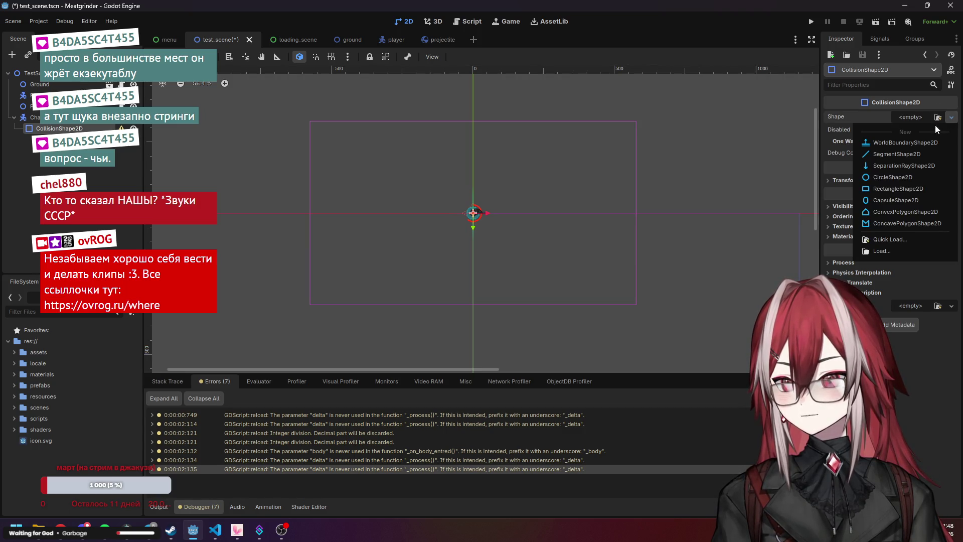
click(902, 177)
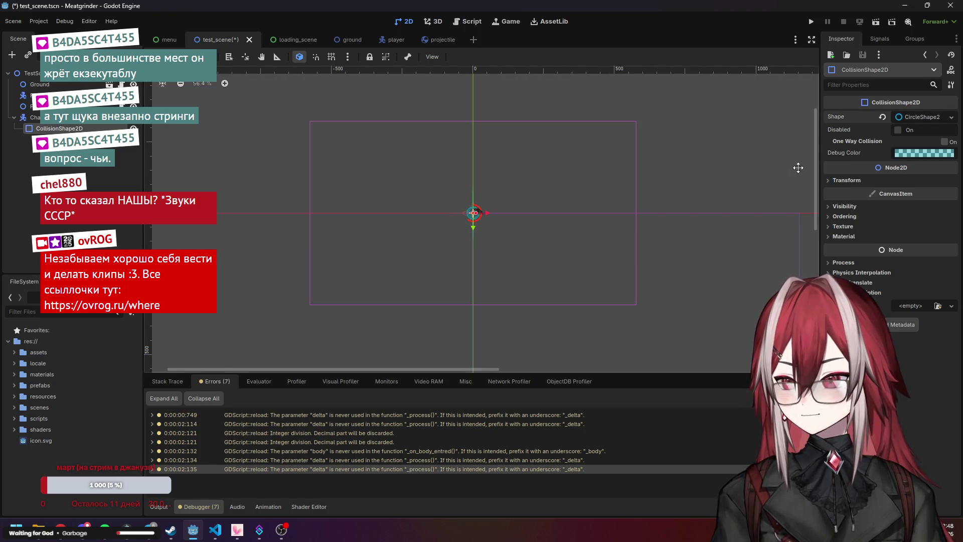
Drag the CharacterBody2D left of the player and review its collision shape's properties
scroll(441, 195, up, 4)
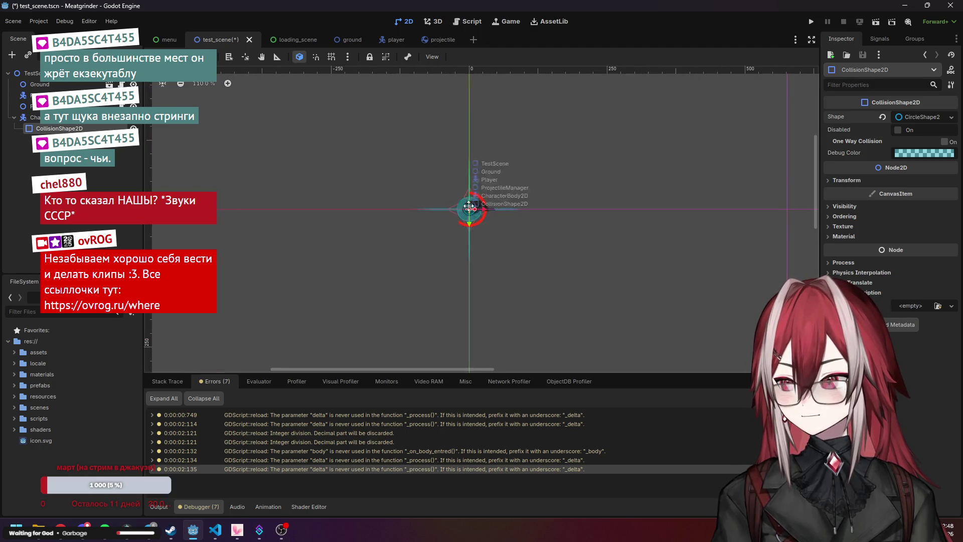
click(33, 117)
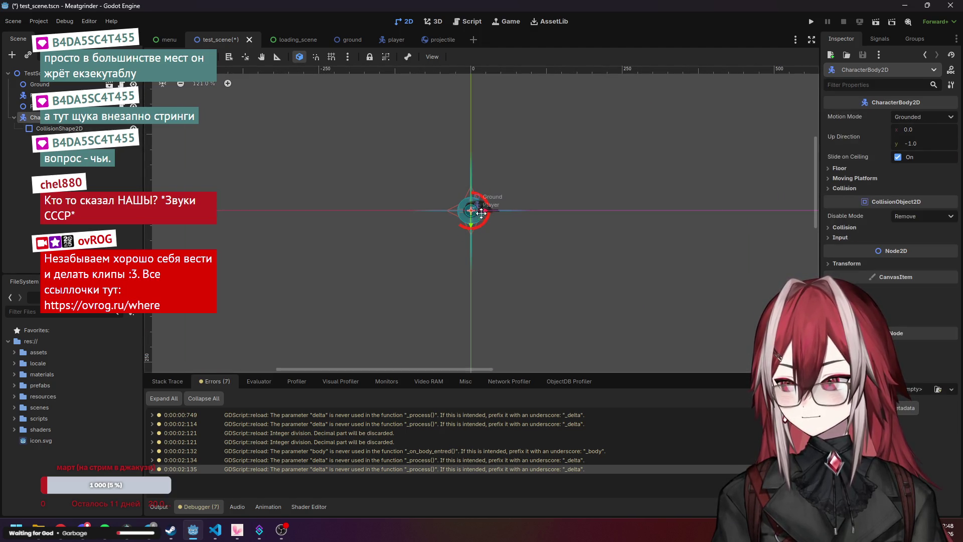
drag(472, 210, 368, 210)
scroll(327, 174, up, 3)
scroll(327, 174, up, 1)
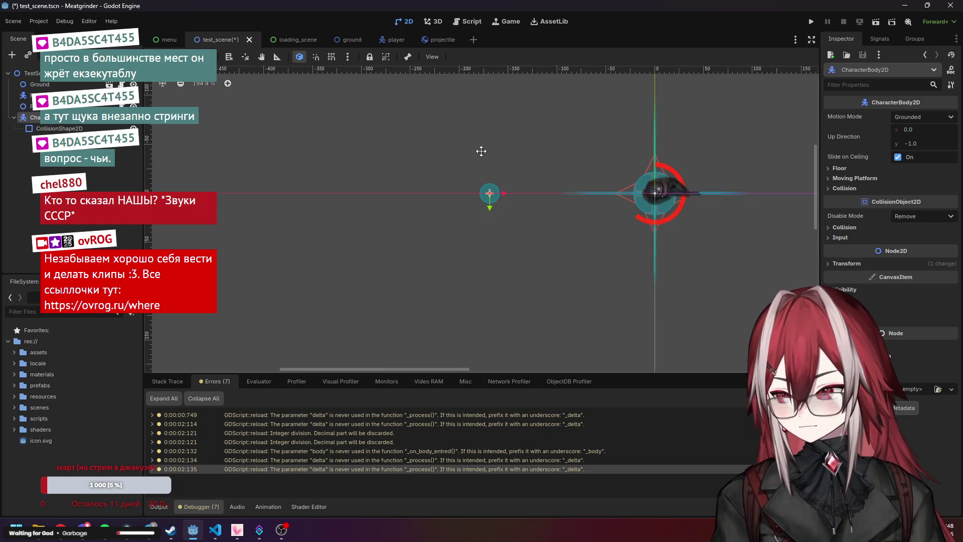
click(81, 129)
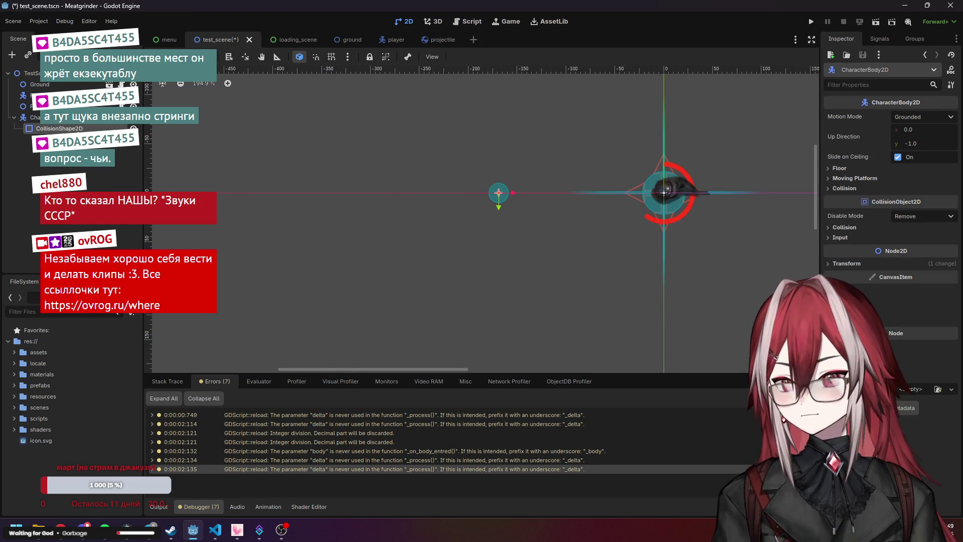
click(80, 128)
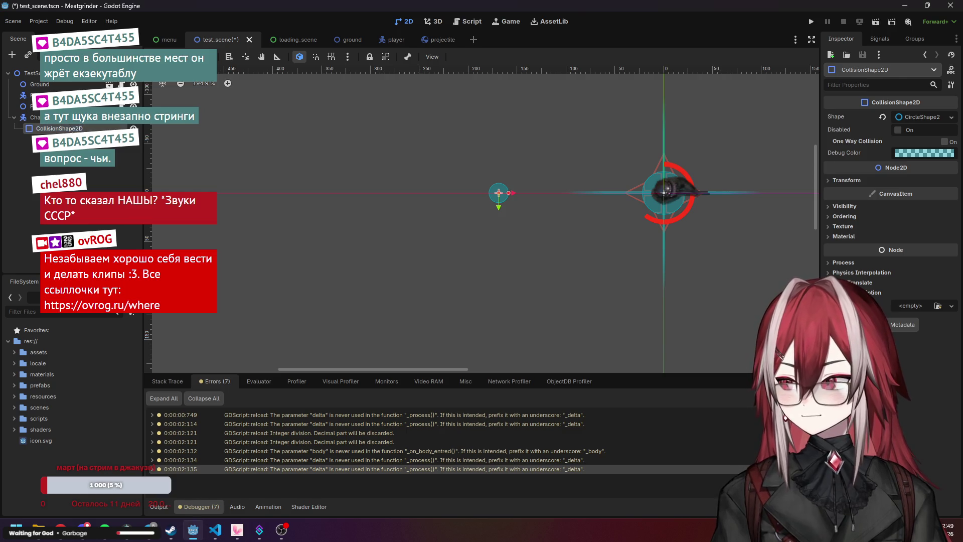
click(70, 118)
click(940, 118)
Set the body's motion mode to Floating, comparing against the Player's settings
click(926, 143)
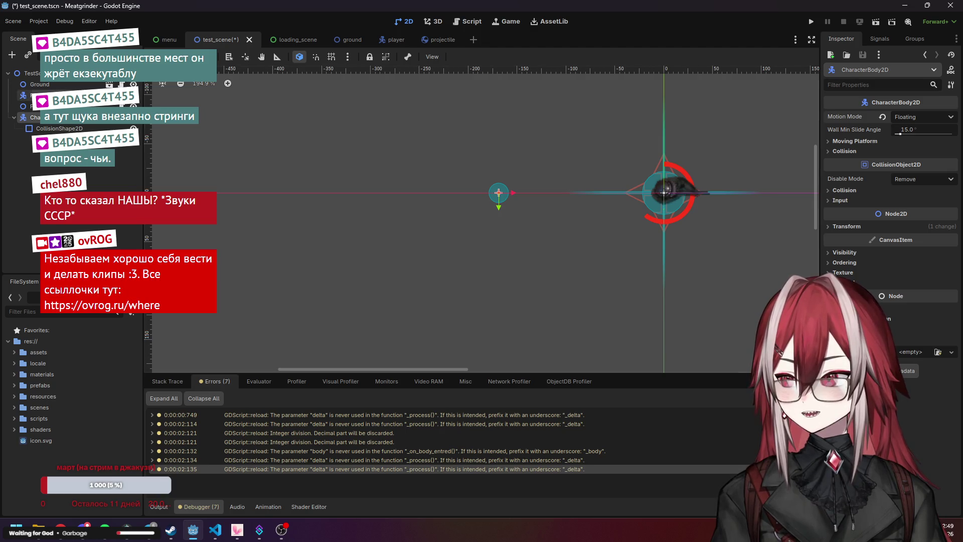
click(70, 95)
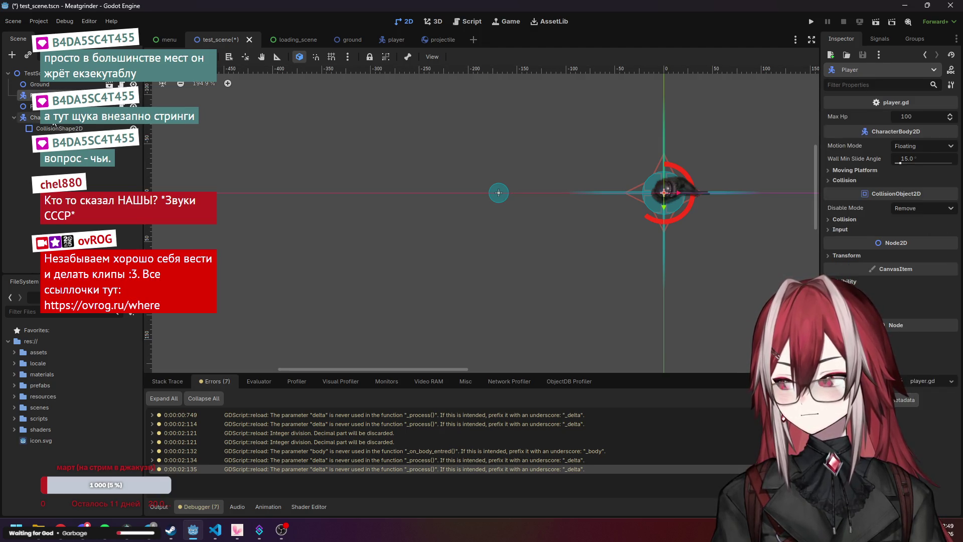
click(54, 119)
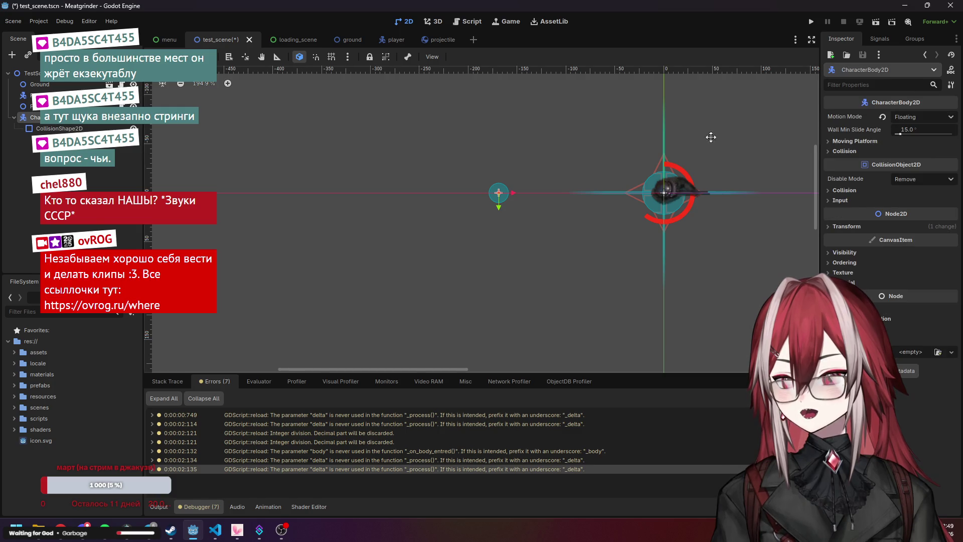
click(857, 142)
click(856, 142)
Put the body on collision layer 3 only and have its mask detect layers 1 and 2
click(838, 190)
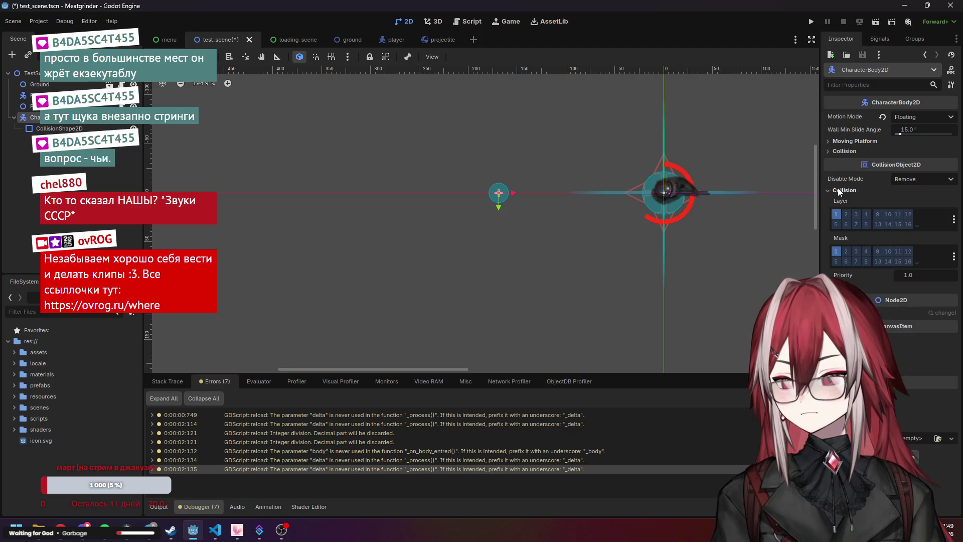
click(50, 95)
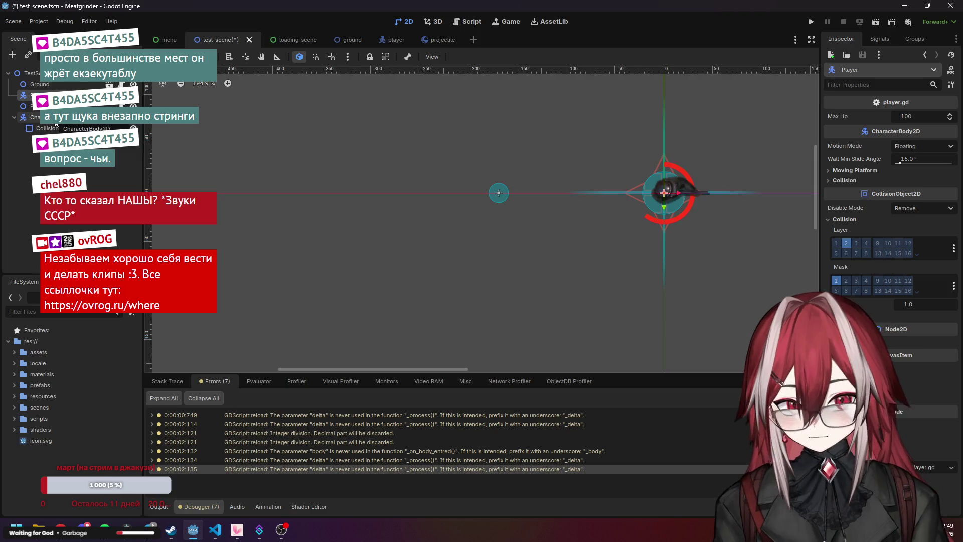
click(56, 120)
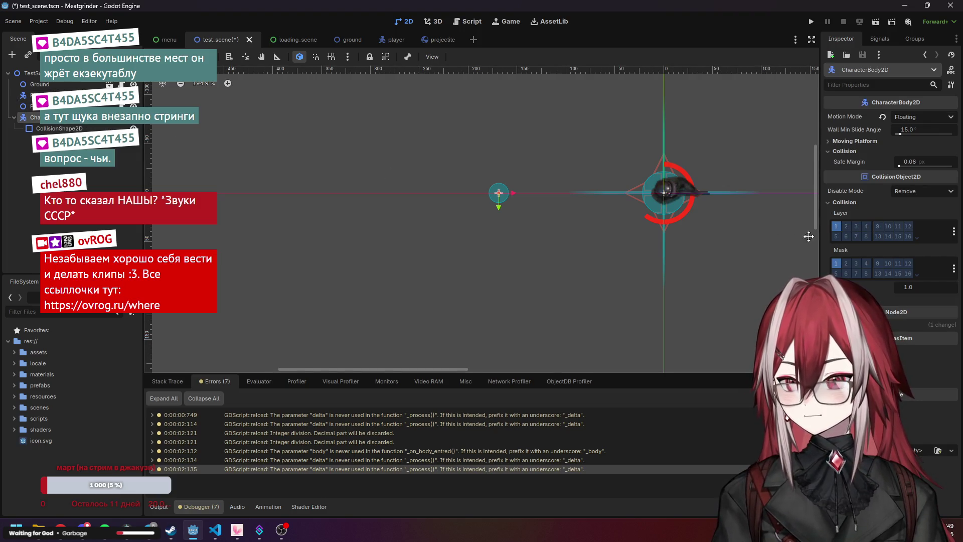
click(857, 227)
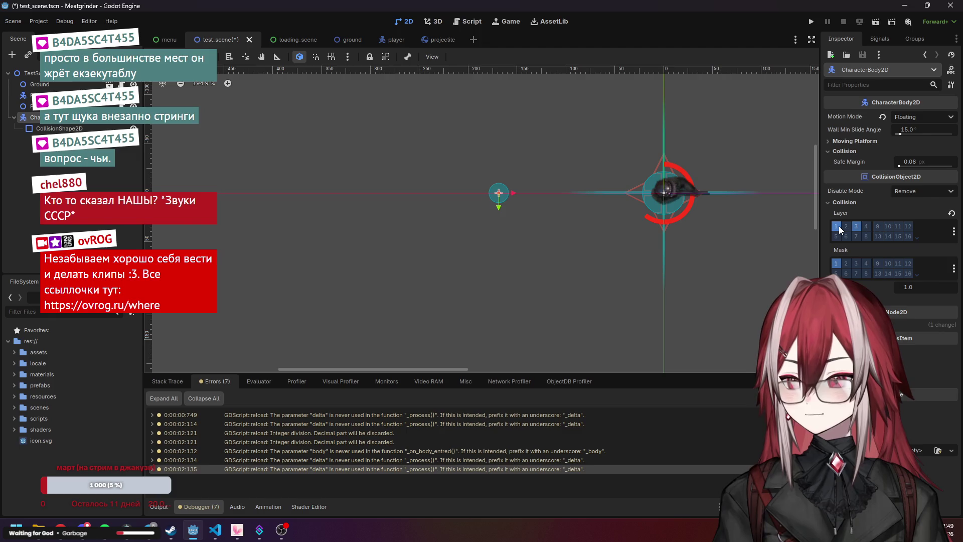
click(837, 226)
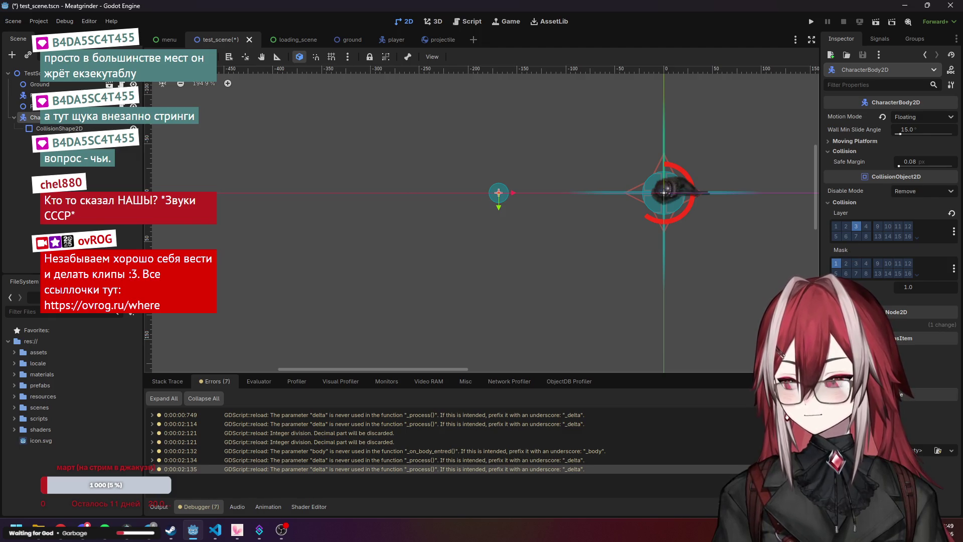
click(847, 263)
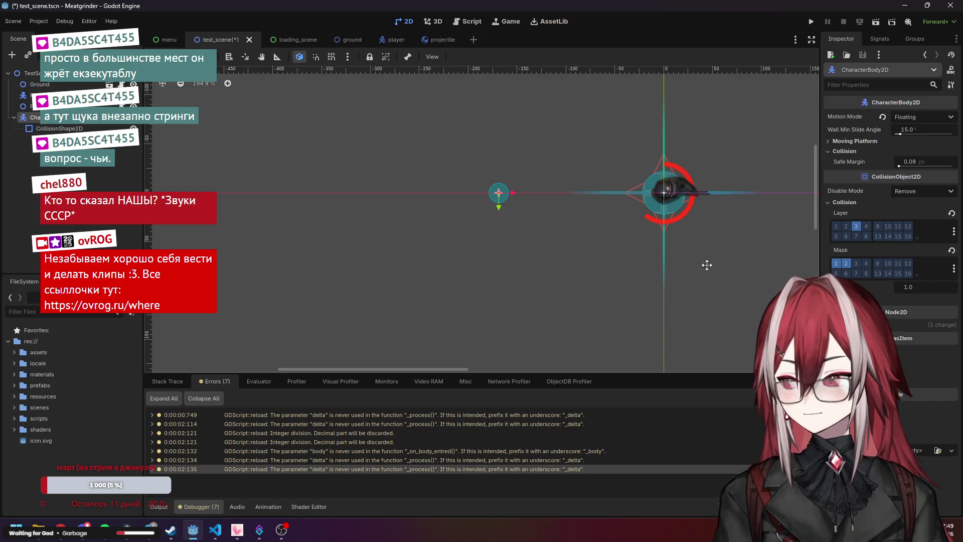
scroll(604, 244, down, 5)
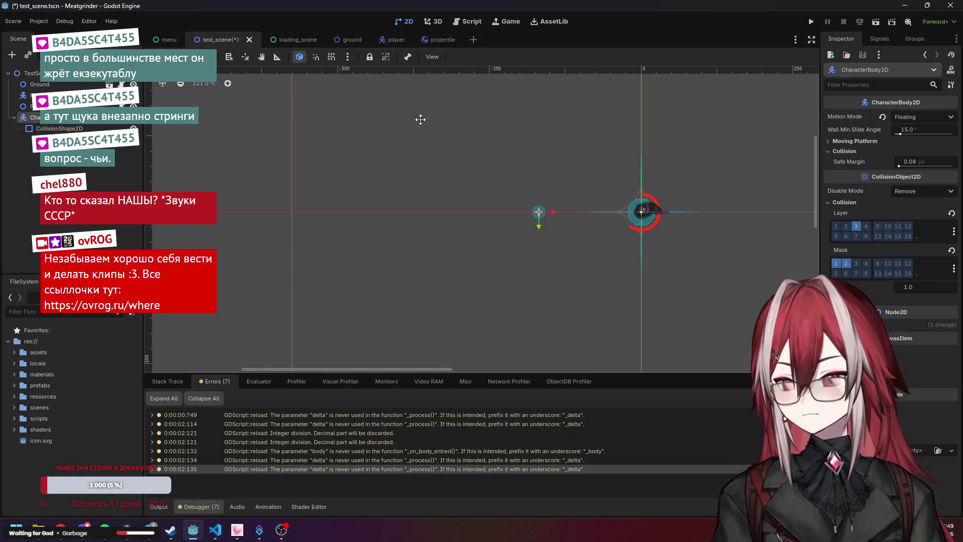
scroll(605, 212, up, 1)
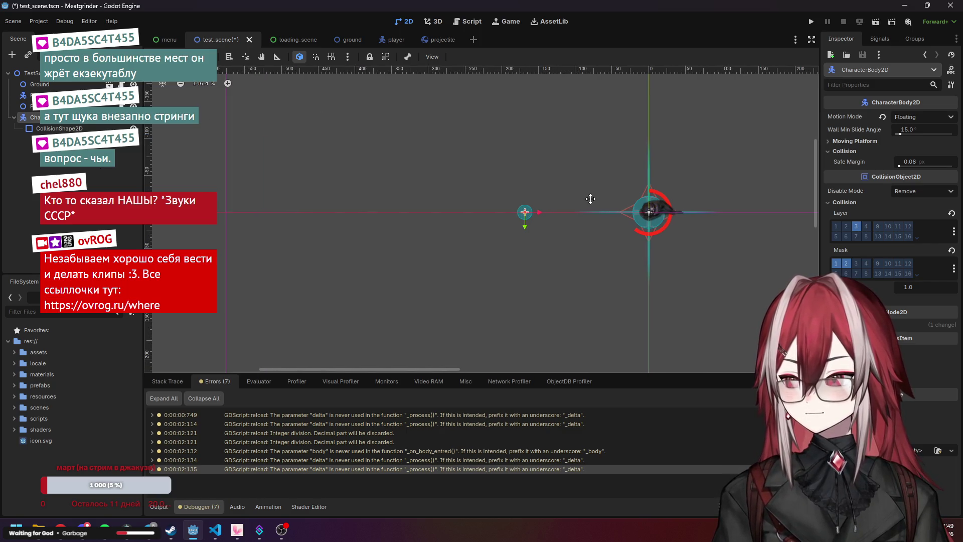
scroll(589, 197, right, 1)
Rename the CharacterBody2D node to Enemy in the Scene dock
click(85, 122)
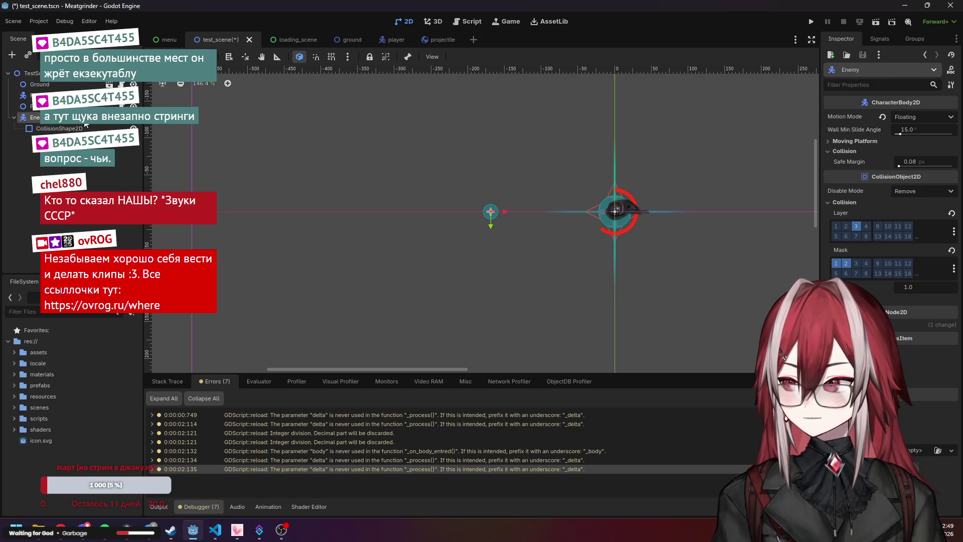
ctrl+click(55, 124)
click(54, 121)
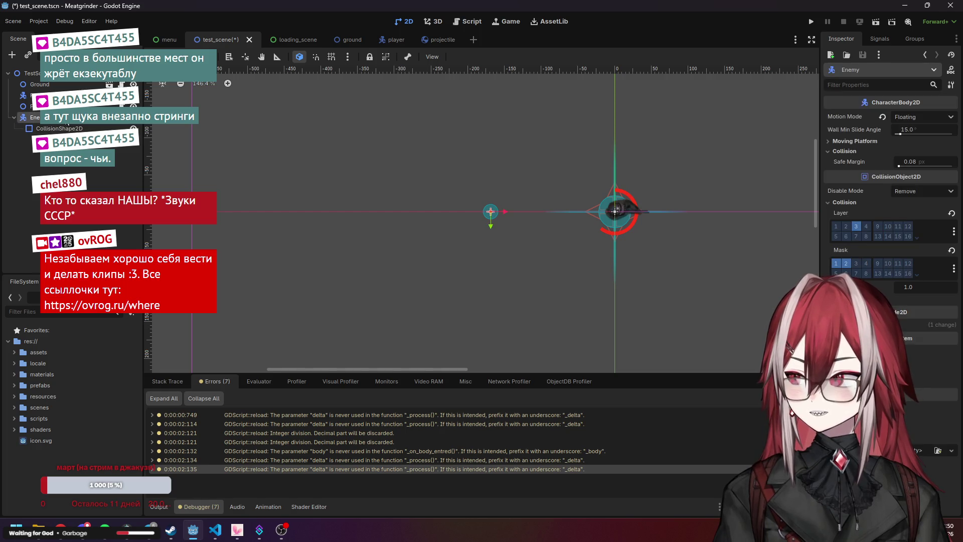
right_click(65, 118)
Add an AnimatedSprite2D child node under Enemy
click(90, 127)
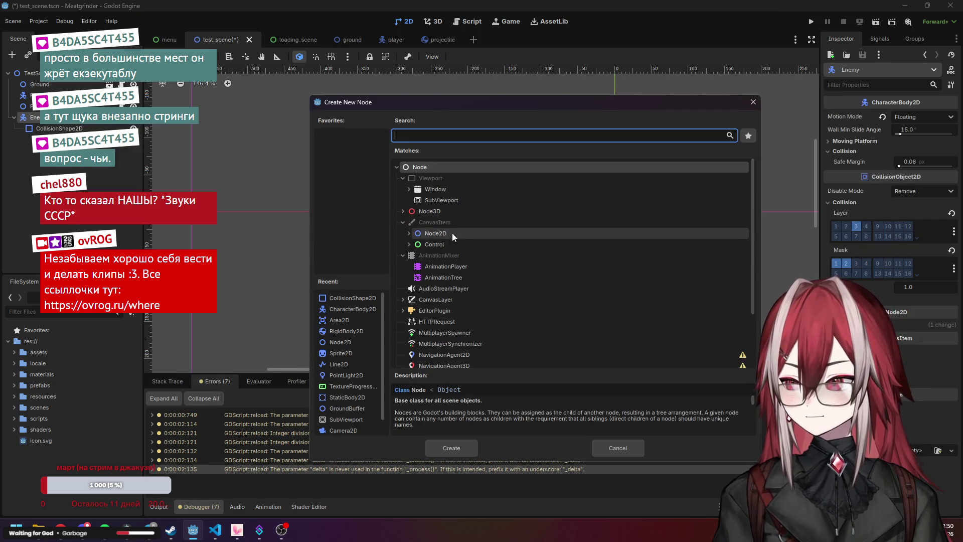
click(409, 233)
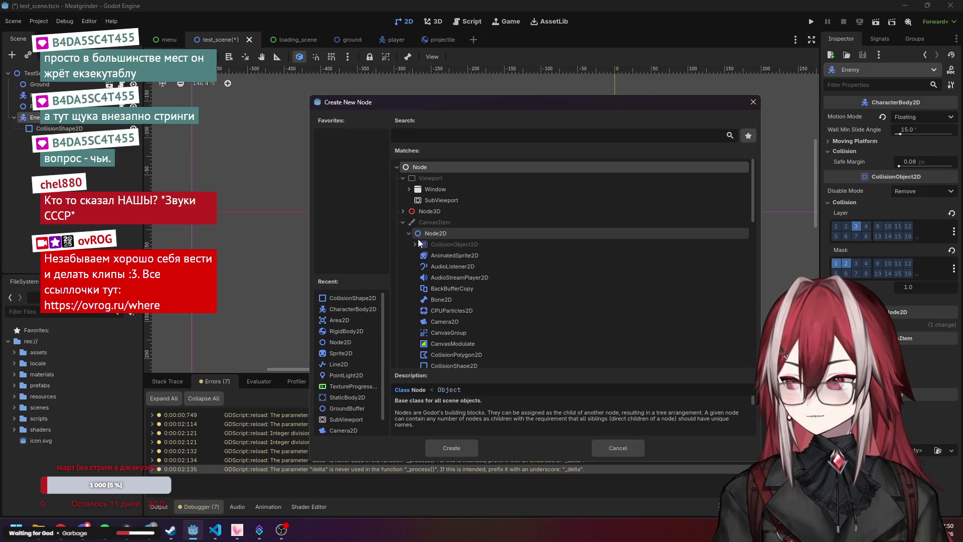
click(429, 254)
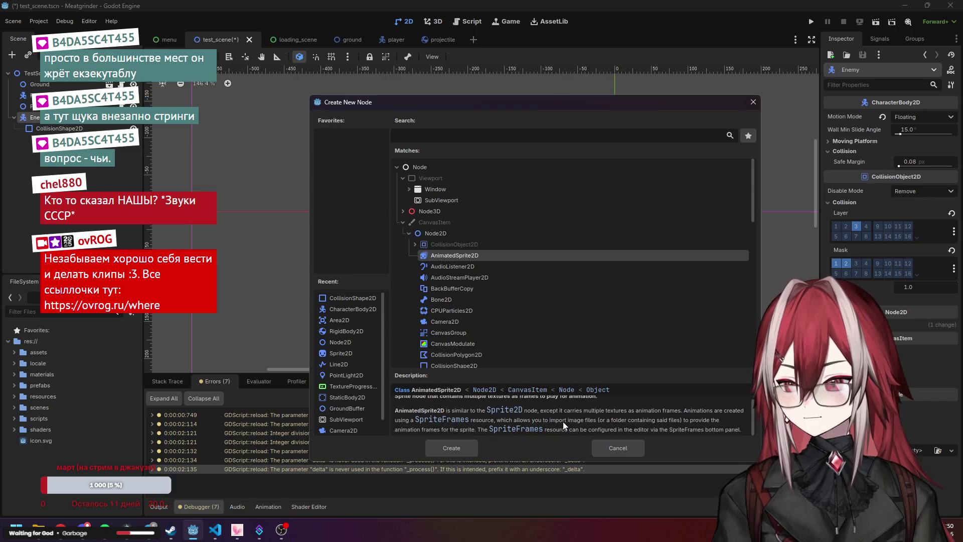
click(454, 448)
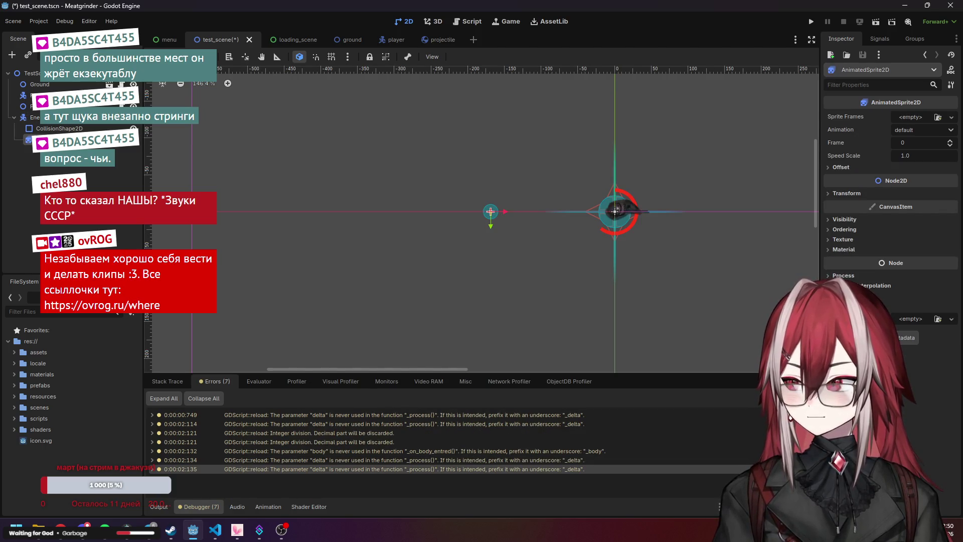
Look at the Sprite Frames resource choices but leave the field empty
mouse_move(133, 139)
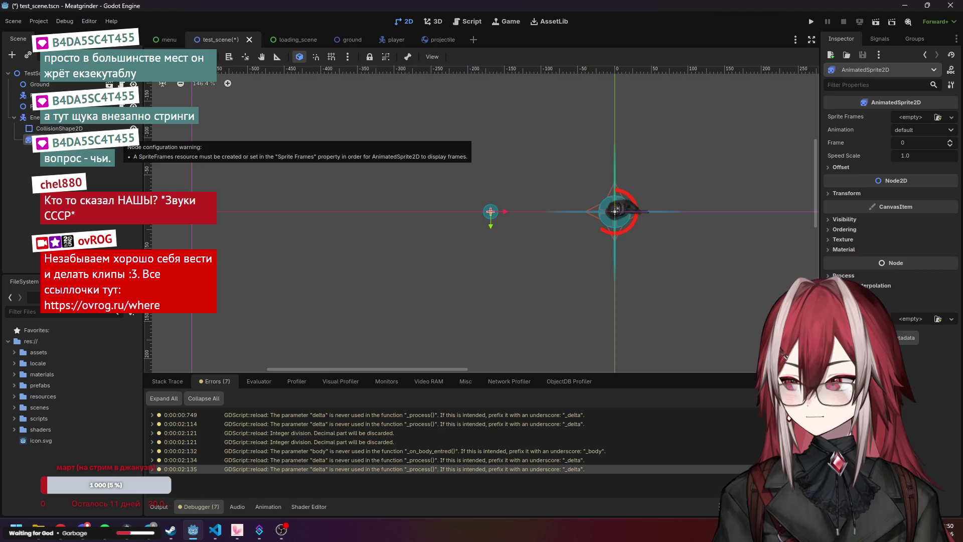
click(949, 118)
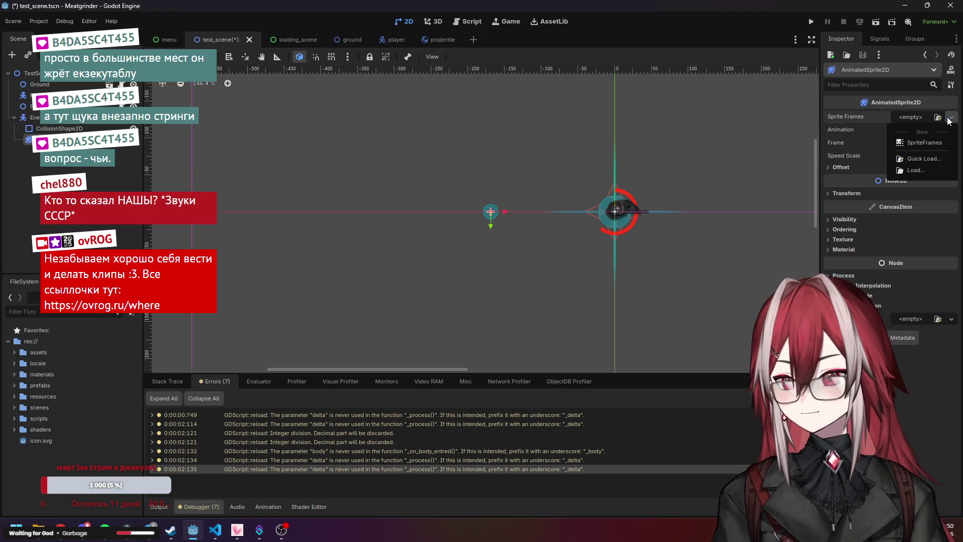
click(796, 134)
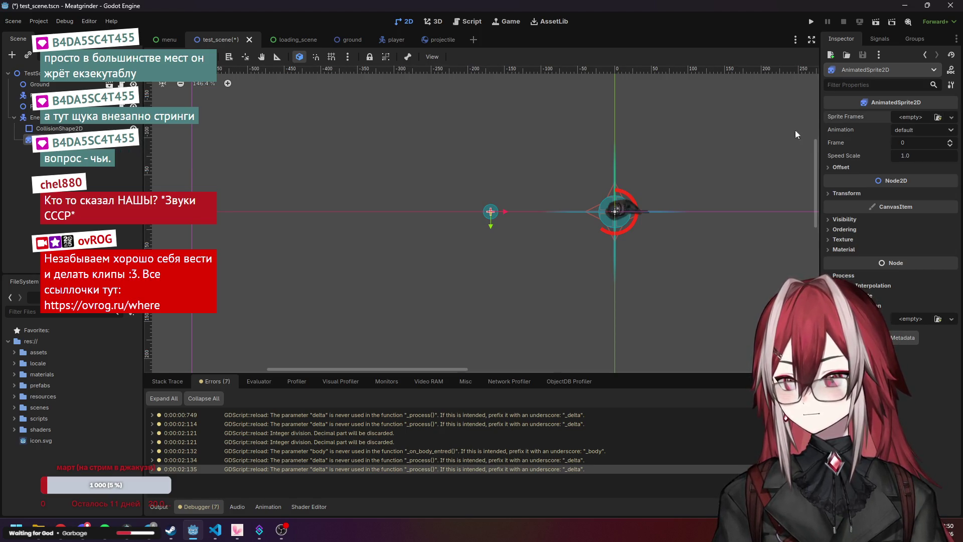
click(217, 530)
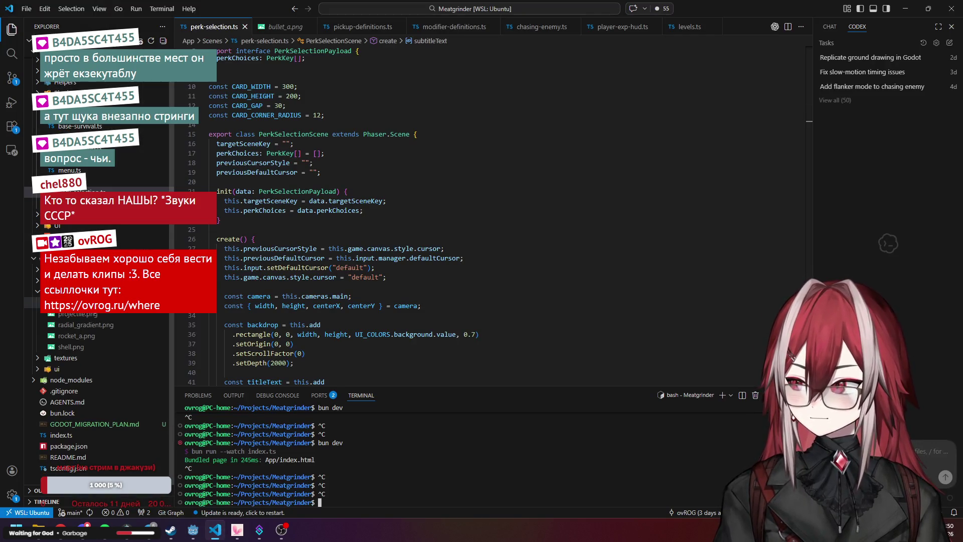
Expand assets/enemy, preview bug.png, and reveal it in File Explorer
click(60, 295)
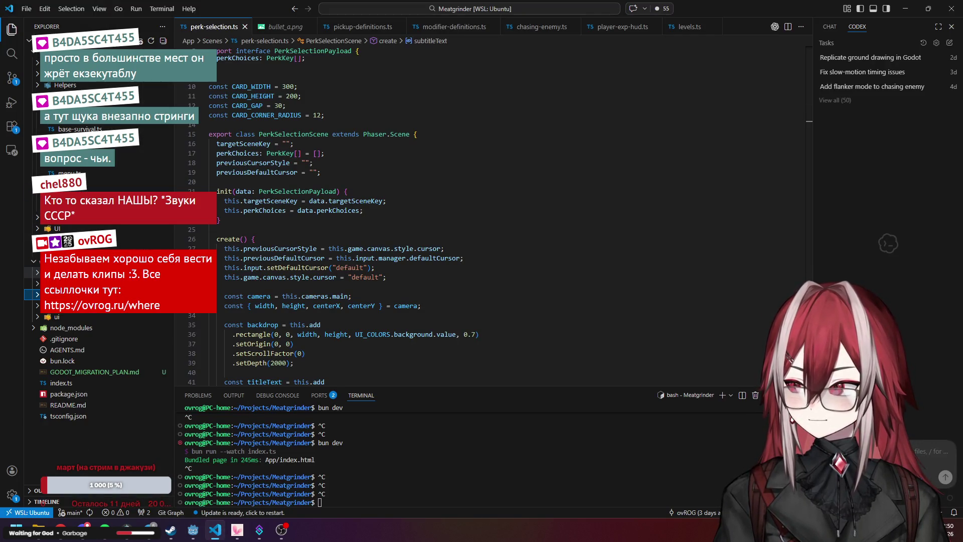
click(60, 272)
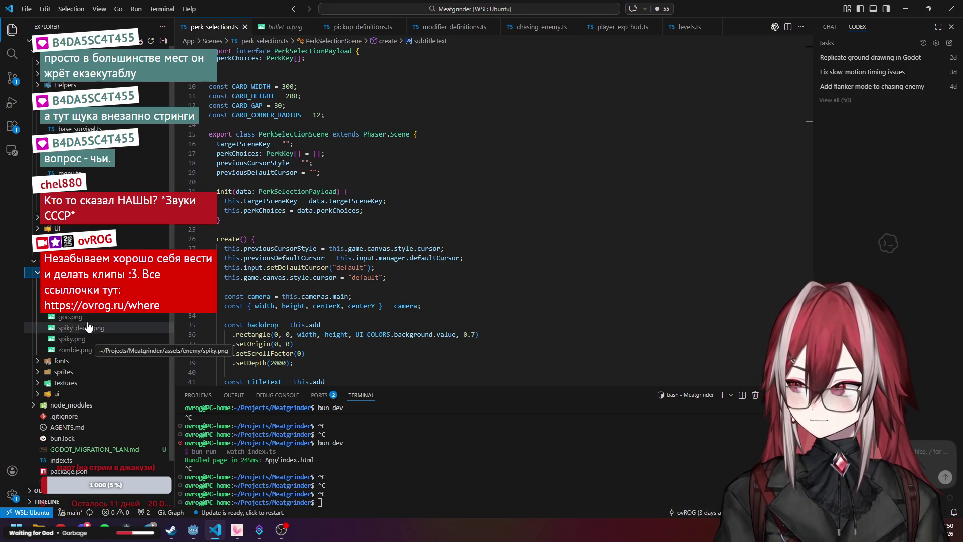
click(93, 306)
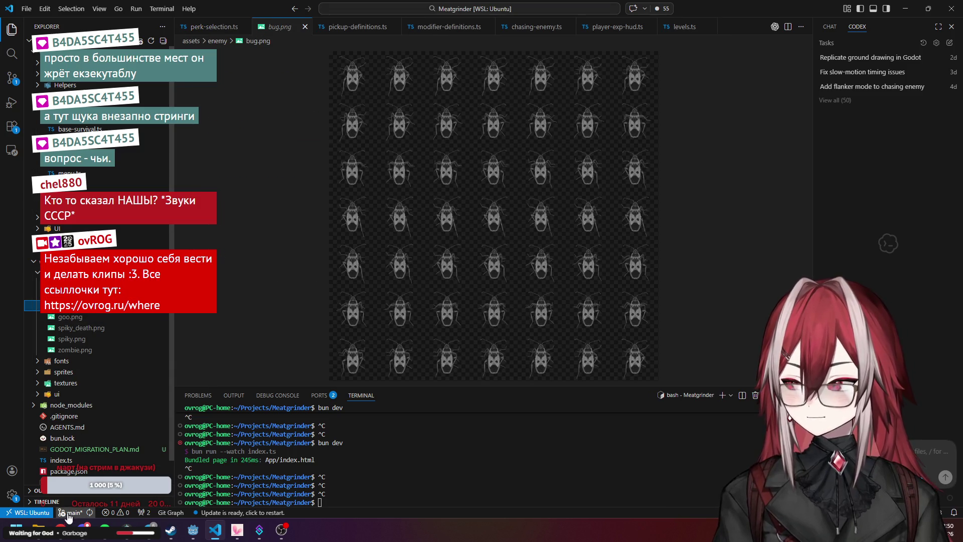
mouse_move(106, 534)
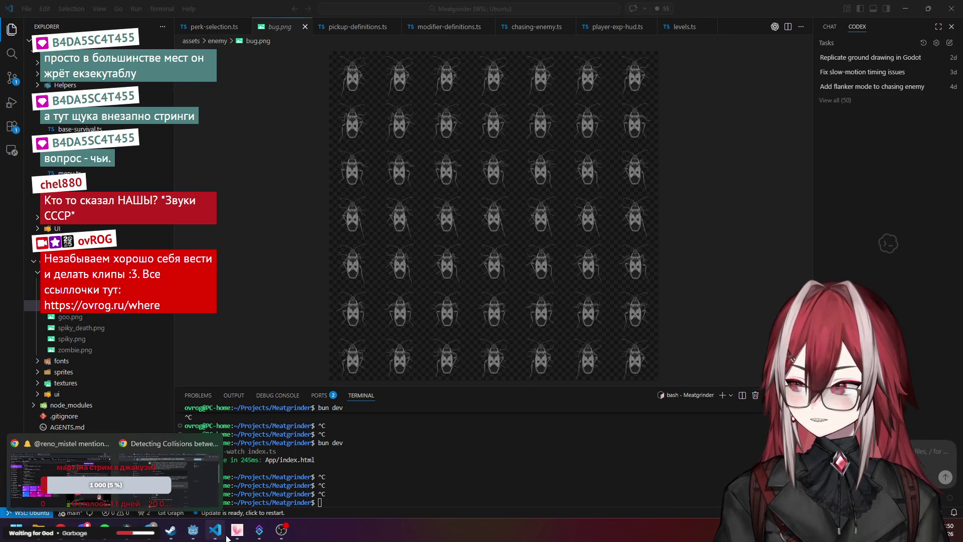
right_click(84, 310)
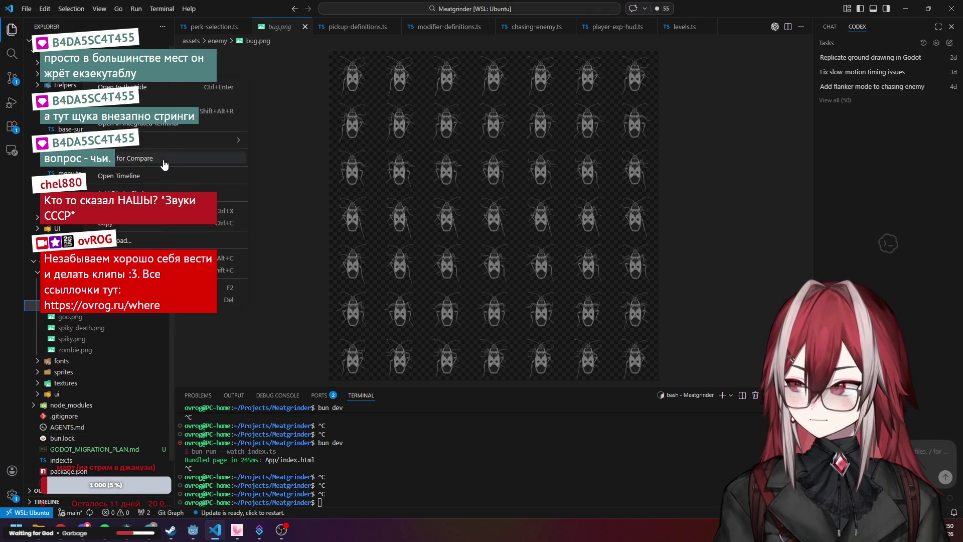
click(540, 204)
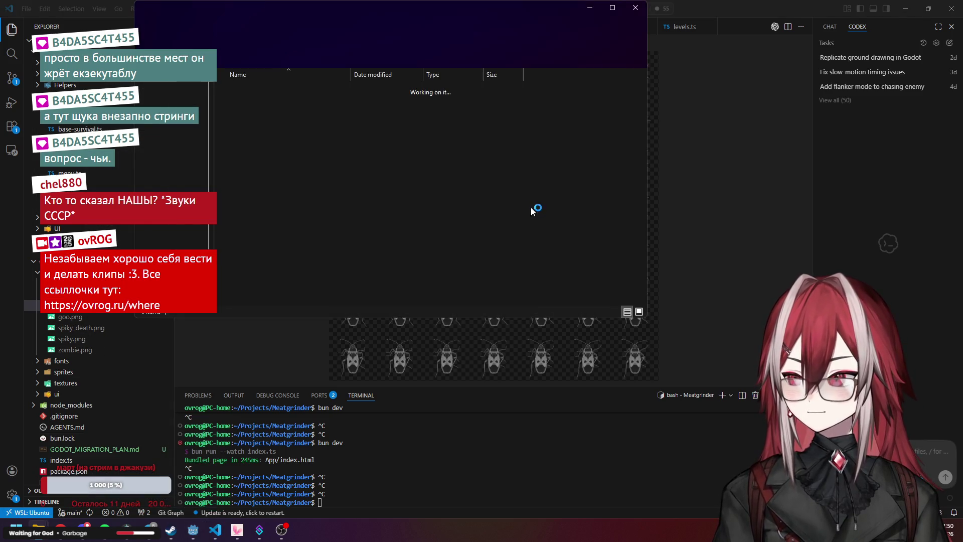
Return to Godot and expand assets/sprites in the FileSystem dock
click(908, 10)
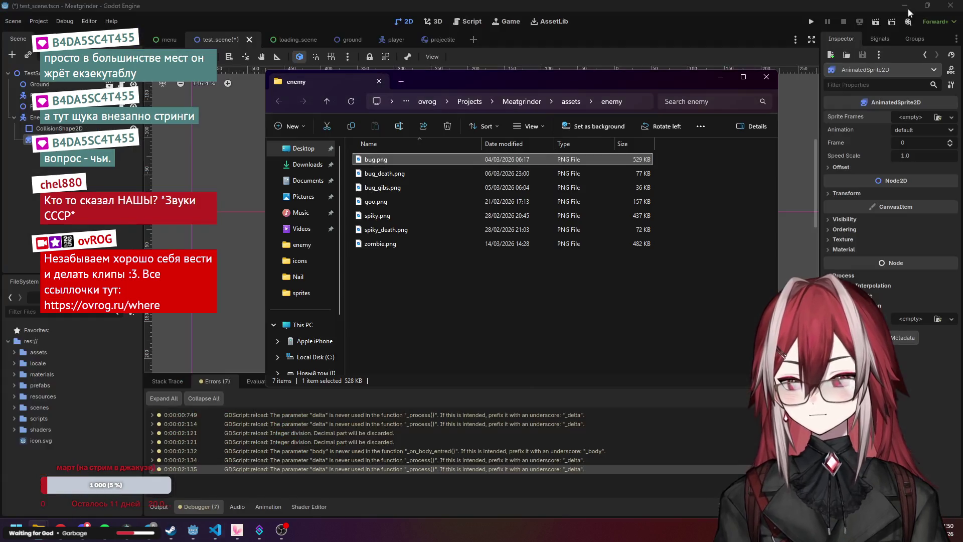
click(17, 351)
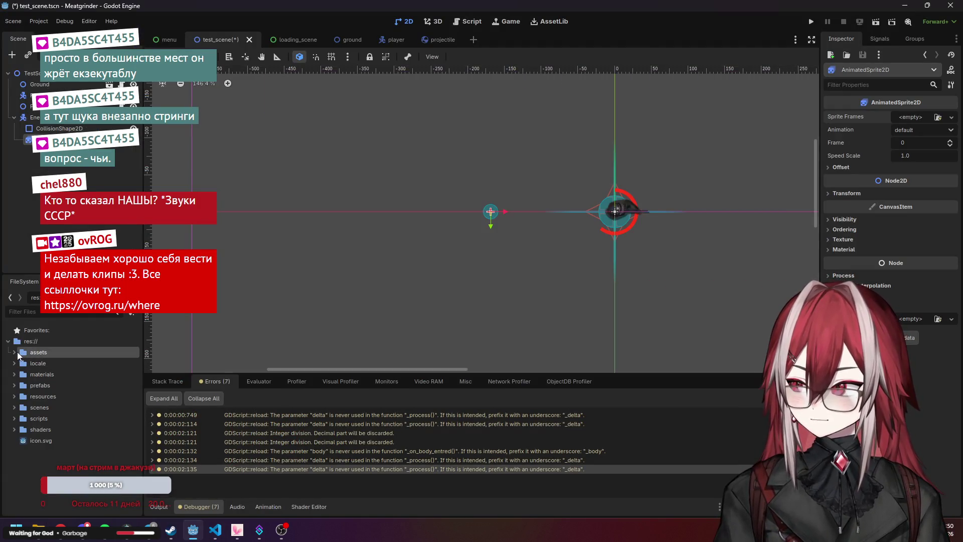
click(15, 353)
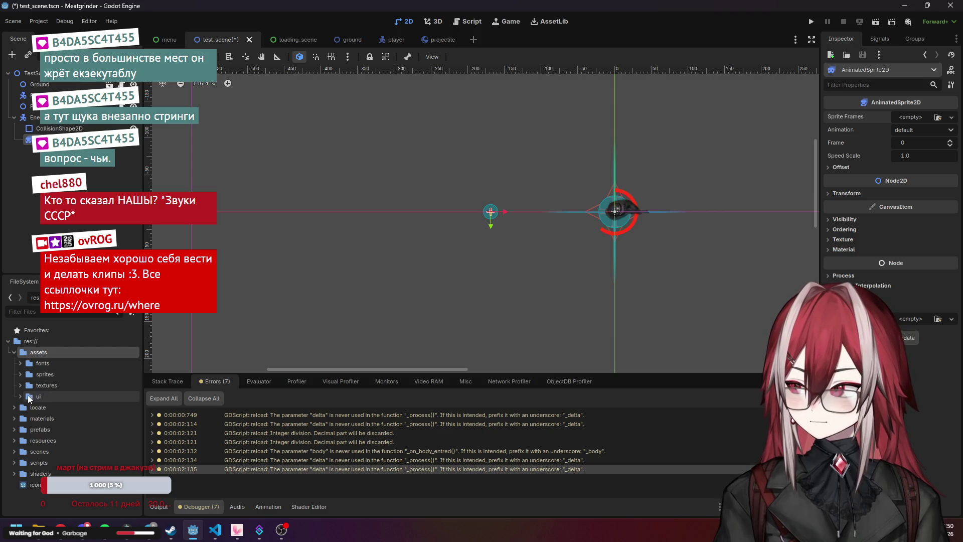
click(20, 375)
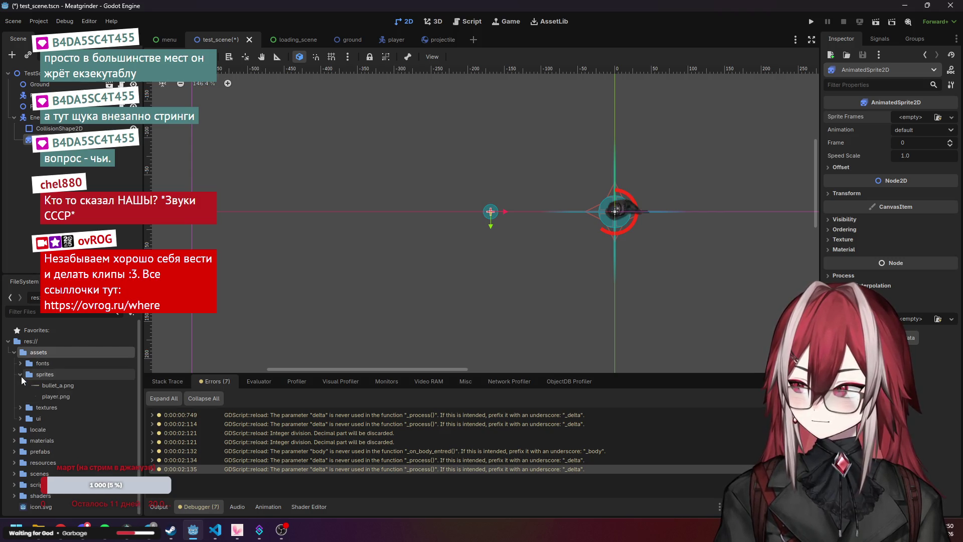
right_click(49, 377)
click(120, 371)
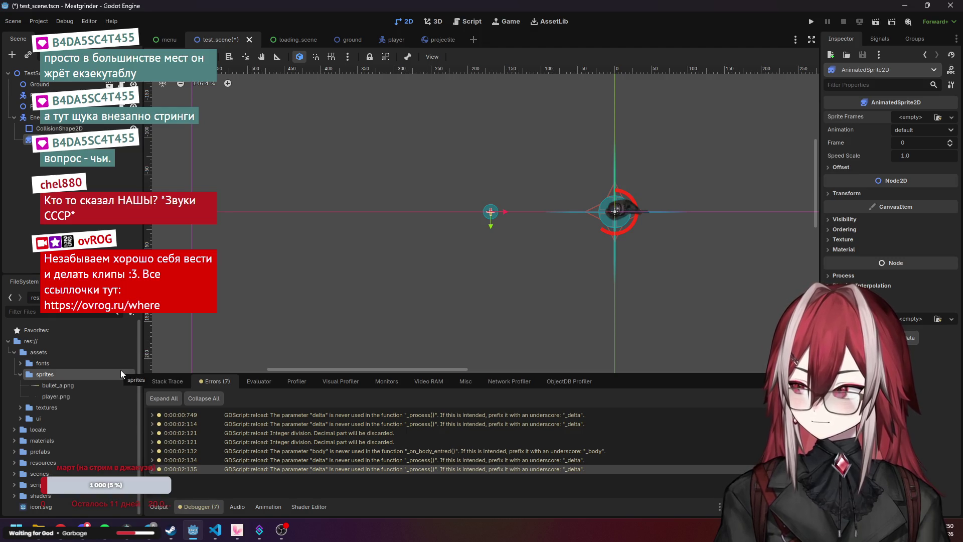
Create an enemes folder inside sprites and a bug folder inside enemes
right_click(55, 376)
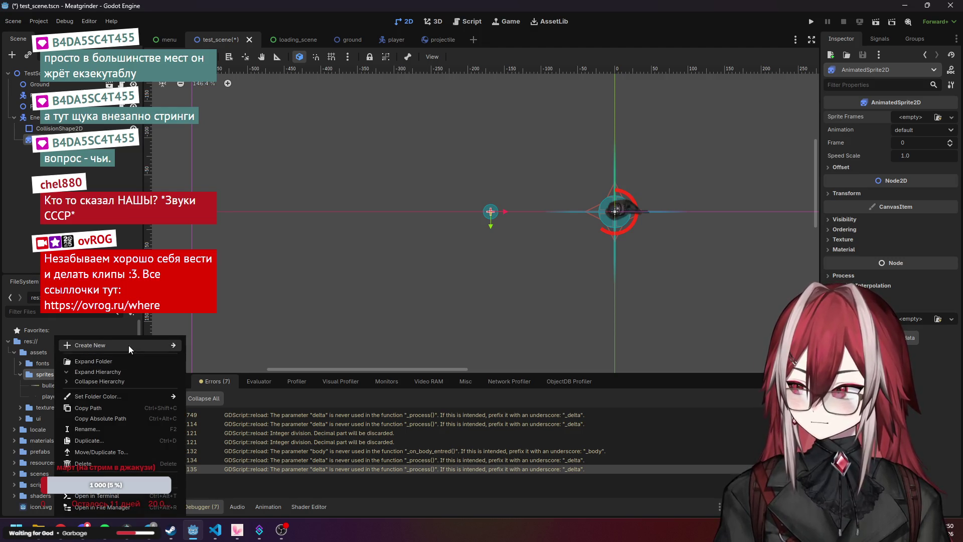
mouse_move(129, 345)
click(211, 346)
text(eneme)
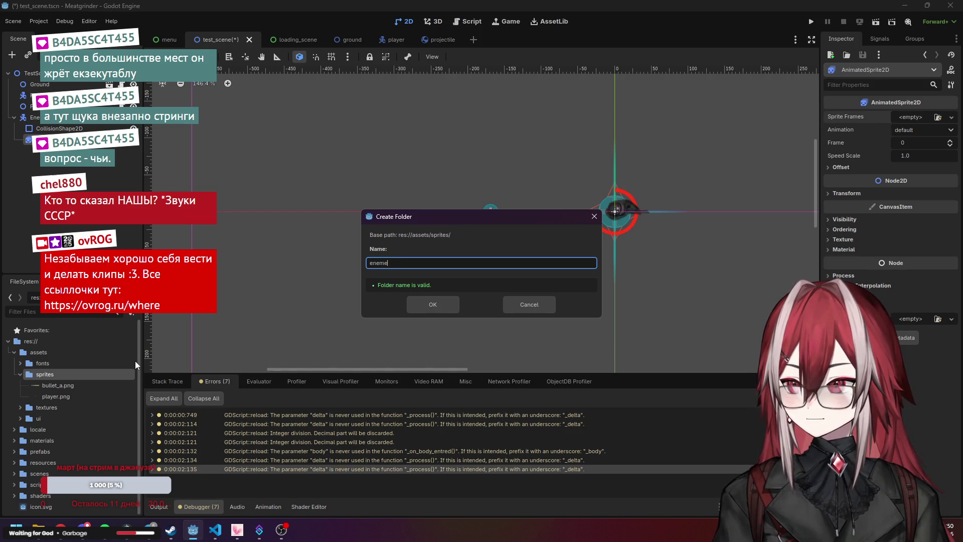
text(s)
key(Return)
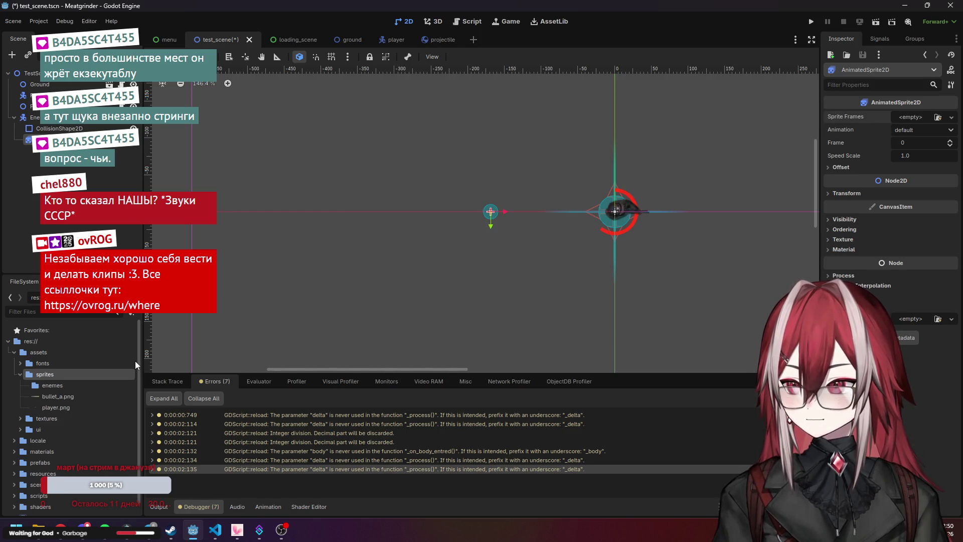
right_click(74, 383)
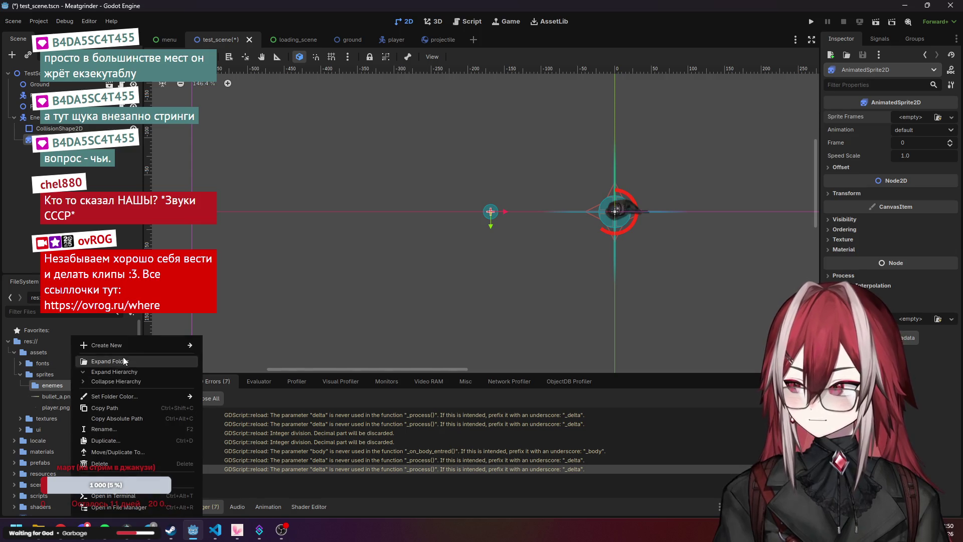
mouse_move(154, 344)
click(218, 345)
text(b)
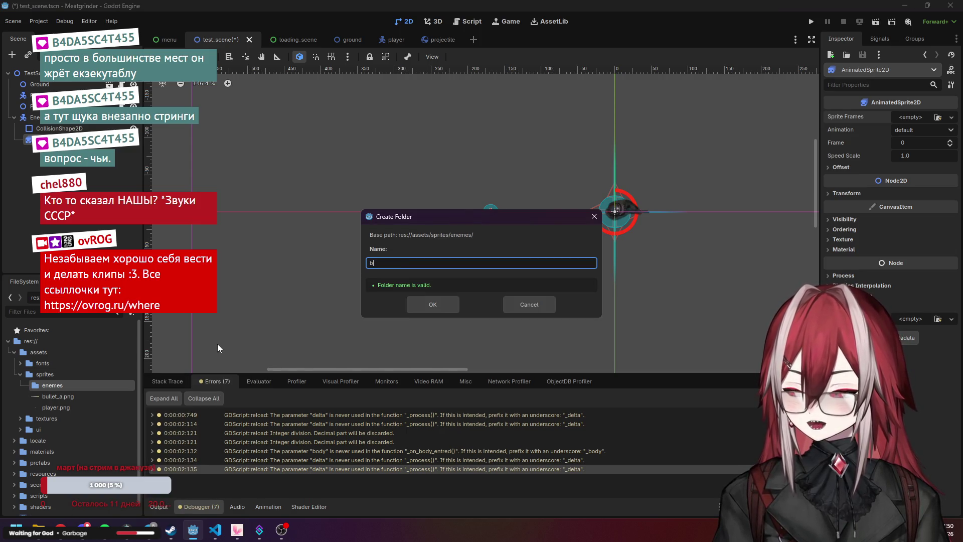
text(ul)
key(Return)
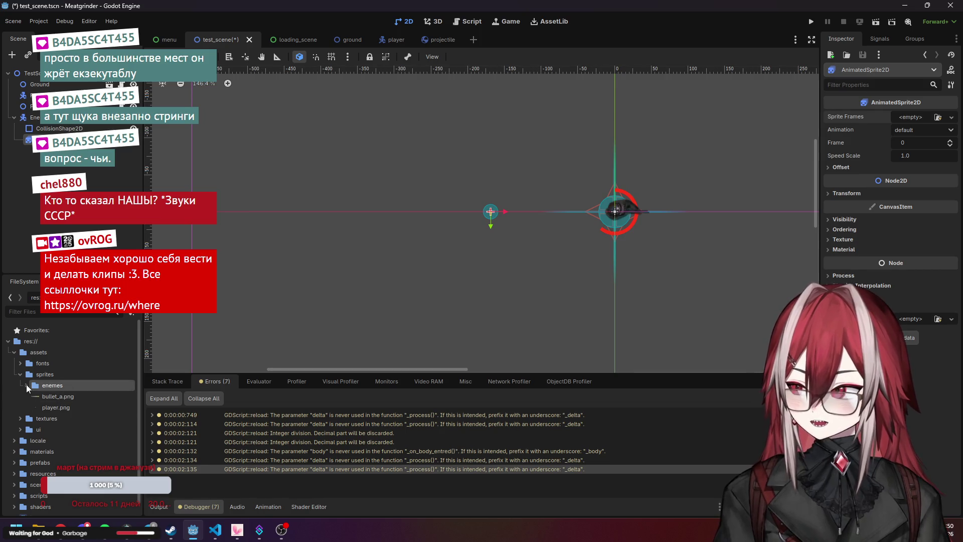
Open the new bug folder in the system file manager
click(26, 384)
right_click(53, 393)
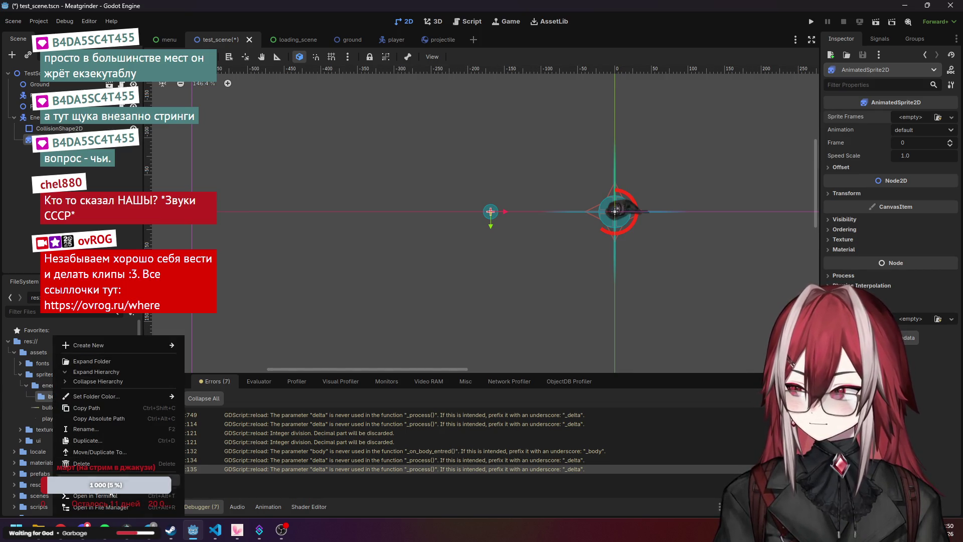
click(108, 507)
mouse_move(38, 531)
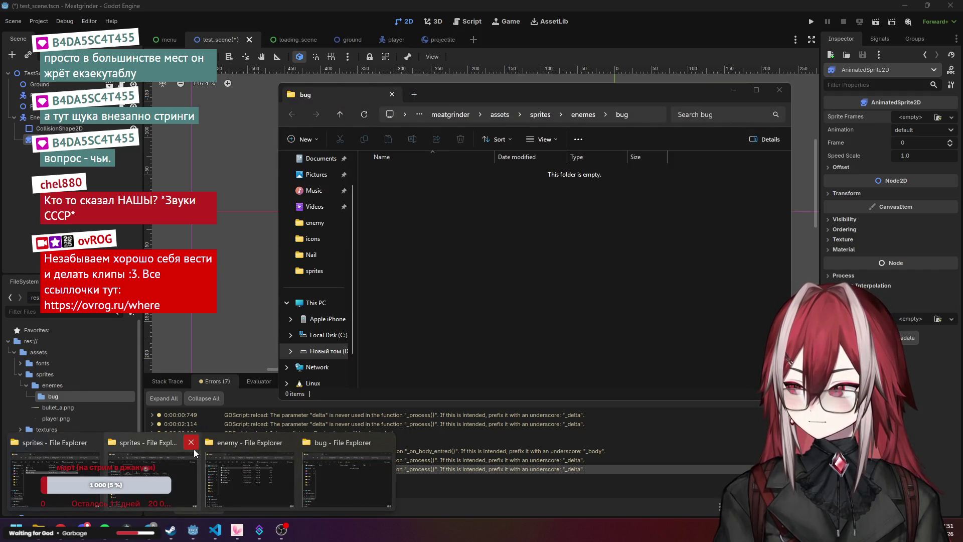
Close the duplicate sprites, enemy and assets File Explorer windows
click(190, 443)
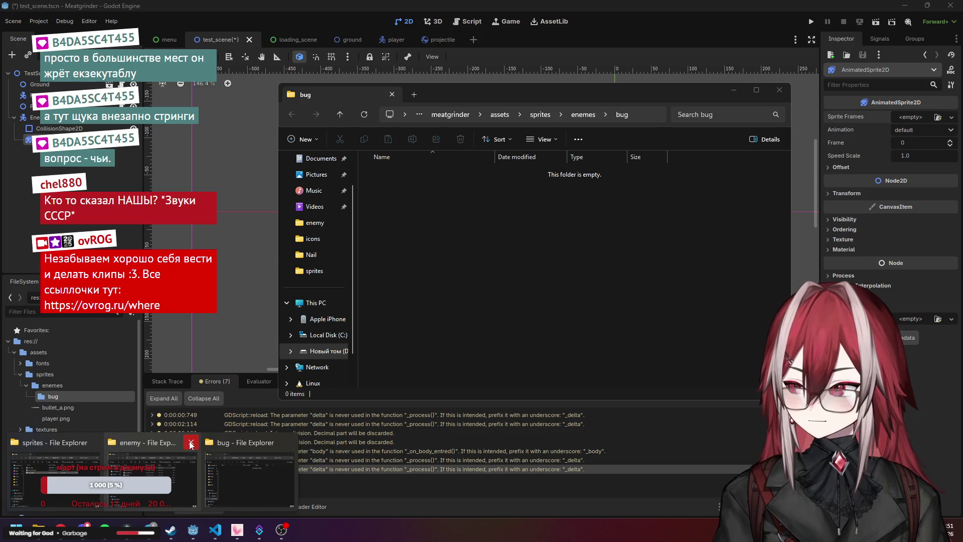
click(189, 443)
click(53, 474)
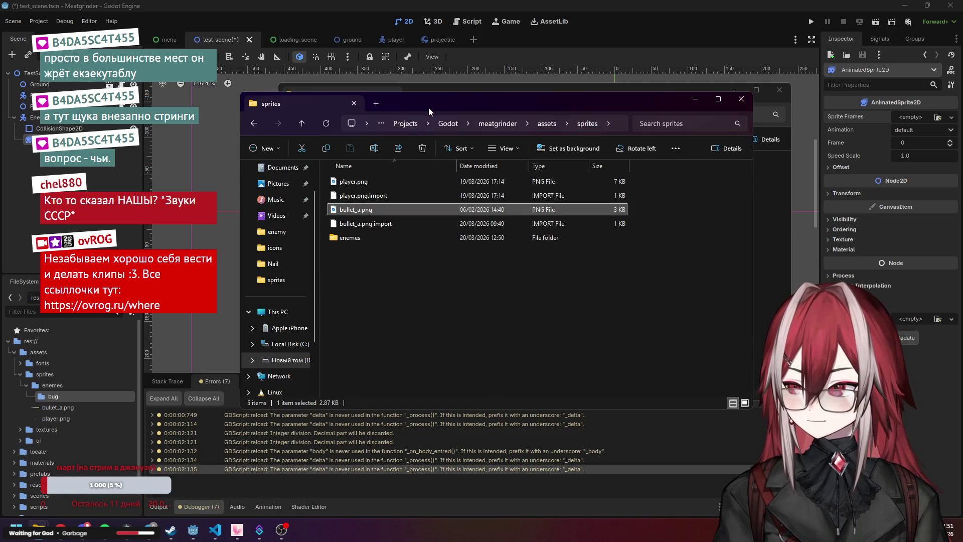
drag(429, 108, 156, 182)
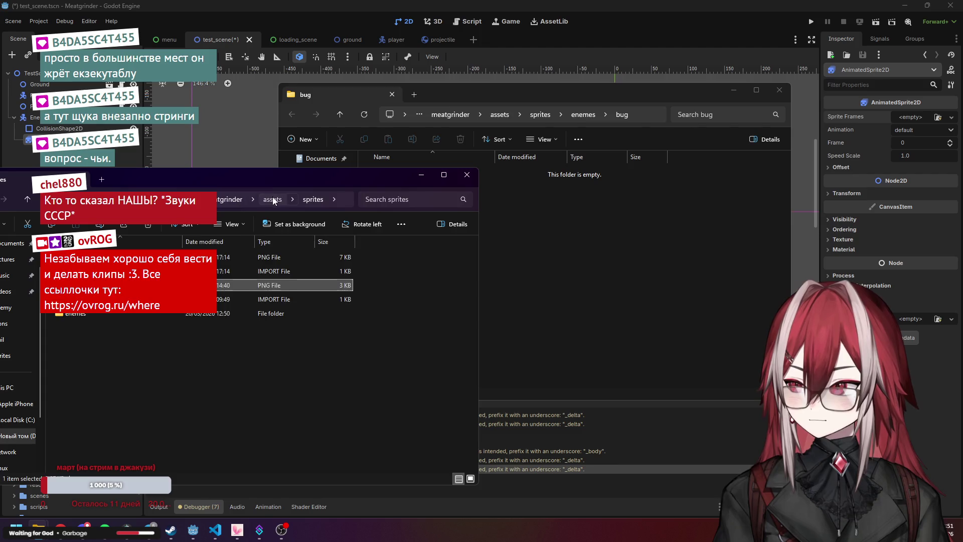
click(272, 200)
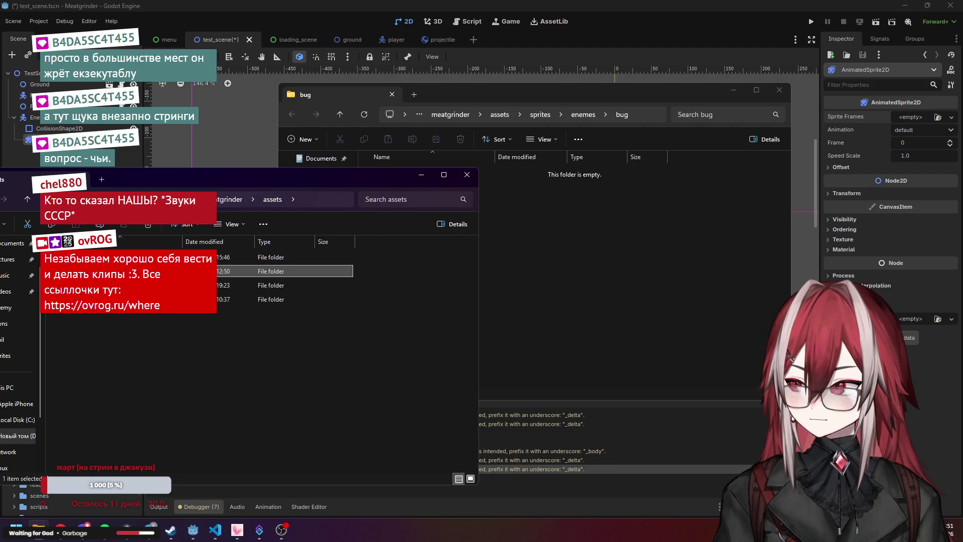
click(474, 179)
Copy bug.png from assets/enemy into the empty bug folder, allowing the security warning
click(216, 530)
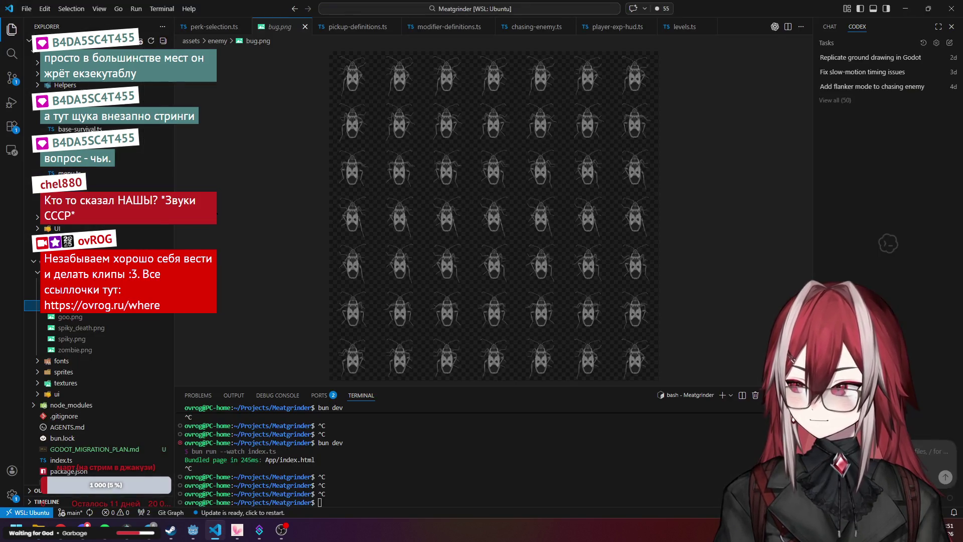
right_click(89, 304)
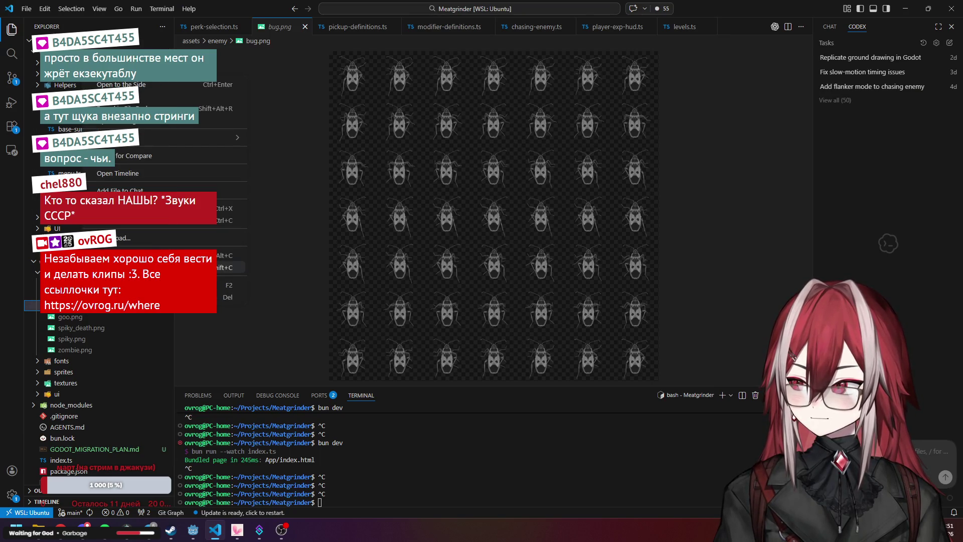
click(166, 108)
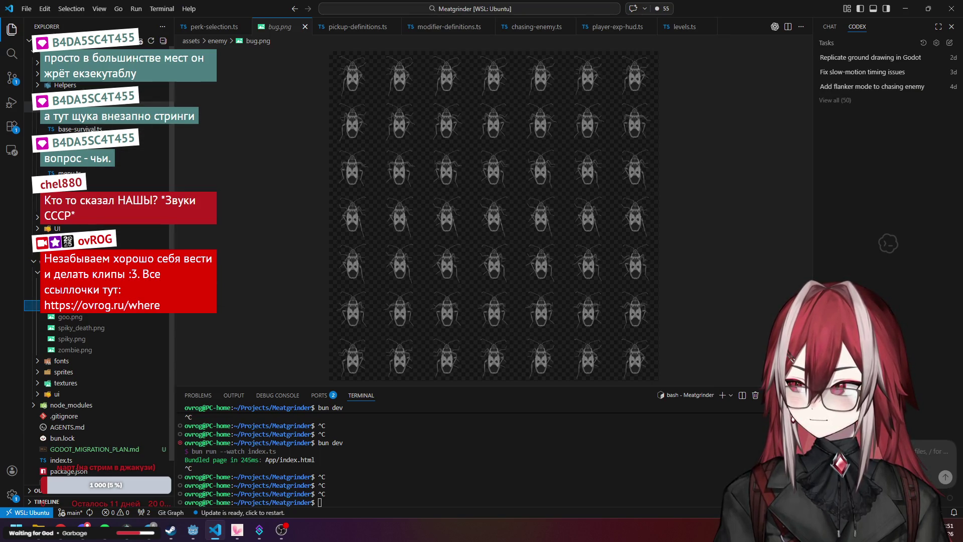
click(906, 9)
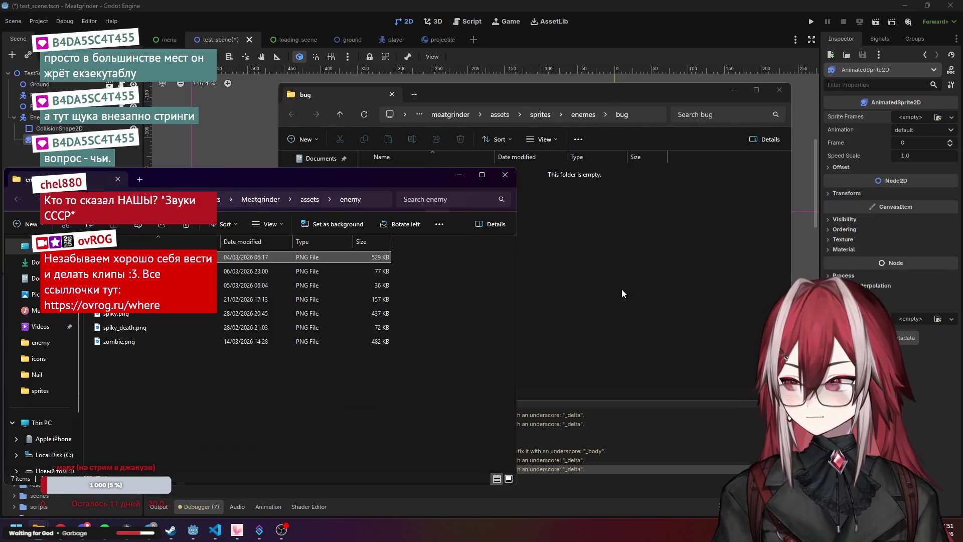
click(299, 263)
mouse_move(116, 246)
mouse_down()
mouse_move(479, 198)
mouse_move(481, 214)
mouse_up()
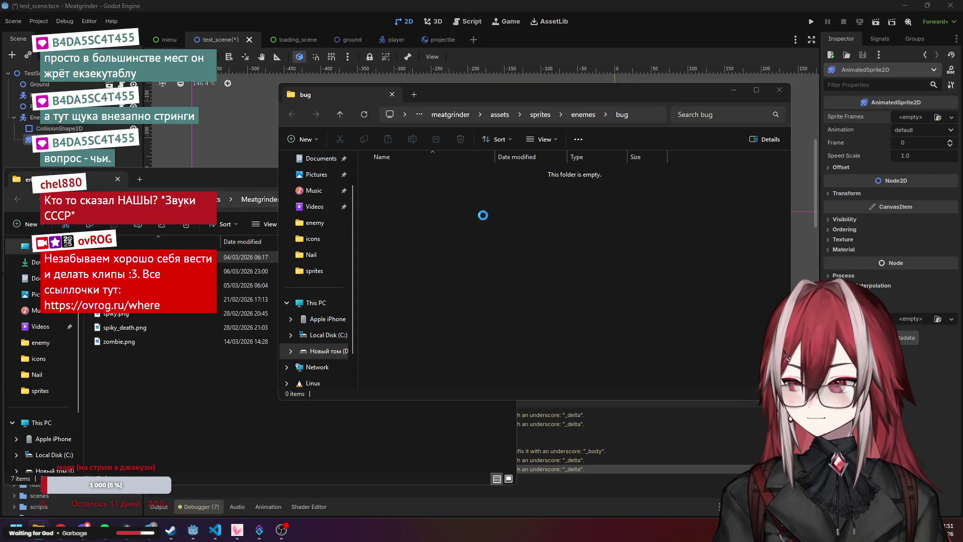
click(492, 263)
click(183, 410)
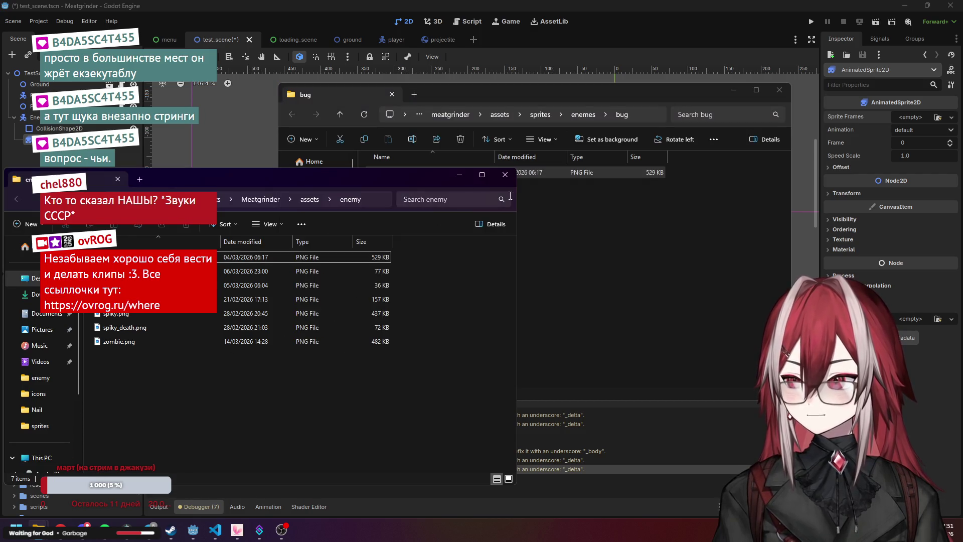
click(504, 175)
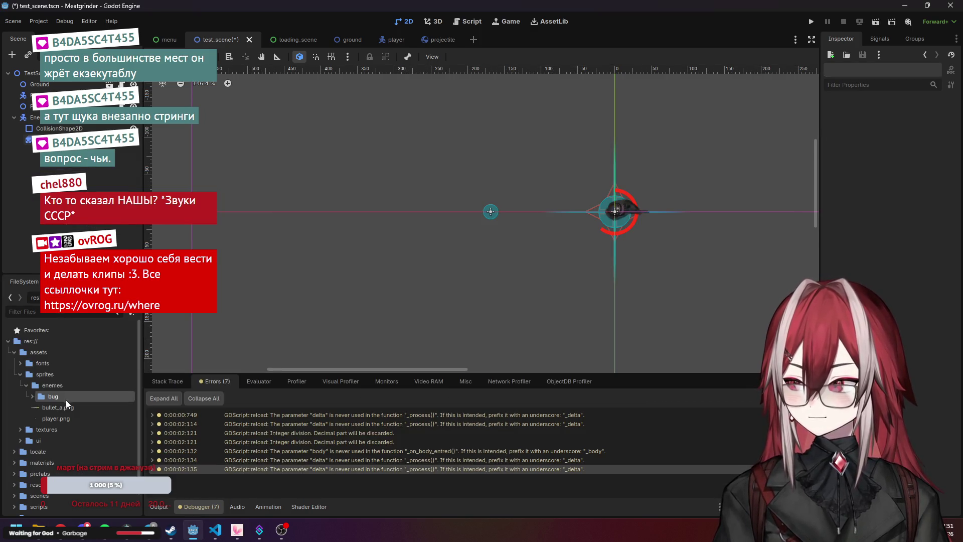
Try importing bug.png as a TextureAtlas, then revert it to Texture2D
click(56, 406)
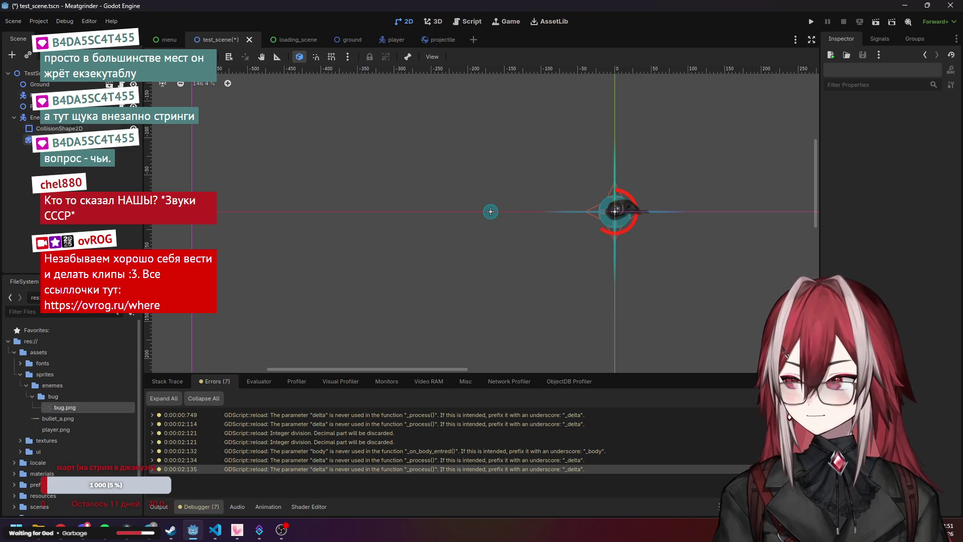
click(50, 38)
click(76, 85)
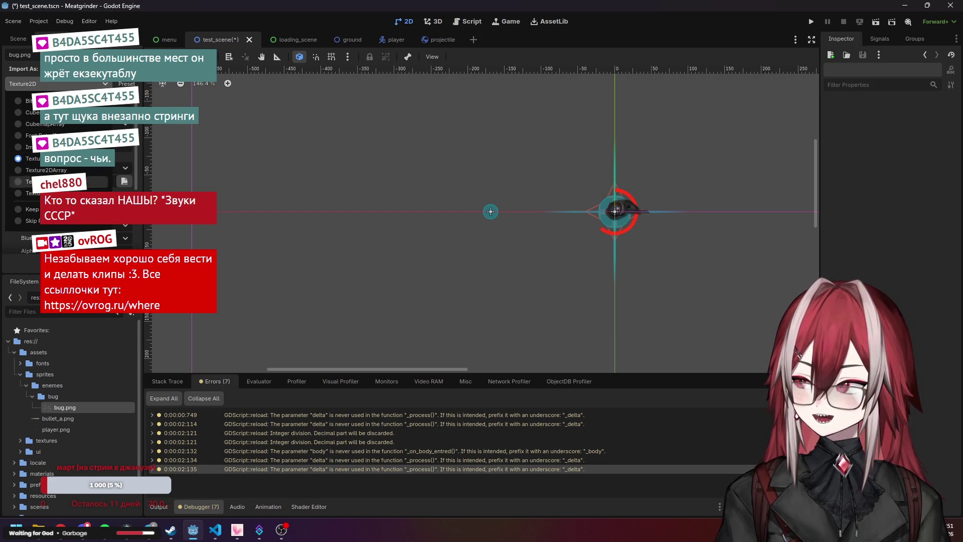
click(30, 194)
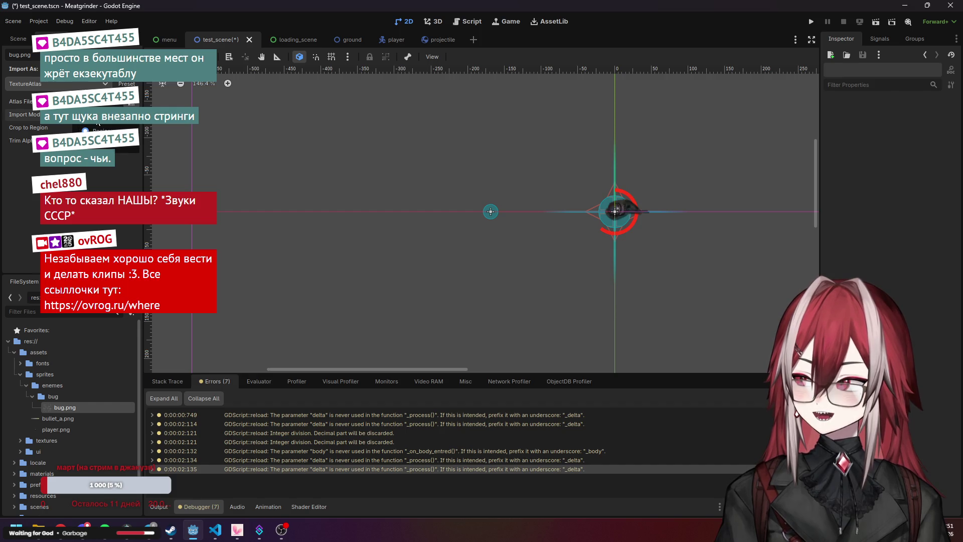
click(91, 84)
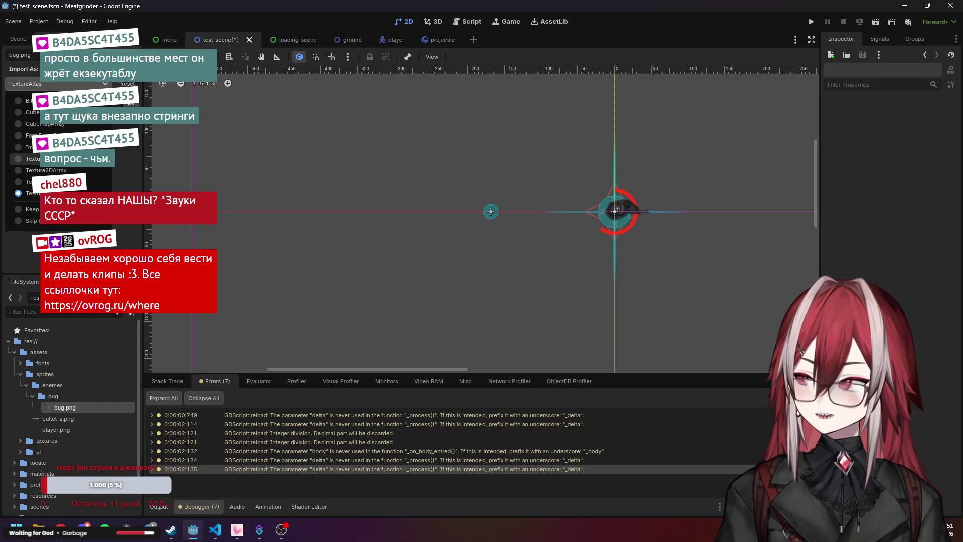
click(30, 159)
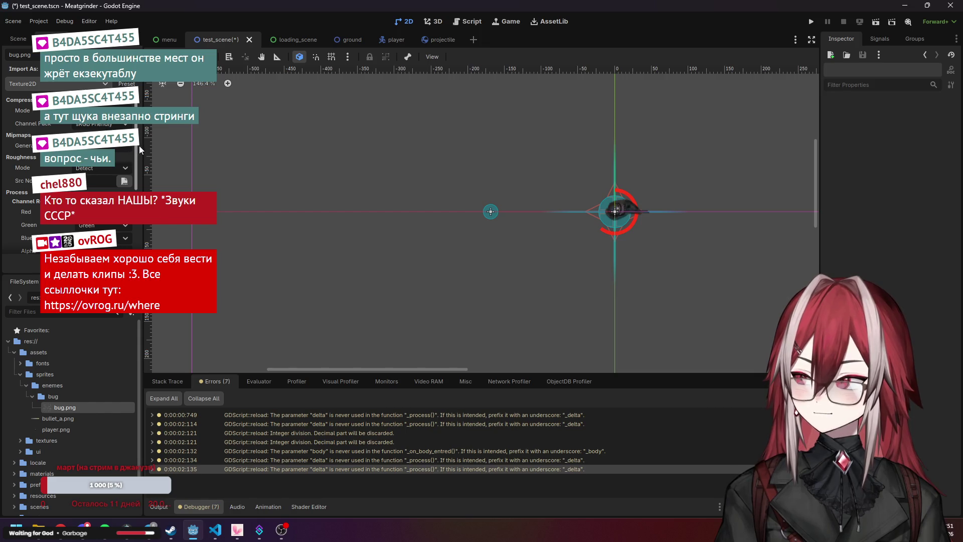
drag(140, 145, 133, 210)
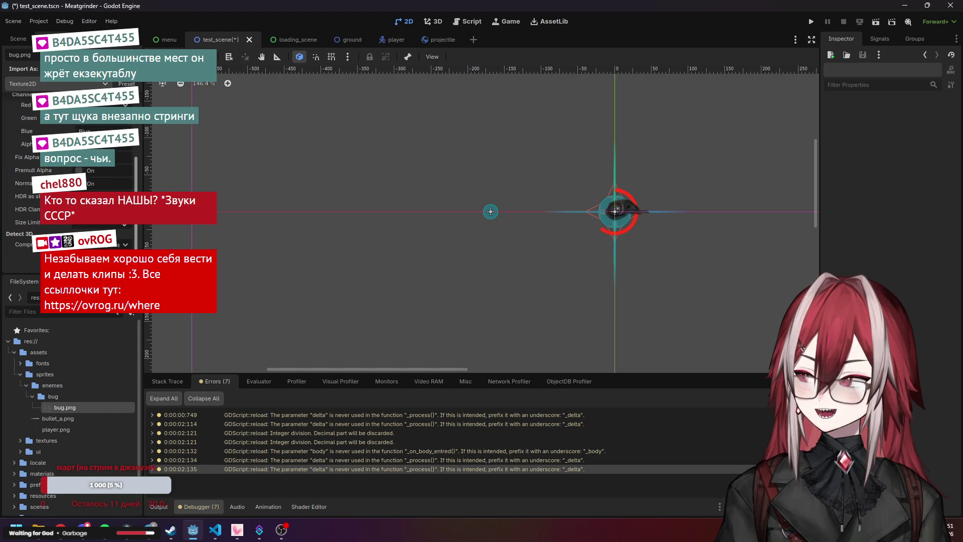
mouse_move(46, 172)
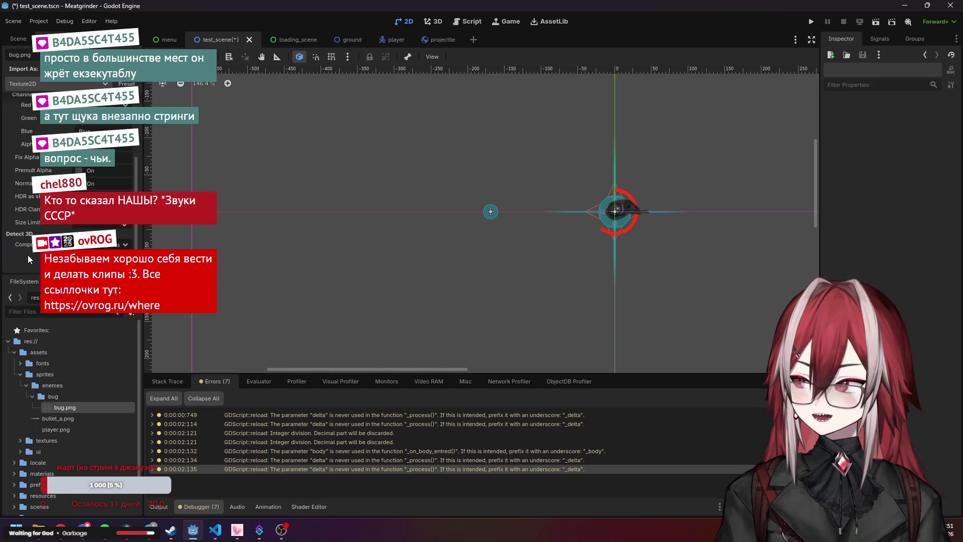
scroll(138, 231, down, 5)
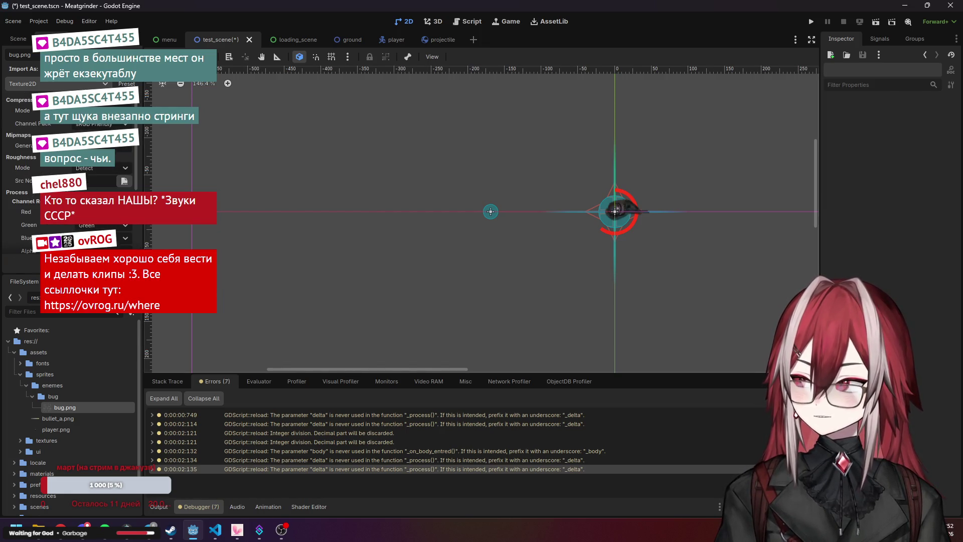
click(18, 38)
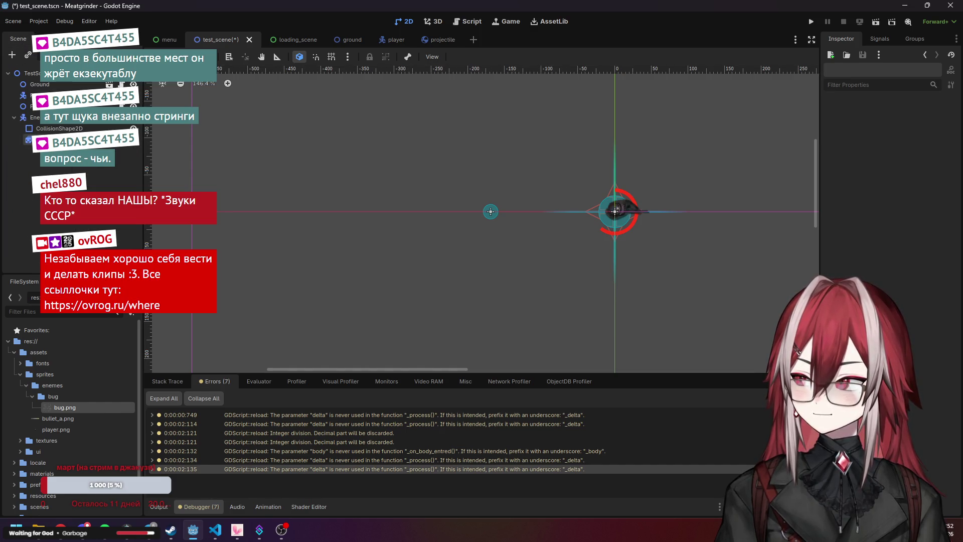
Check the AnimatedSprite2D's Sprite Frames options, finding no existing SpriteFrames to load
click(35, 140)
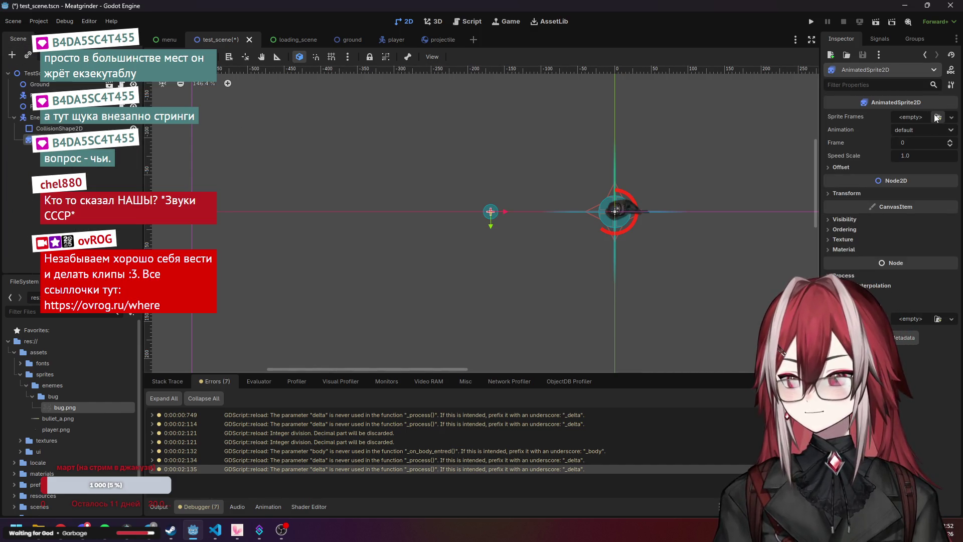
click(946, 120)
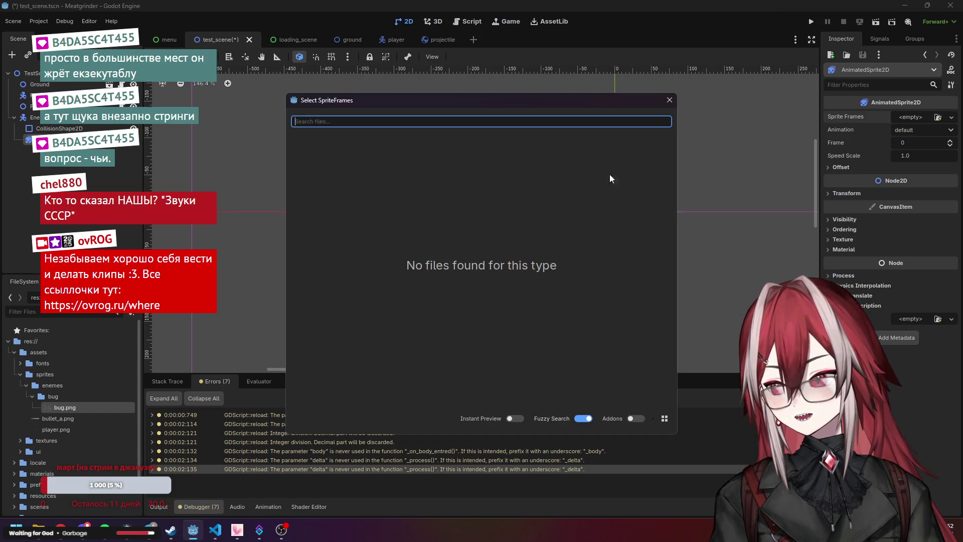
click(670, 100)
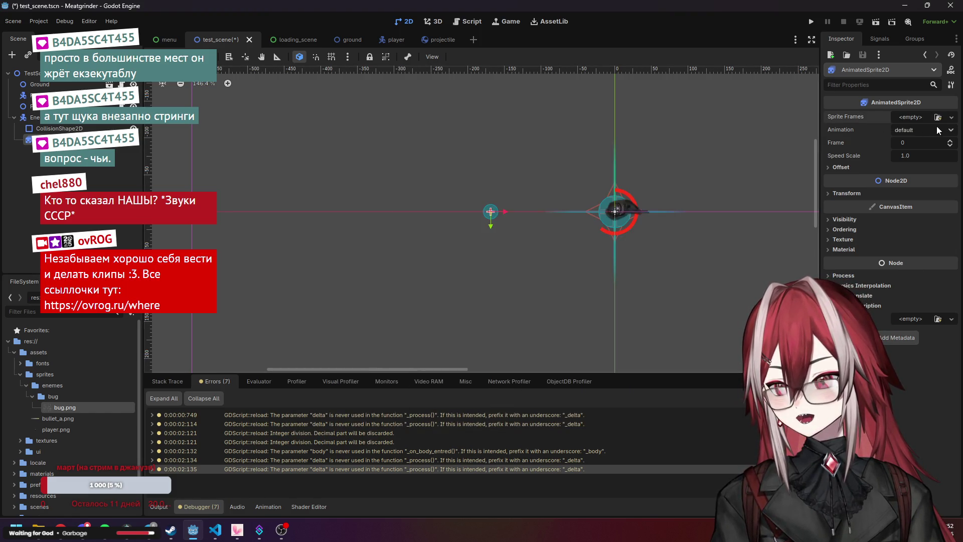
click(951, 118)
key(Escape)
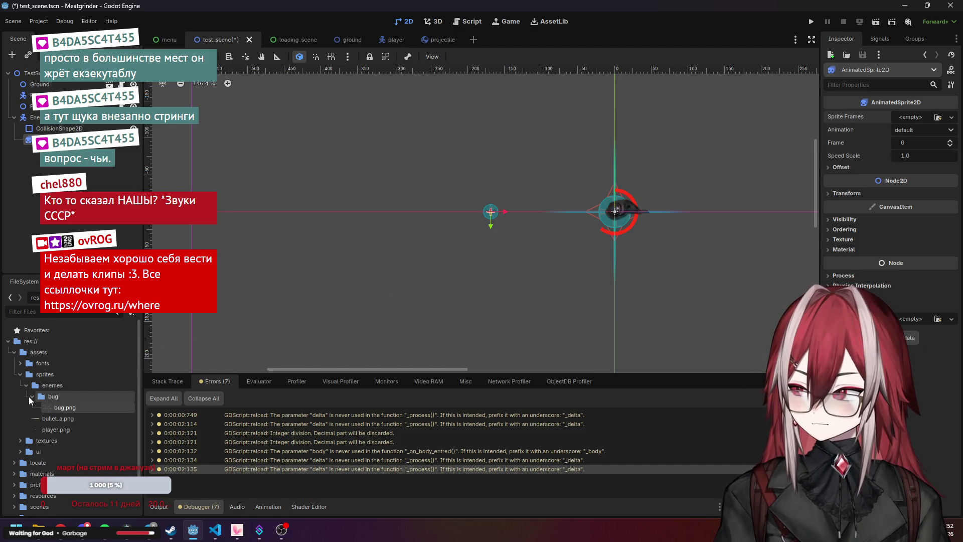
Browse the bug folder and bug.png in FileSystem, ending on the bug folder's context menu
click(59, 396)
right_click(61, 396)
mouse_move(136, 345)
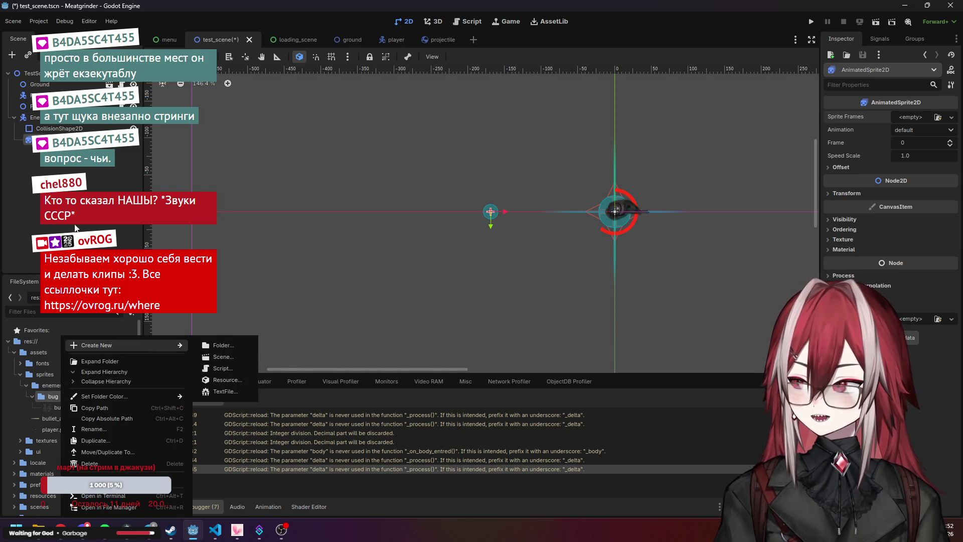
key(Escape)
click(68, 408)
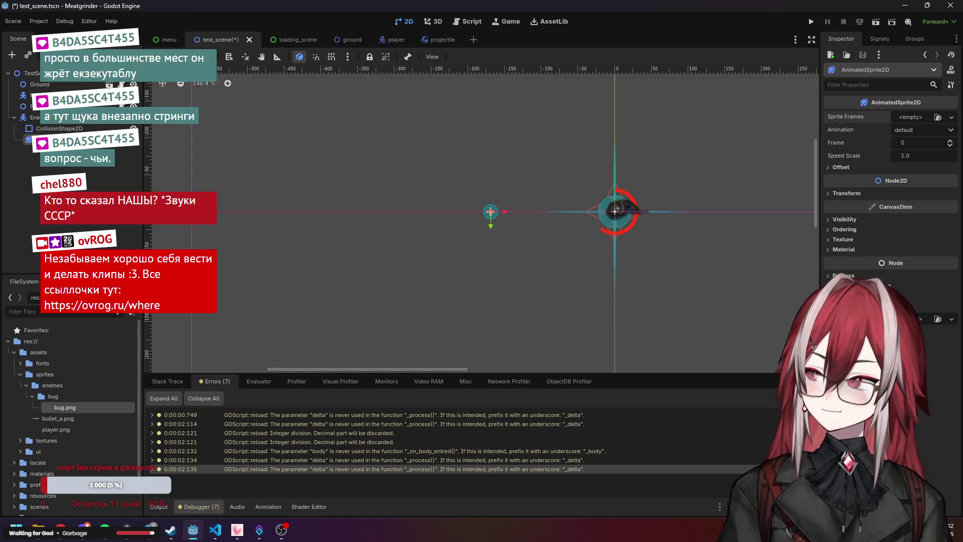
right_click(90, 190)
key(Escape)
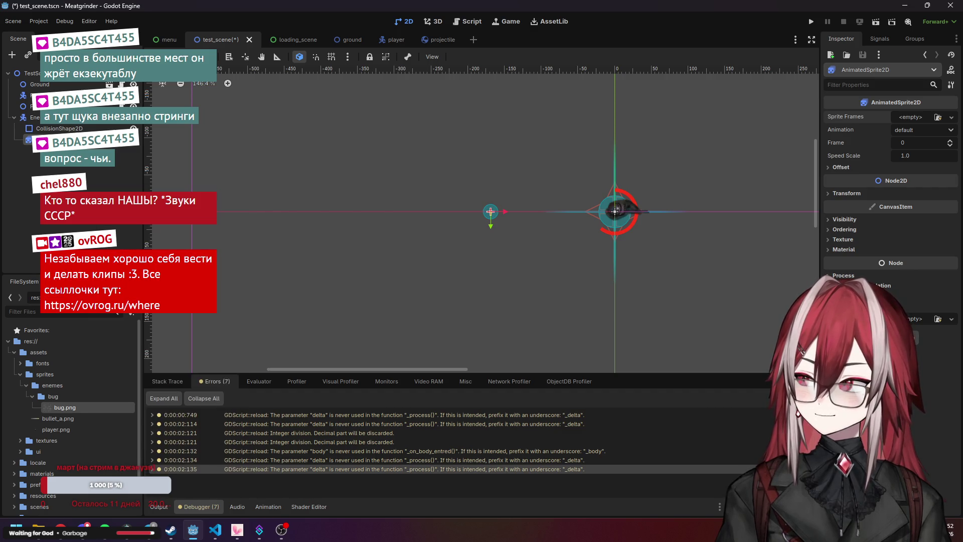
scroll(71, 441, down, 3)
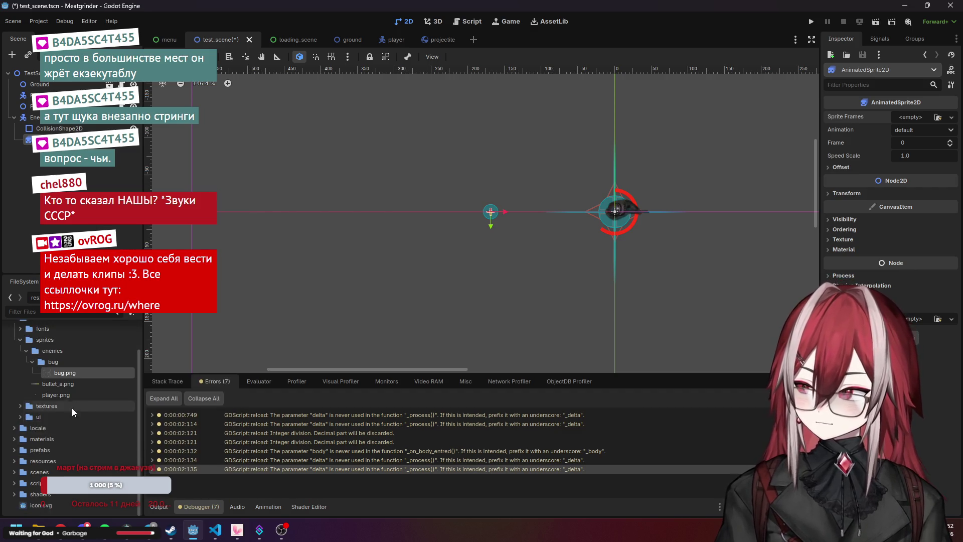
right_click(65, 366)
Create a new SpriteFrames resource via Create New > Resource and save it as bug_walk.tres
mouse_move(111, 346)
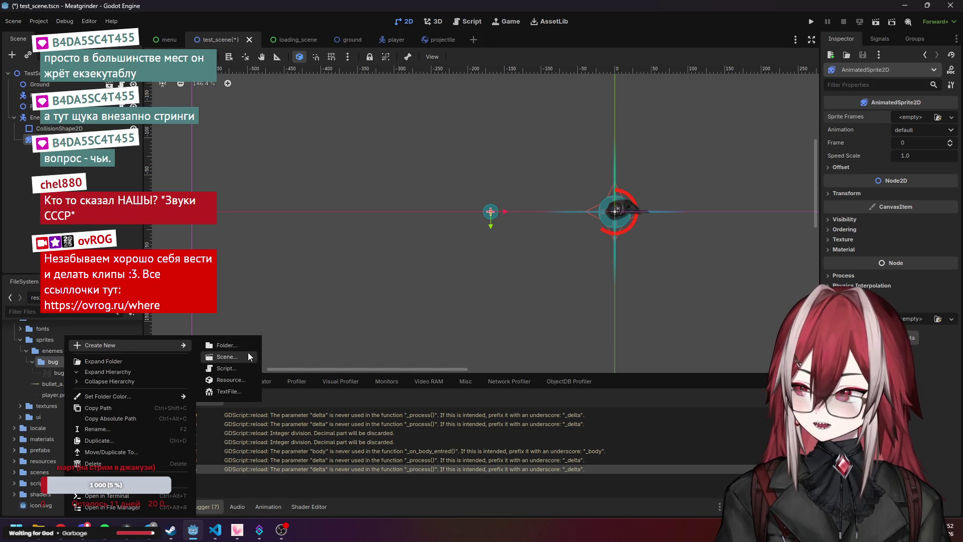
click(244, 380)
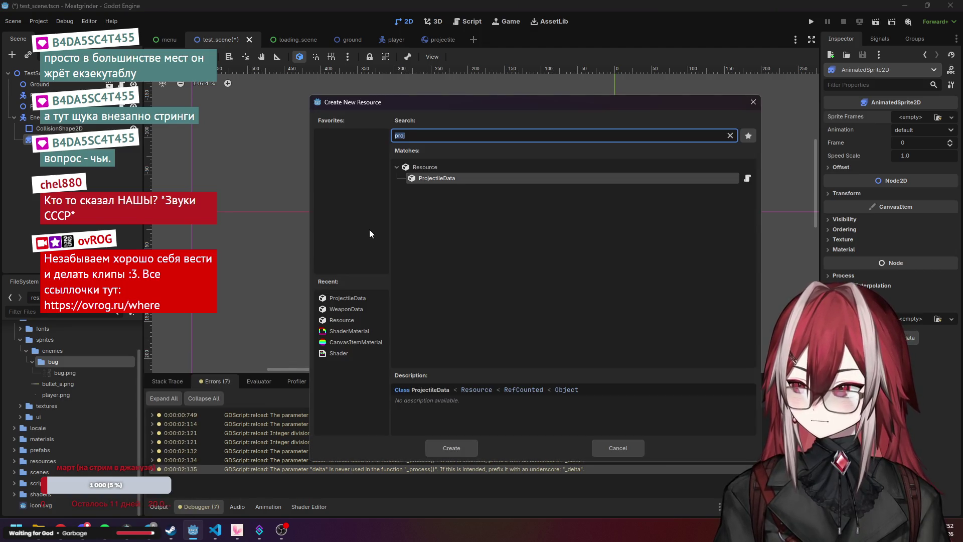
text(spire)
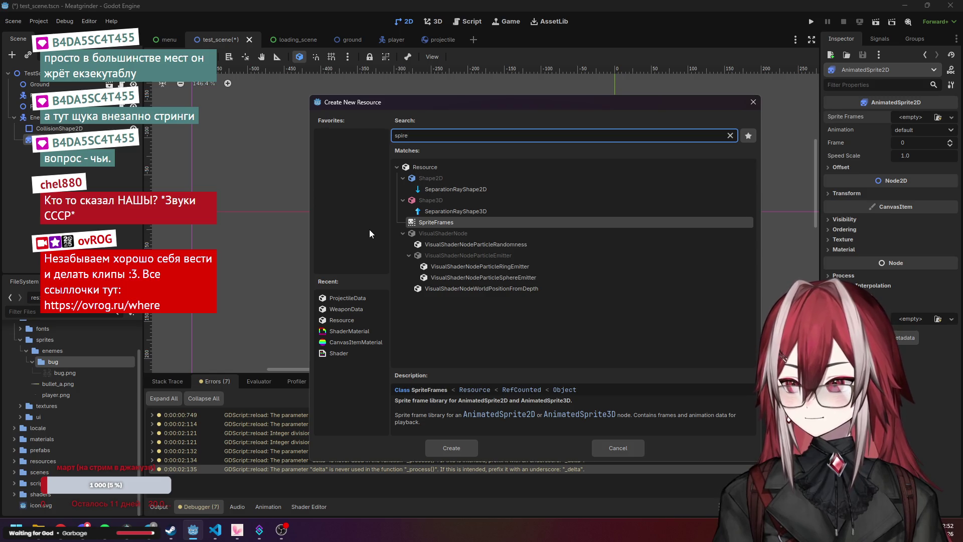
click(446, 223)
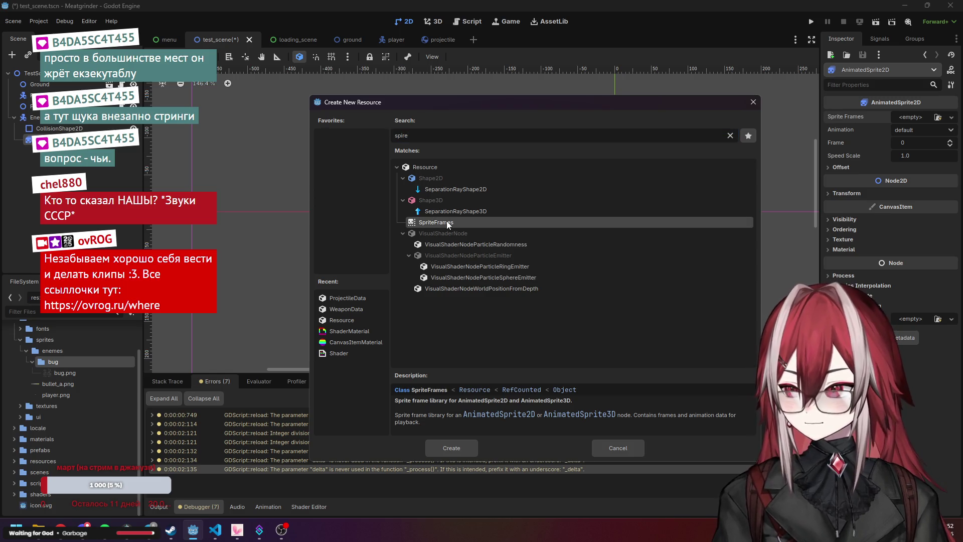
click(454, 451)
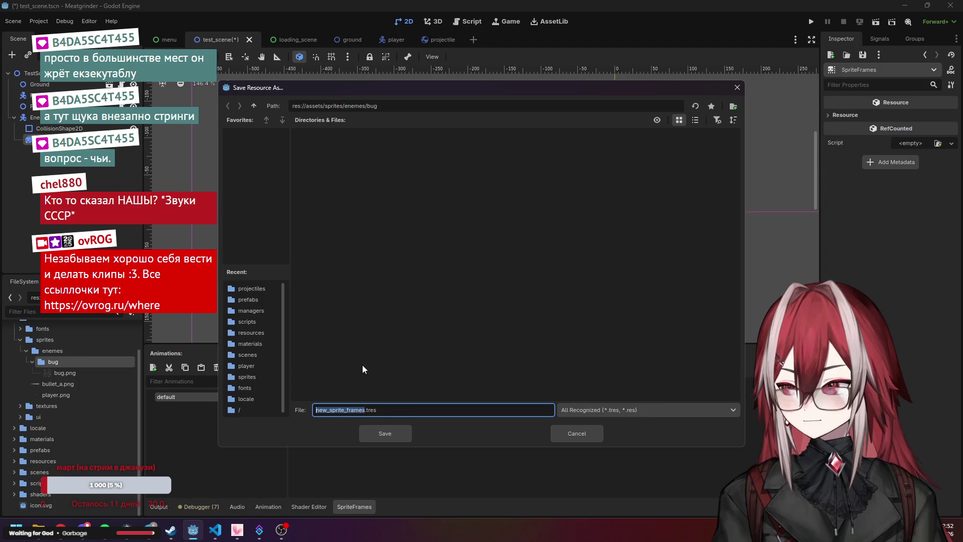
text(bug)
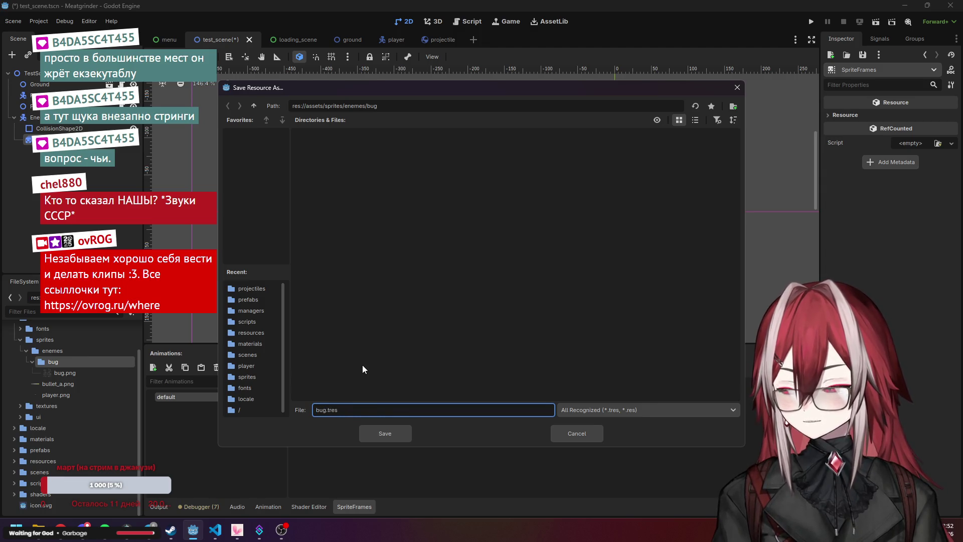
text(_walk)
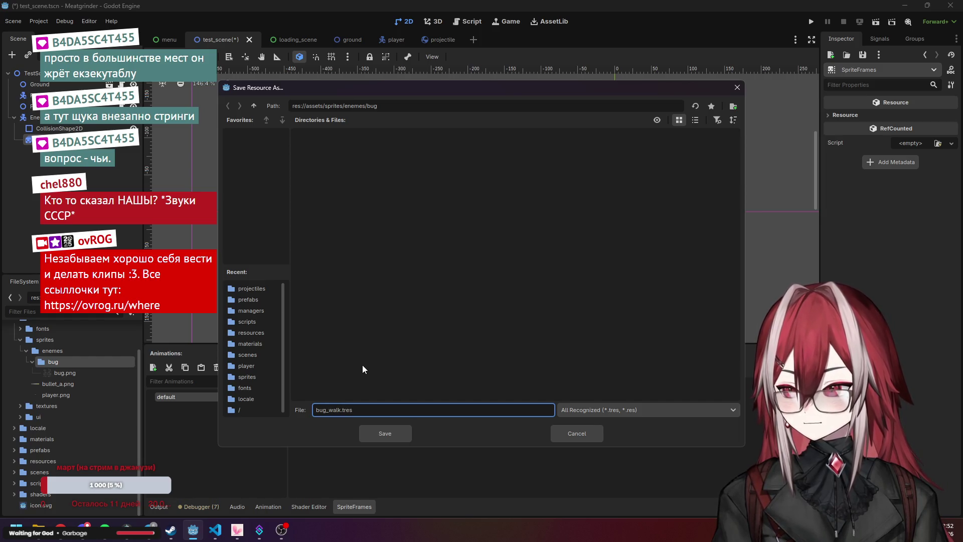
click(383, 436)
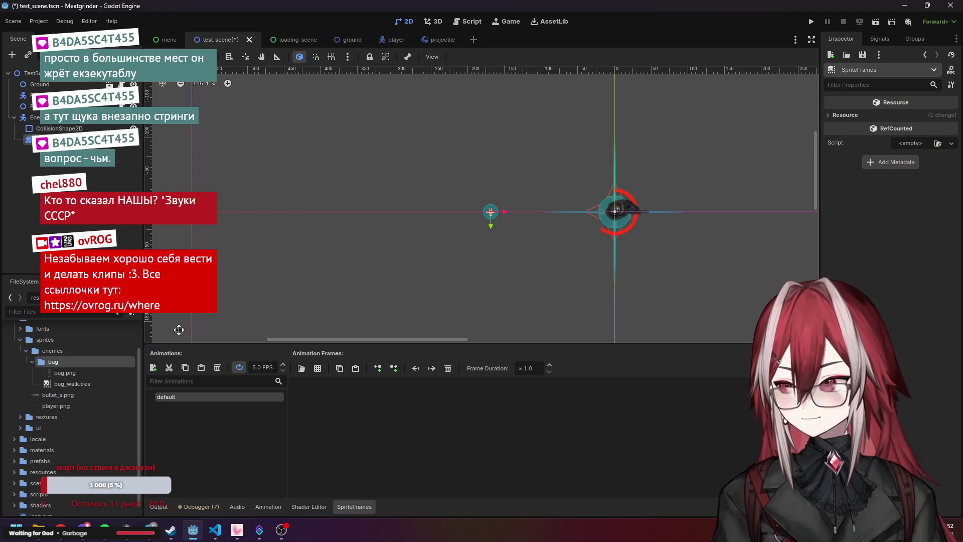
Assign bug_walk.tres as the AnimatedSprite2D's Sprite Frames and open it for editing
click(67, 384)
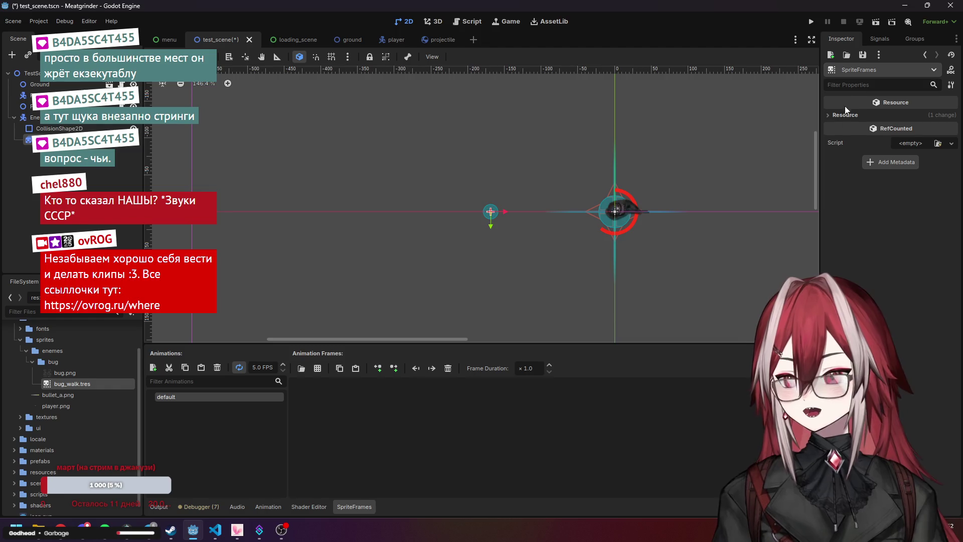
click(833, 115)
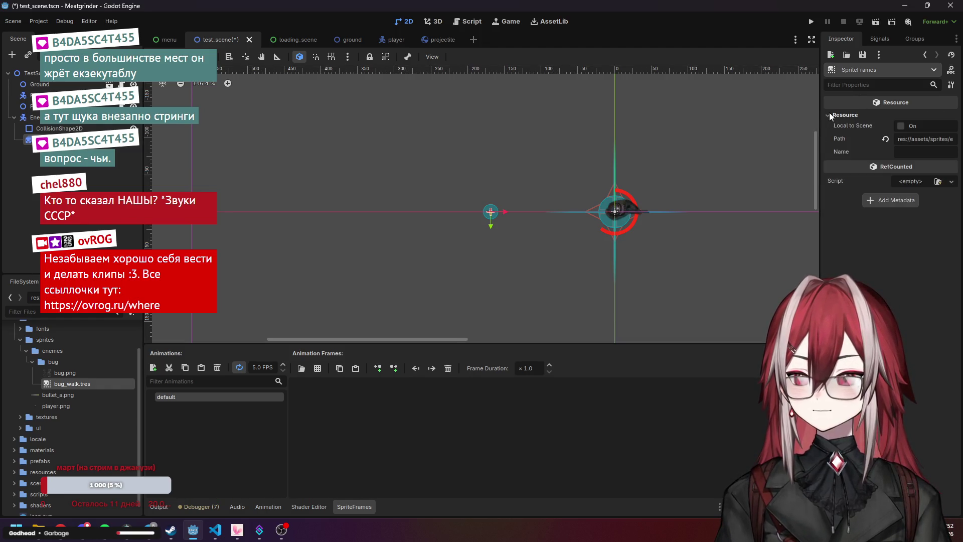
click(833, 115)
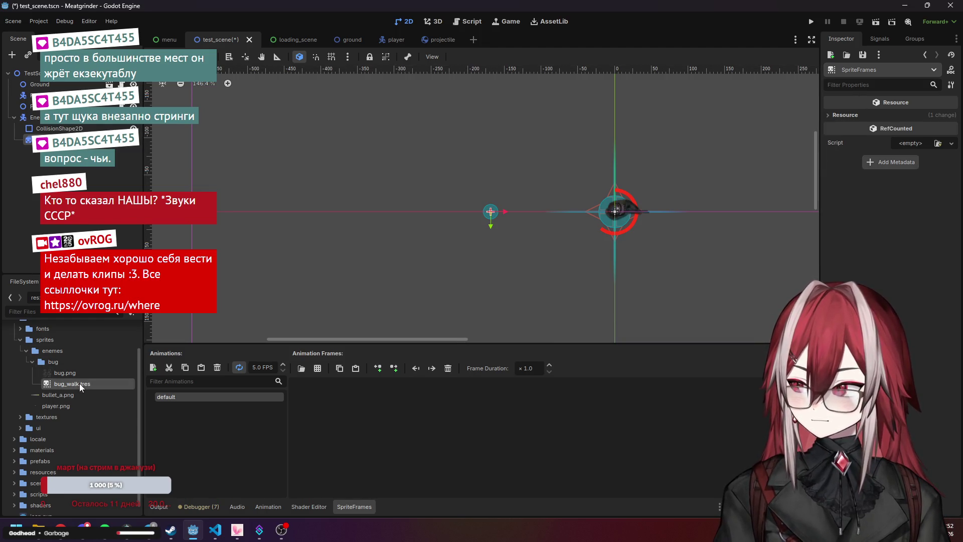
click(60, 140)
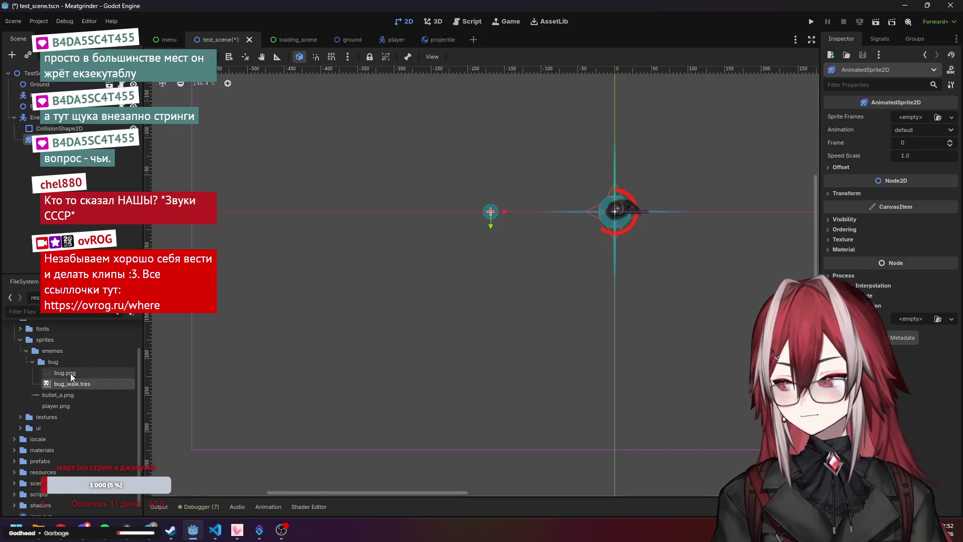
mouse_move(70, 384)
mouse_down()
mouse_move(137, 373)
mouse_move(933, 121)
mouse_move(923, 117)
mouse_up()
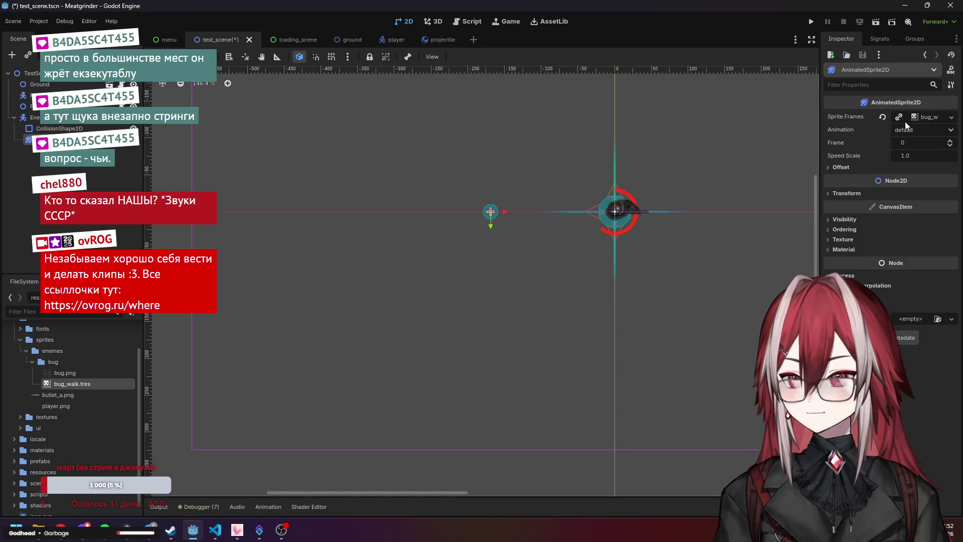
click(915, 116)
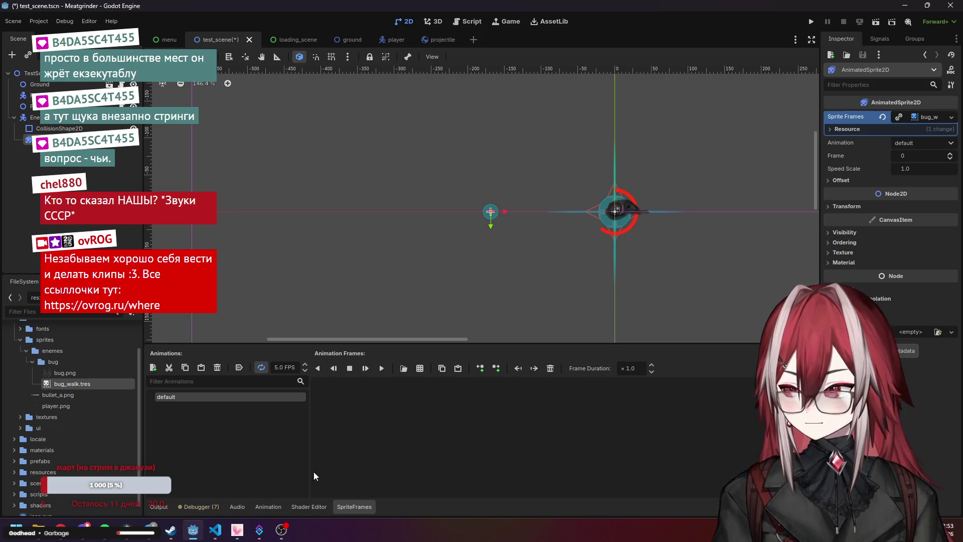
Add an extra new_animation, then delete it from the SpriteFrames editor
click(154, 367)
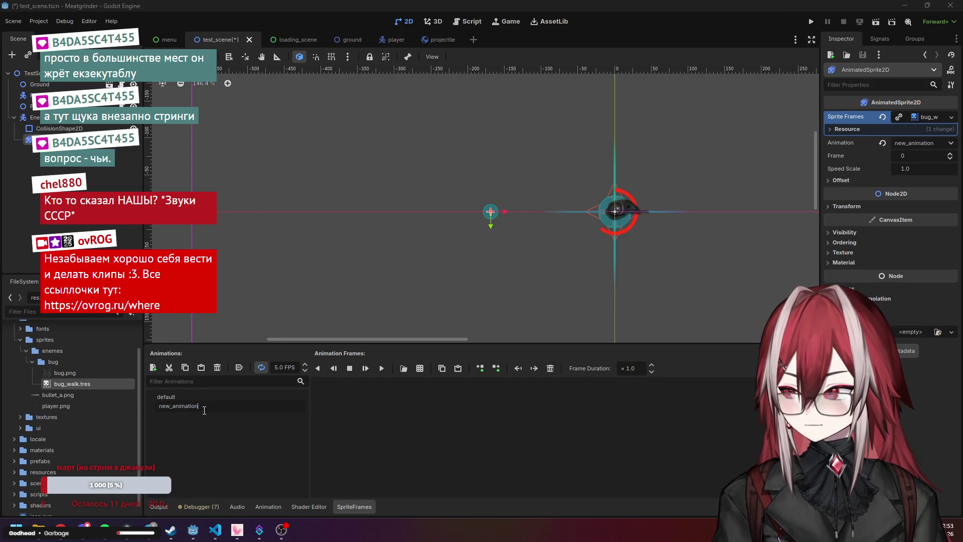
key(Return)
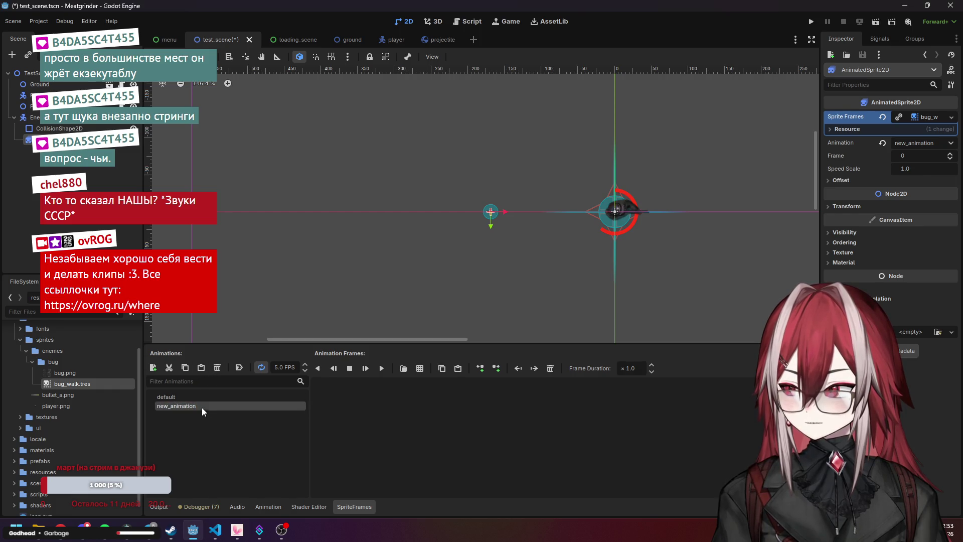
click(217, 368)
click(454, 288)
Rename the file to bug.tres and its default animation to walk
right_click(79, 383)
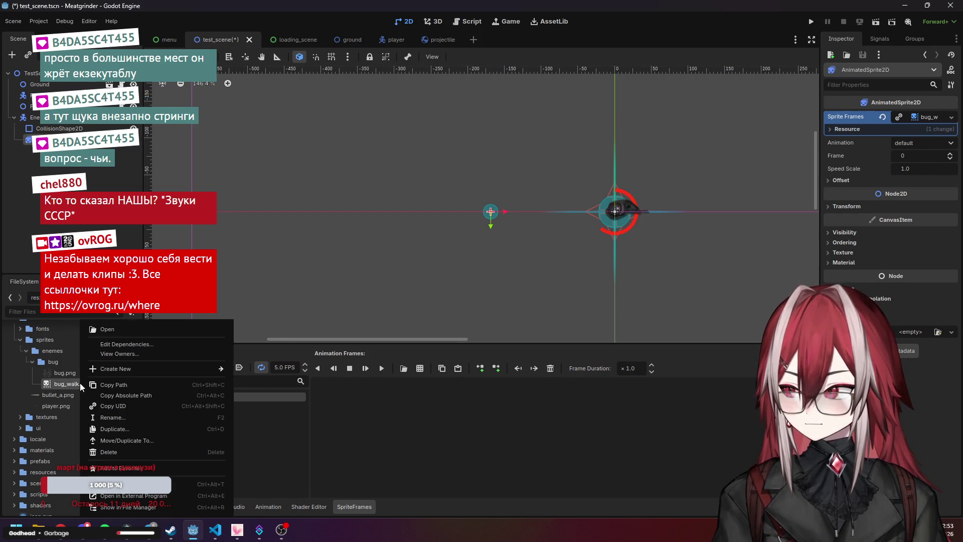
click(114, 418)
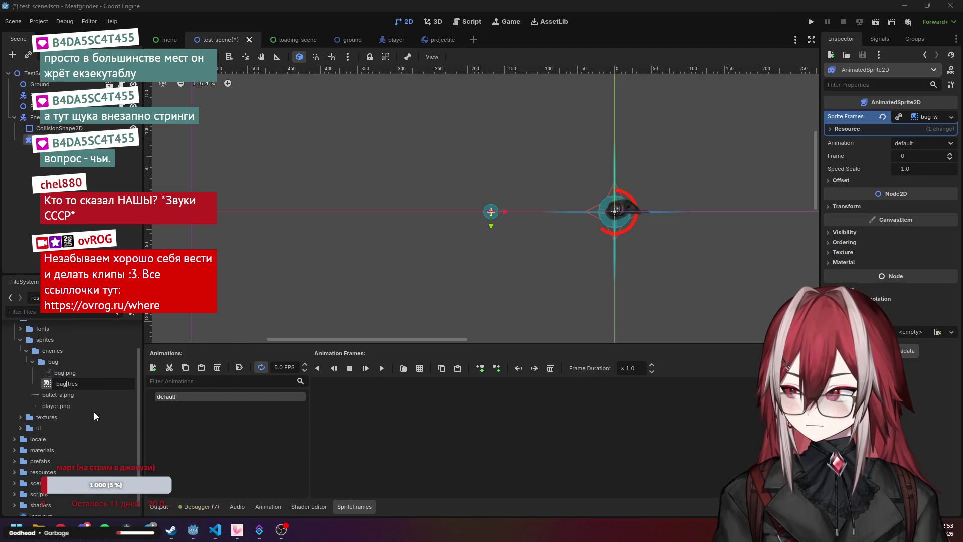
key(Return)
double_click(188, 397)
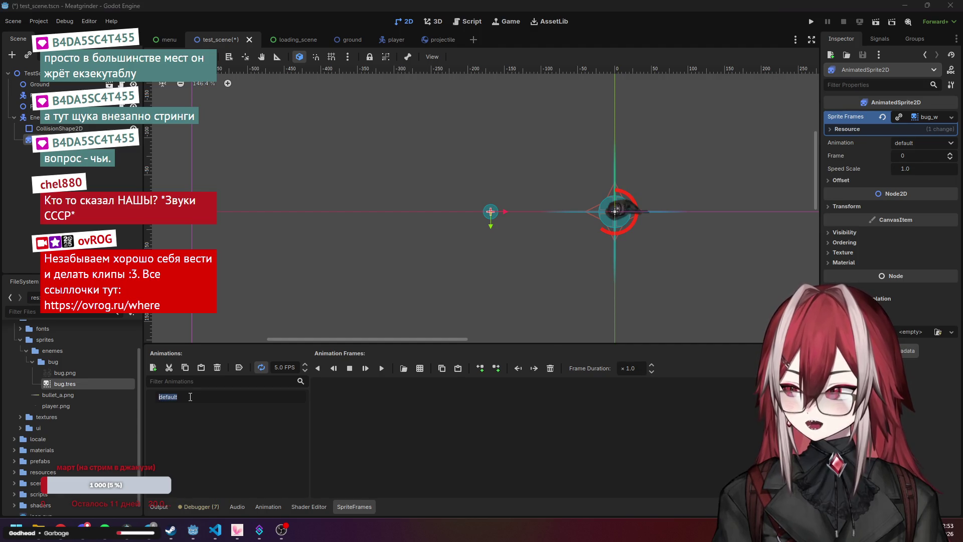
text(wa)
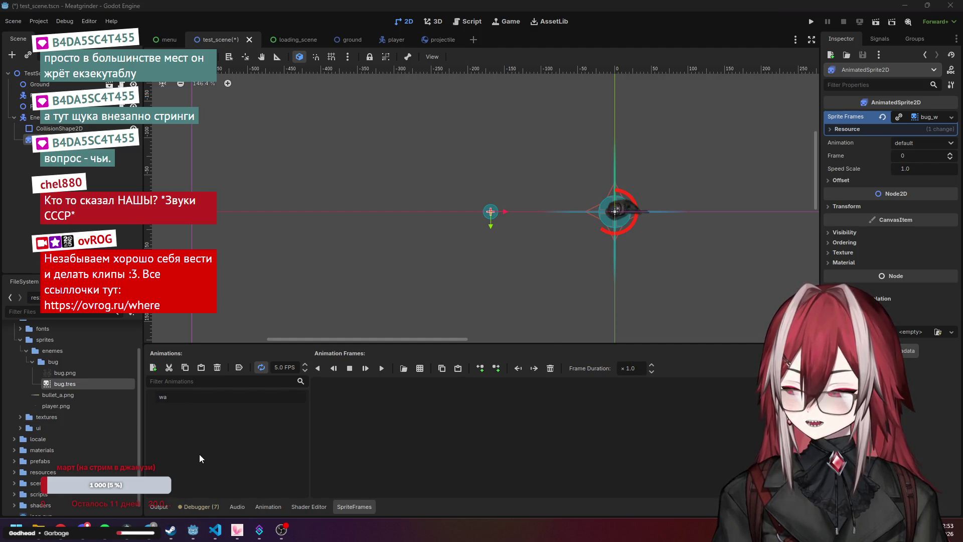
text(lk)
key(Return)
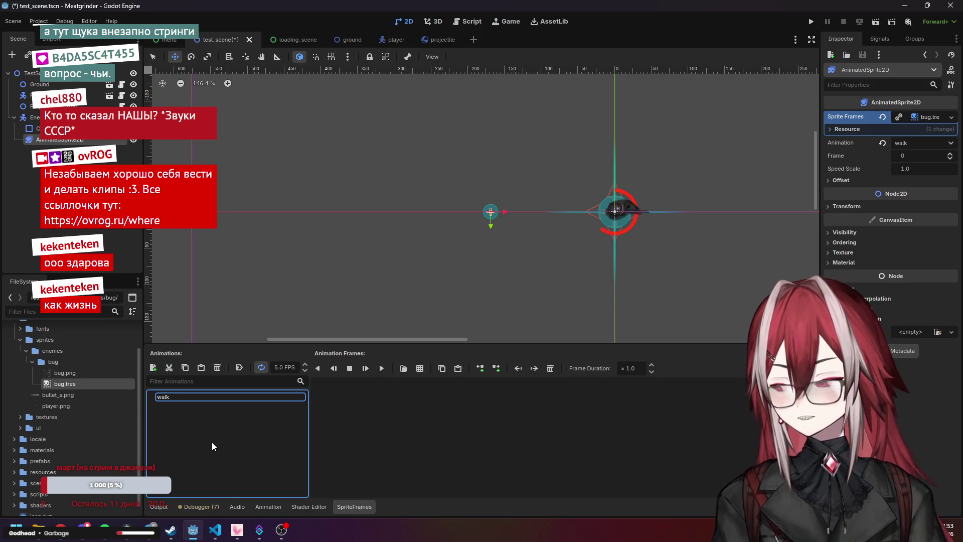
Add frames to walk from the sprite sheet assets/sprites/enemies/bug/bug.png
click(225, 398)
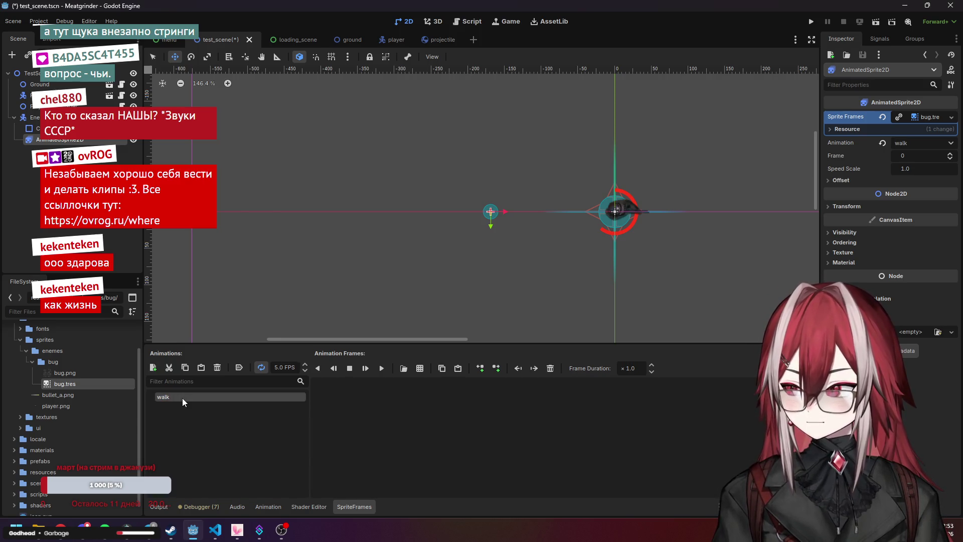
click(420, 369)
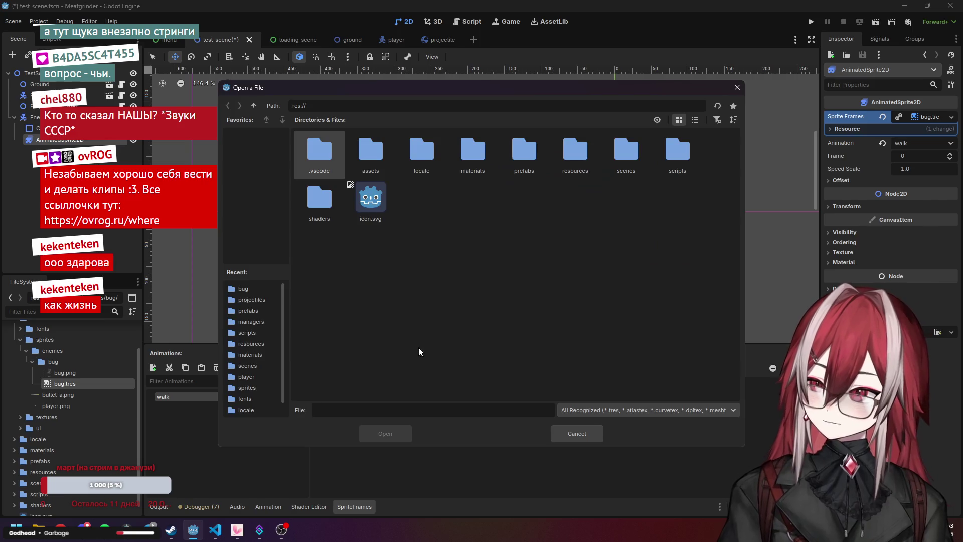
double_click(381, 152)
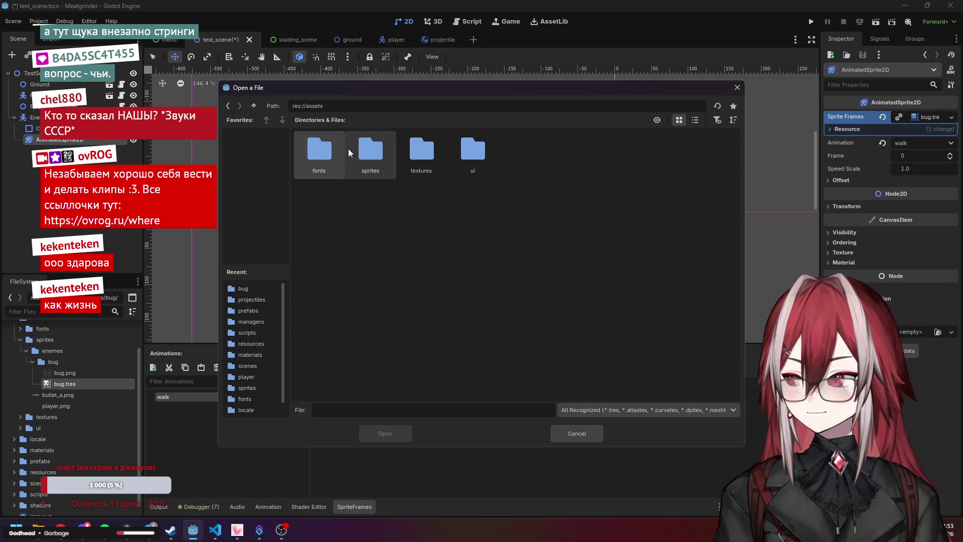
double_click(371, 150)
double_click(321, 155)
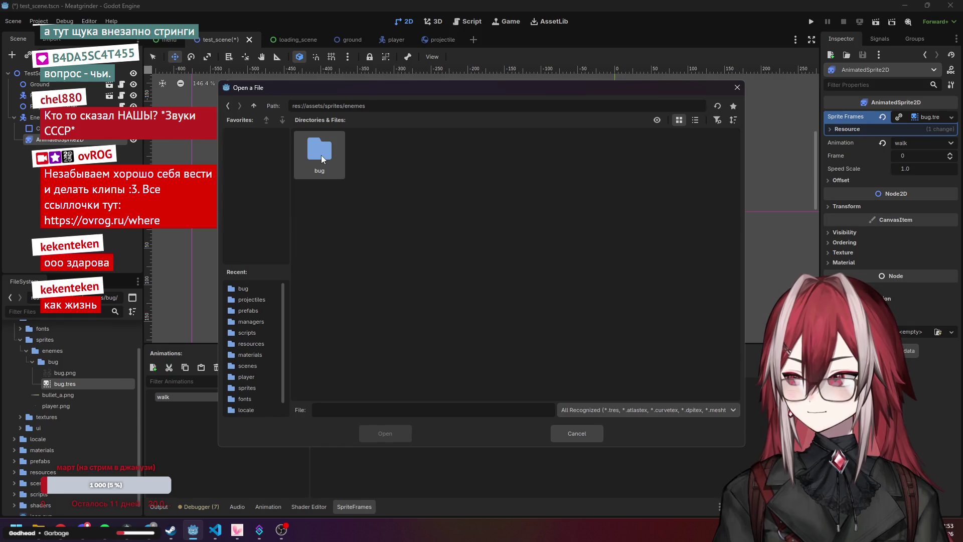
double_click(321, 155)
click(392, 439)
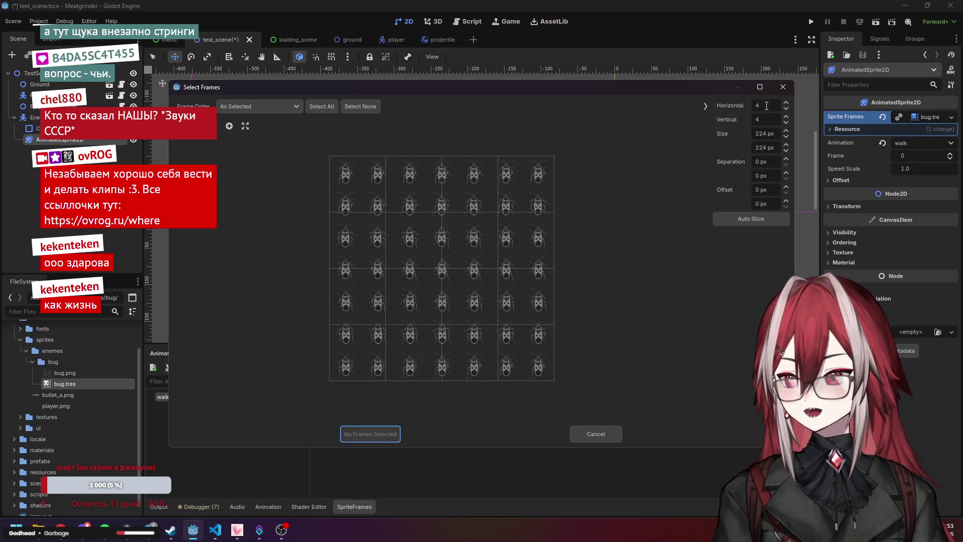
Set the slice size to 128×128 px and select all 49 frames
click(768, 133)
text(1)
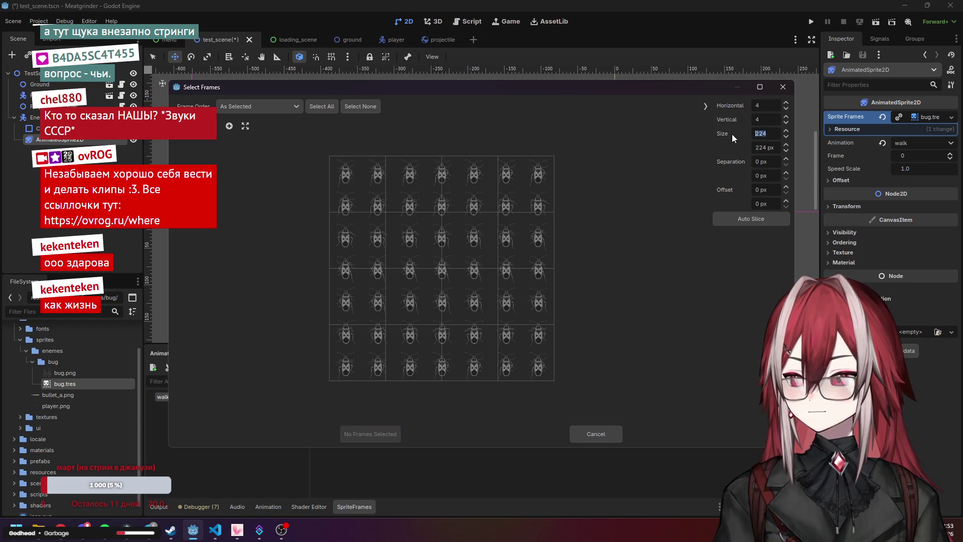
text(2)
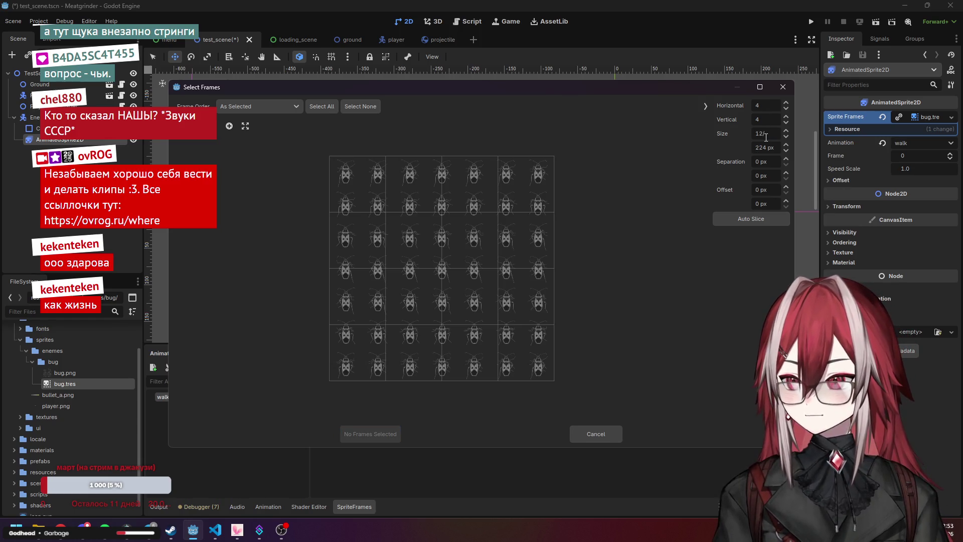
text(8)
key(Tab)
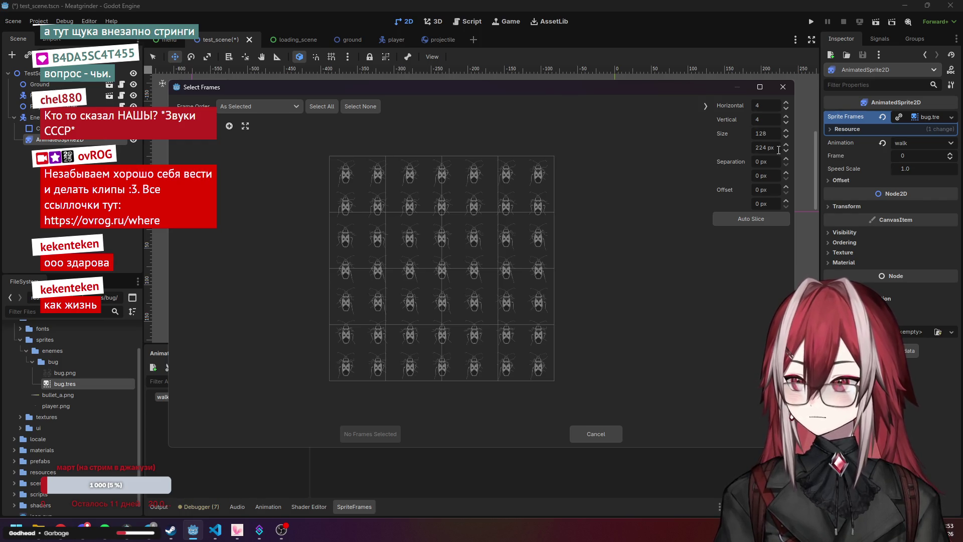
text(128)
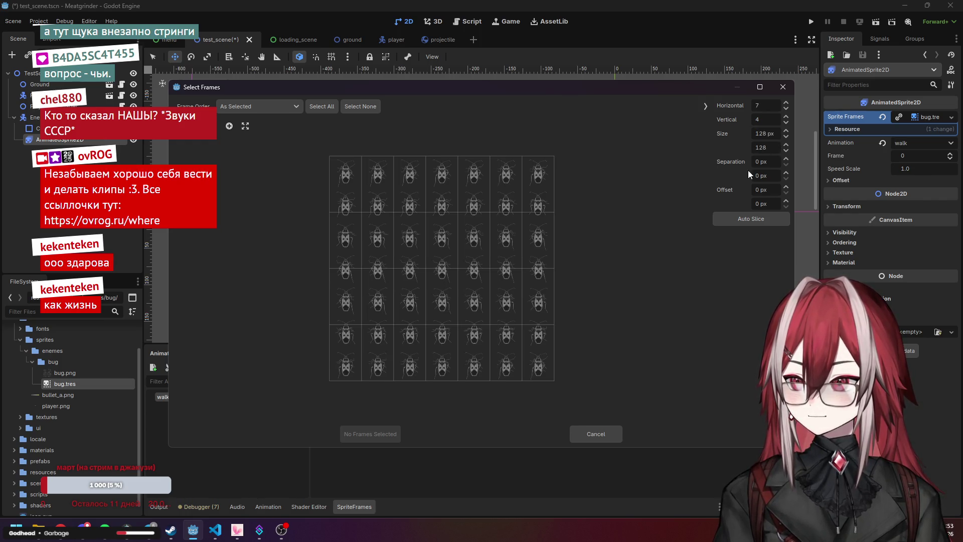
text(7)
key(Return)
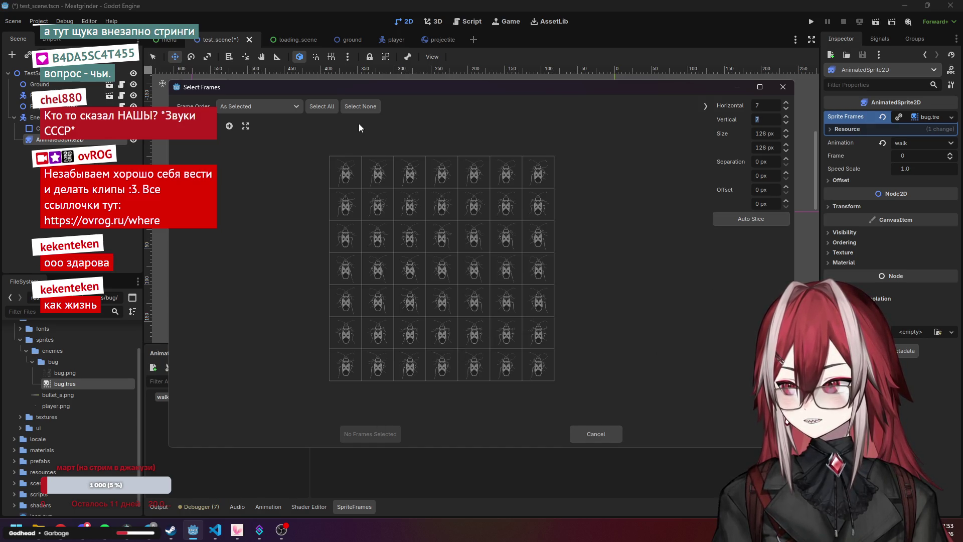
click(330, 108)
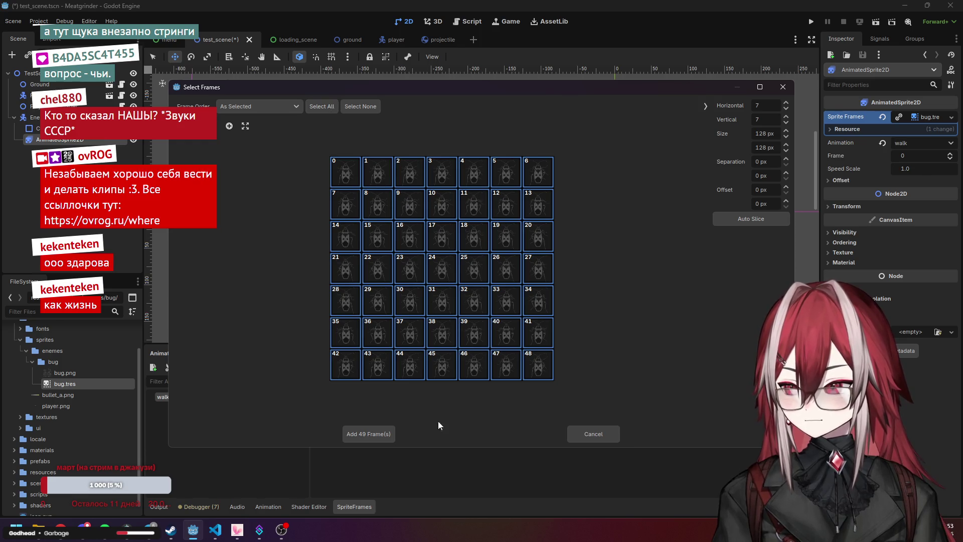
Add the 49 selected frames to walk and preview the animation with Play and Stop
click(375, 431)
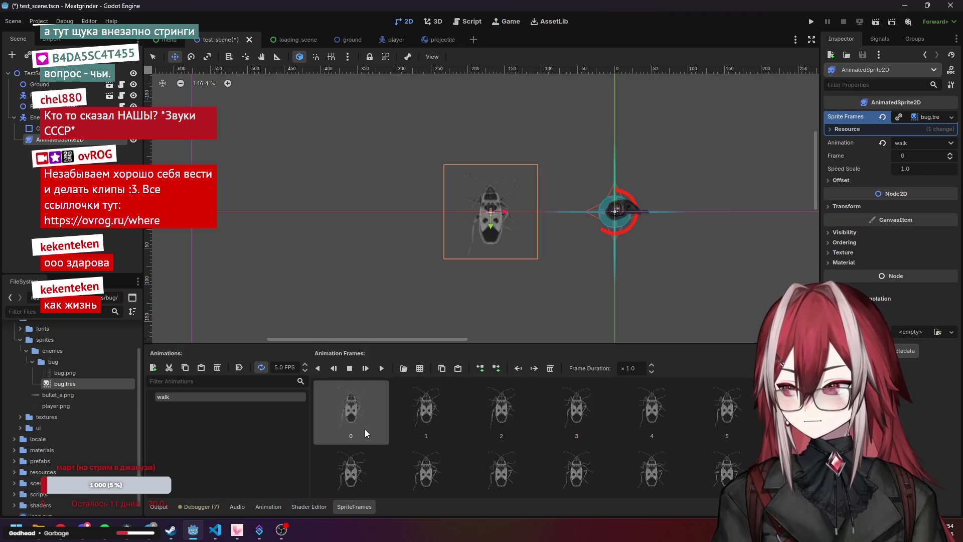
click(381, 369)
click(354, 368)
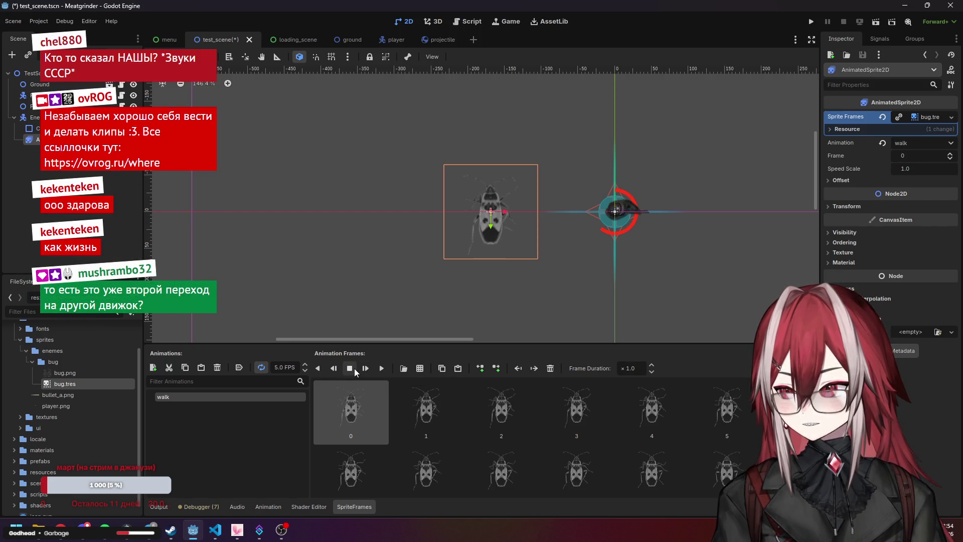
click(381, 369)
click(351, 369)
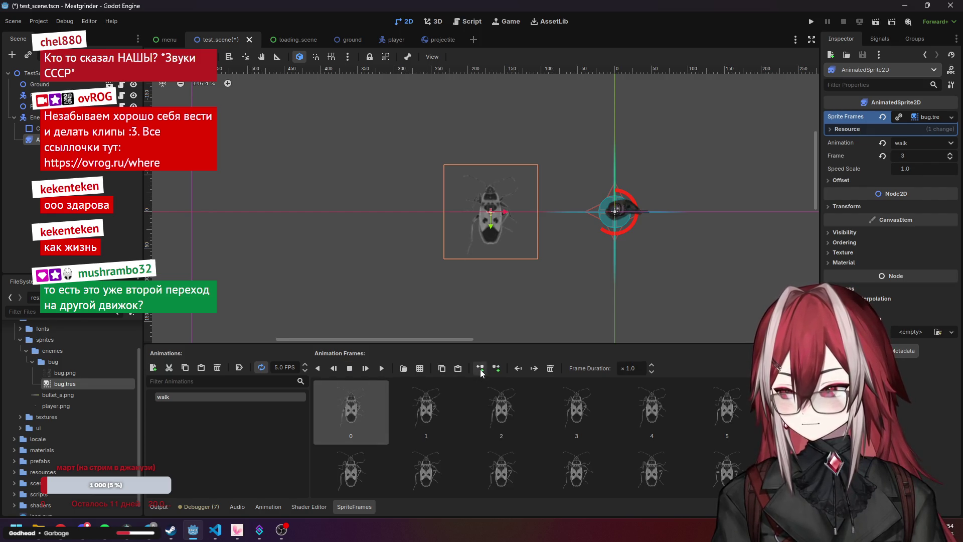
scroll(509, 408, down, 2)
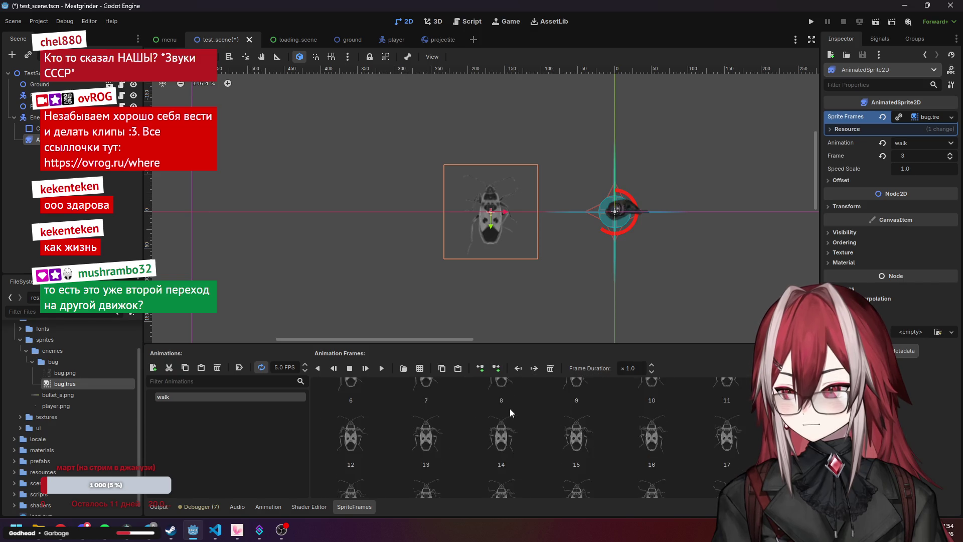
scroll(510, 409, up, 3)
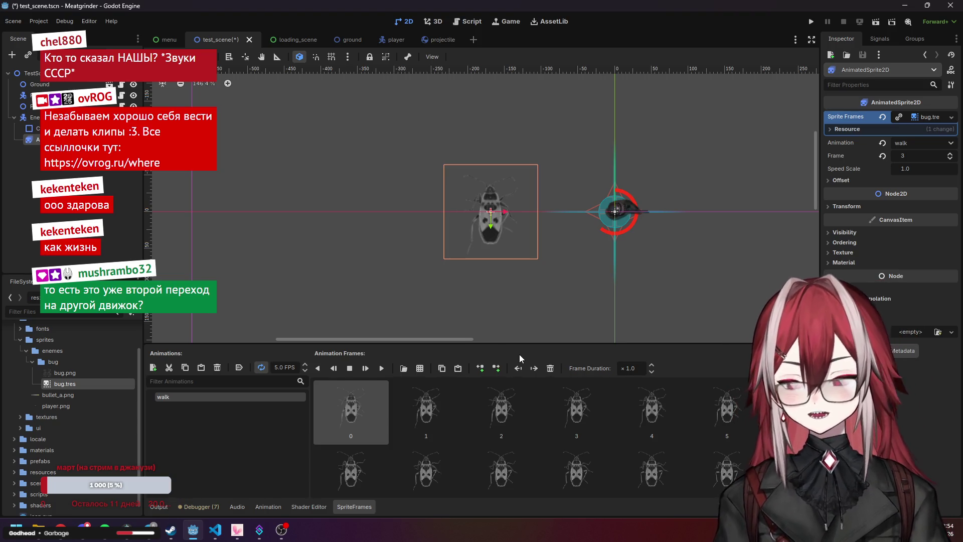
Test-run the game, then revert the sprite's Frame to 0 and reopen walk's frames
click(812, 22)
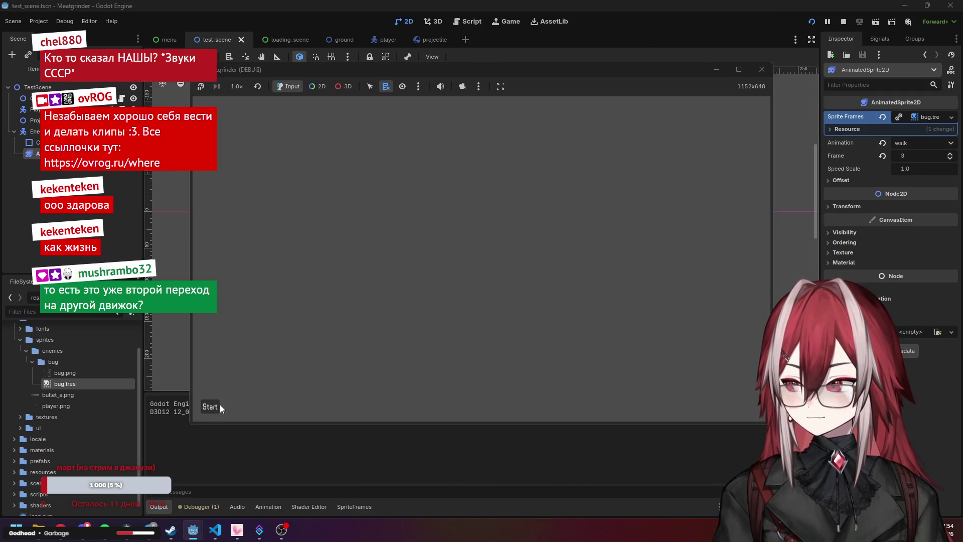
click(219, 408)
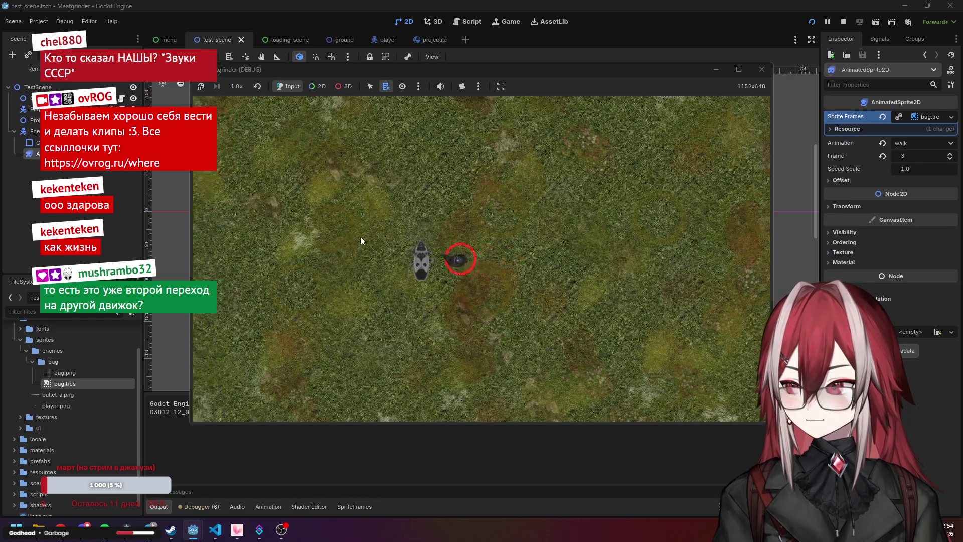
key(a)
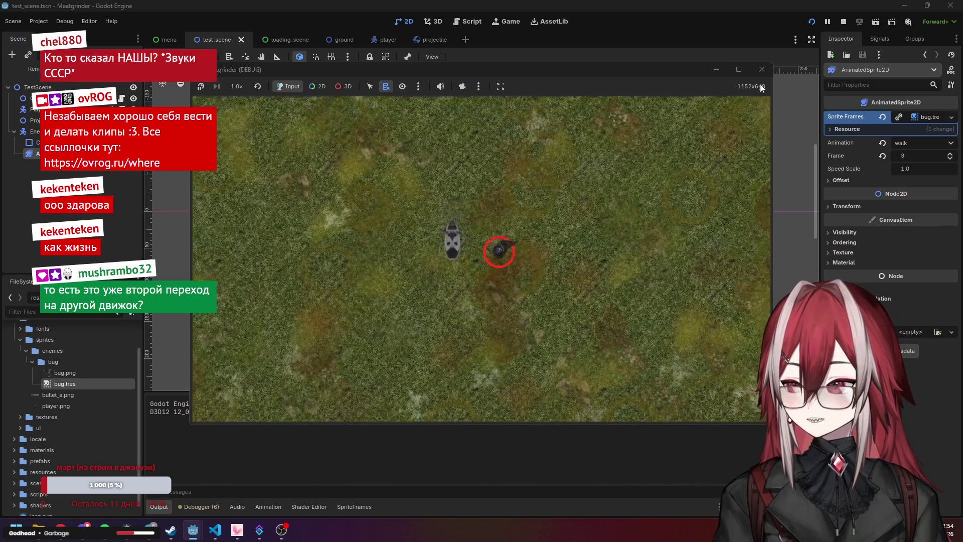
click(763, 70)
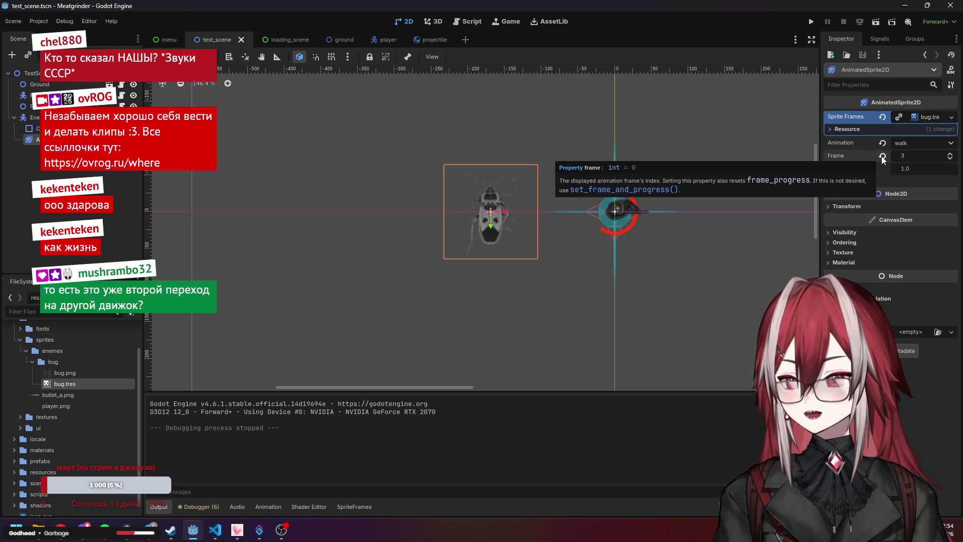
click(951, 158)
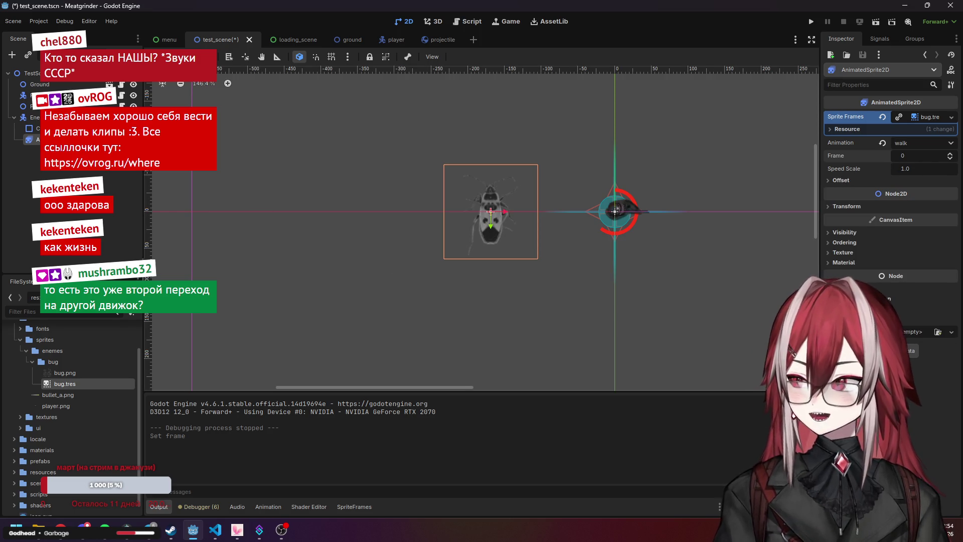
click(931, 117)
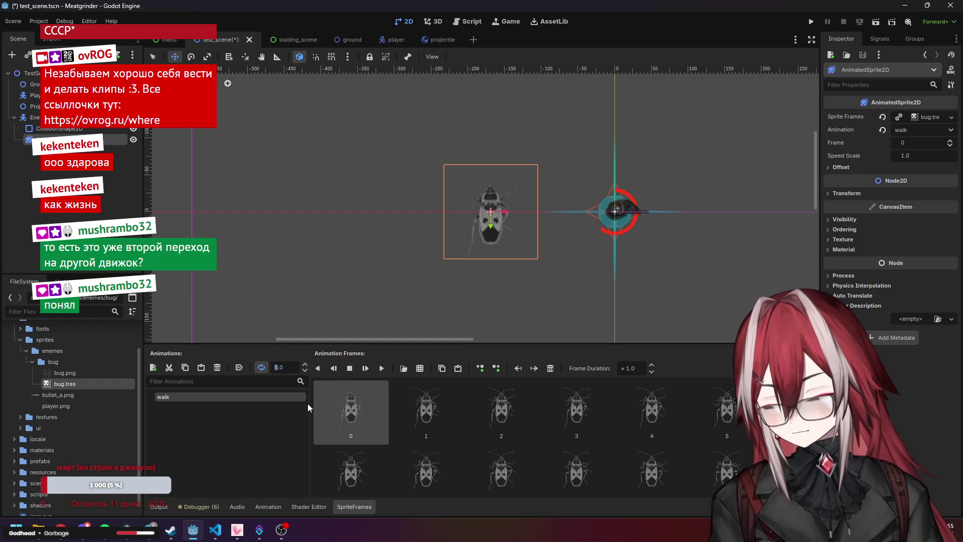
Set the walk animation to 60 FPS and preview it
text(60)
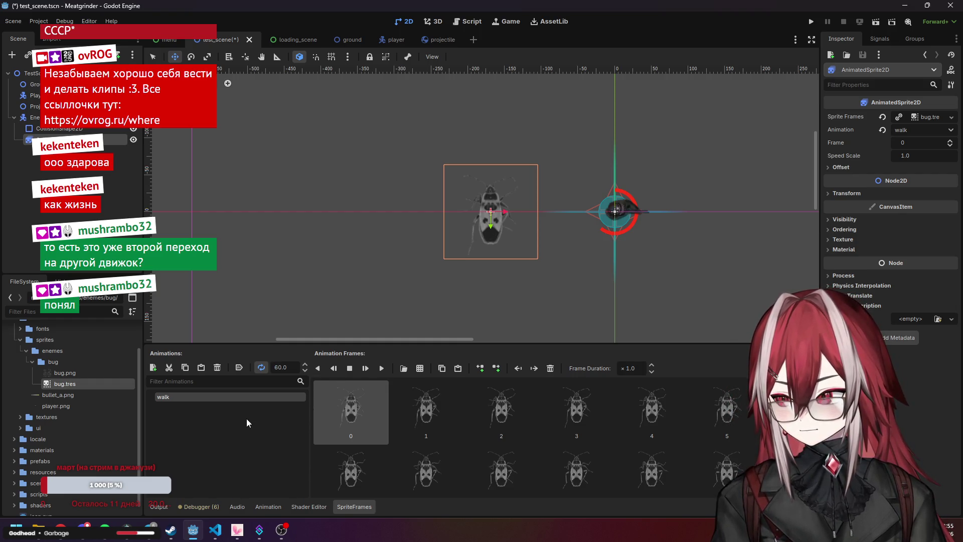
key(Return)
click(380, 369)
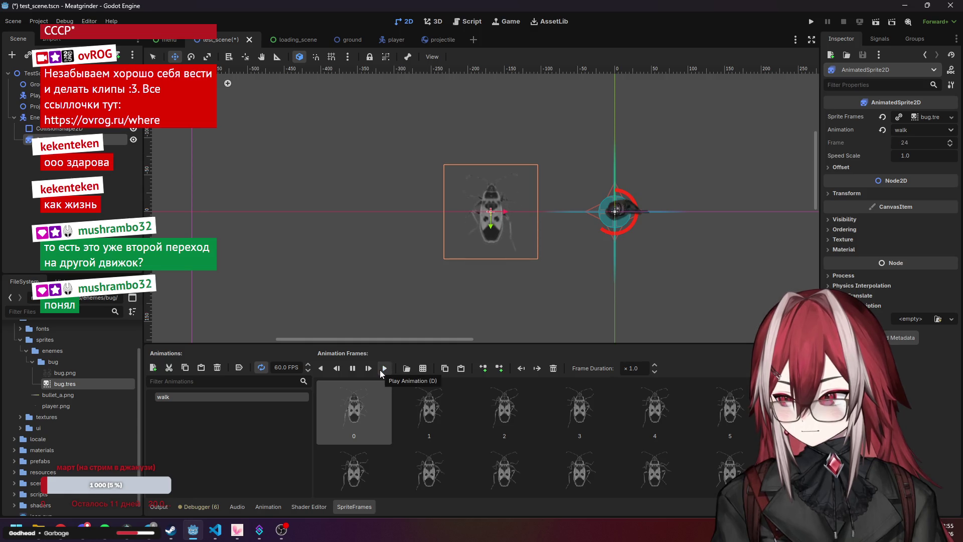
click(357, 369)
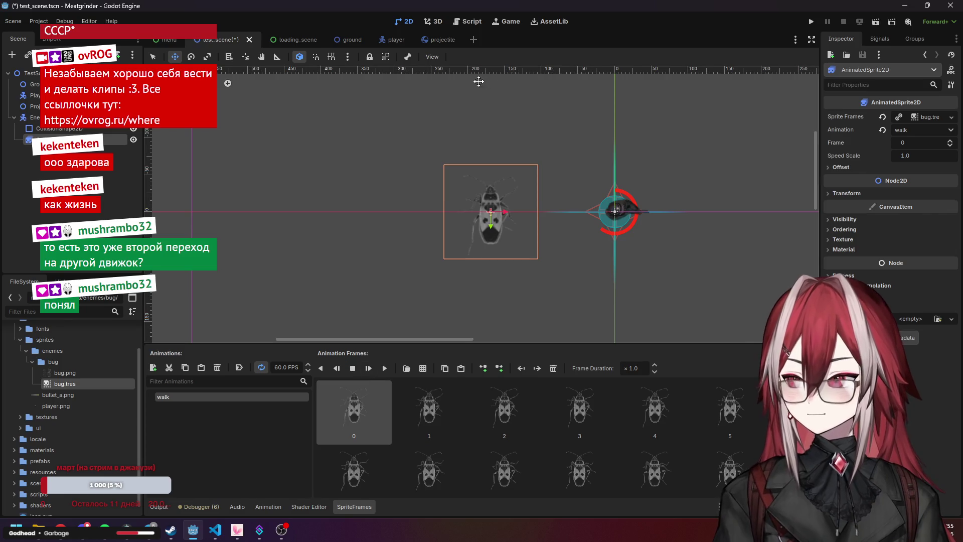
Test-run the game, then enable Autoplay on Load for walk and relaunch with F5
click(818, 22)
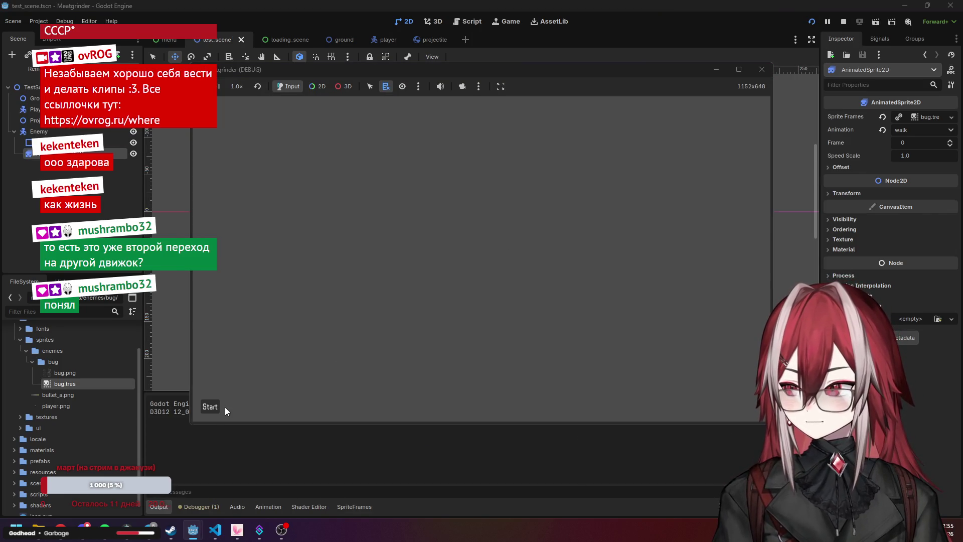
click(224, 409)
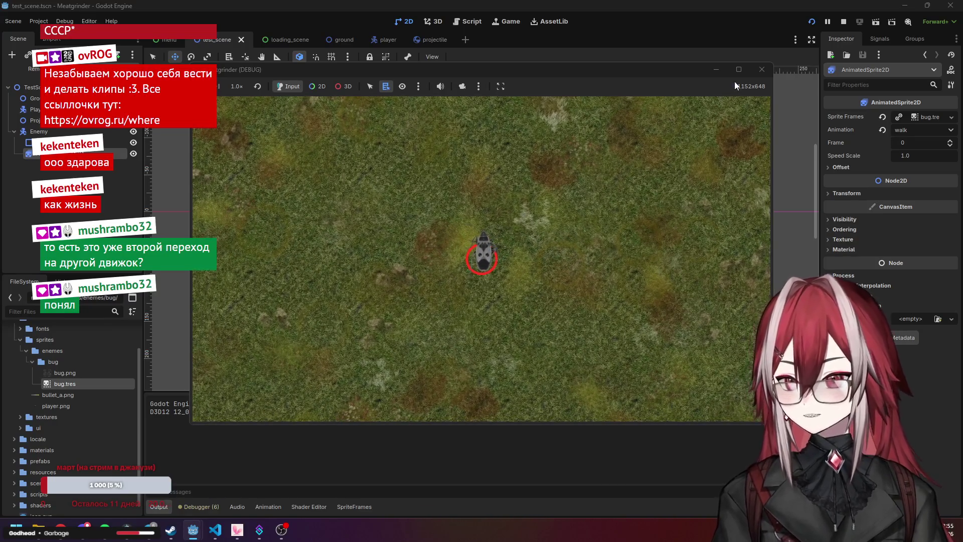
click(762, 70)
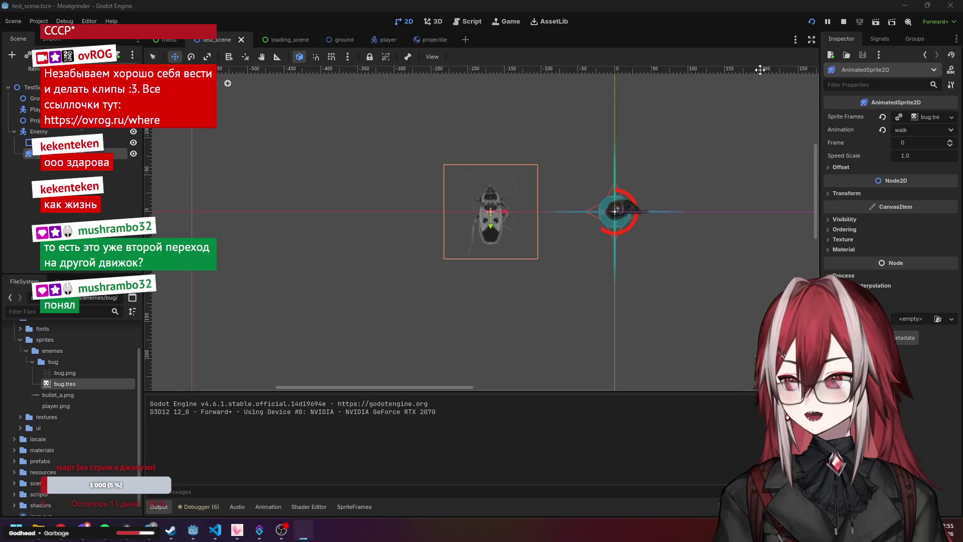
click(115, 140)
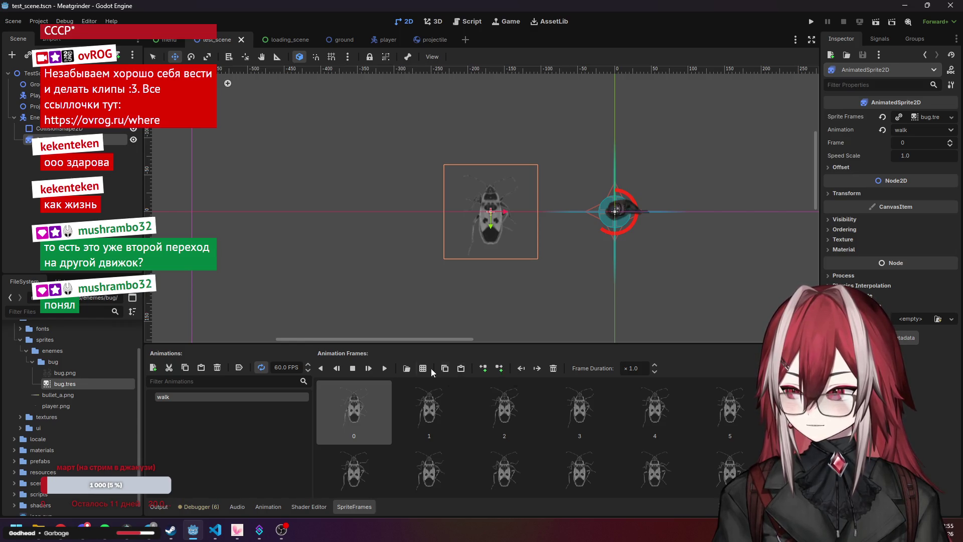
click(236, 370)
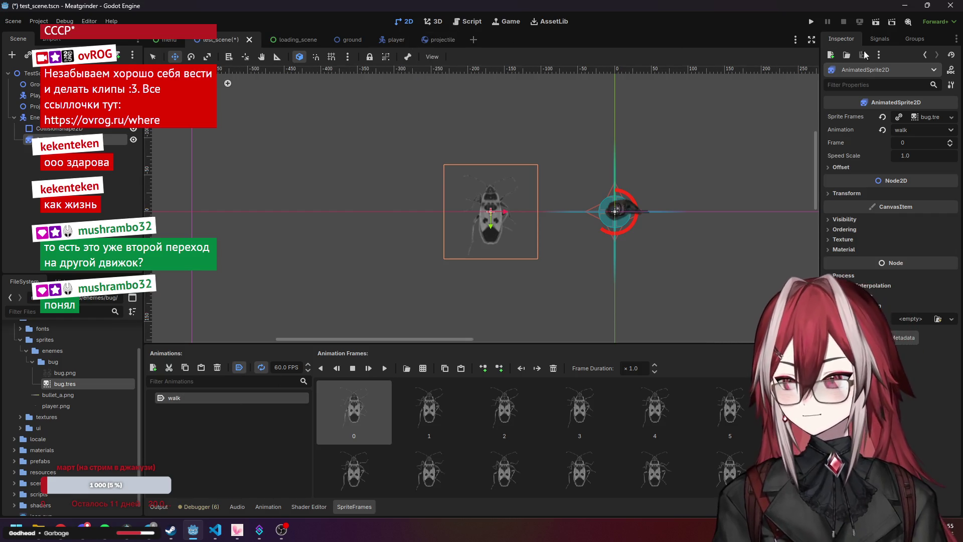
key(F5)
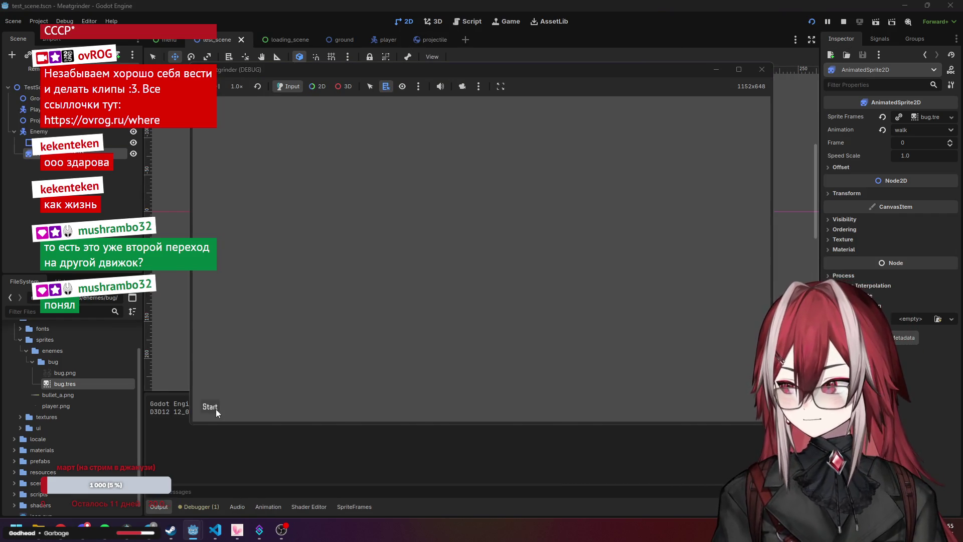
Play the game moving the player around the bug with WASD, stop with F8, and reselect the AnimatedSprite2D
click(216, 409)
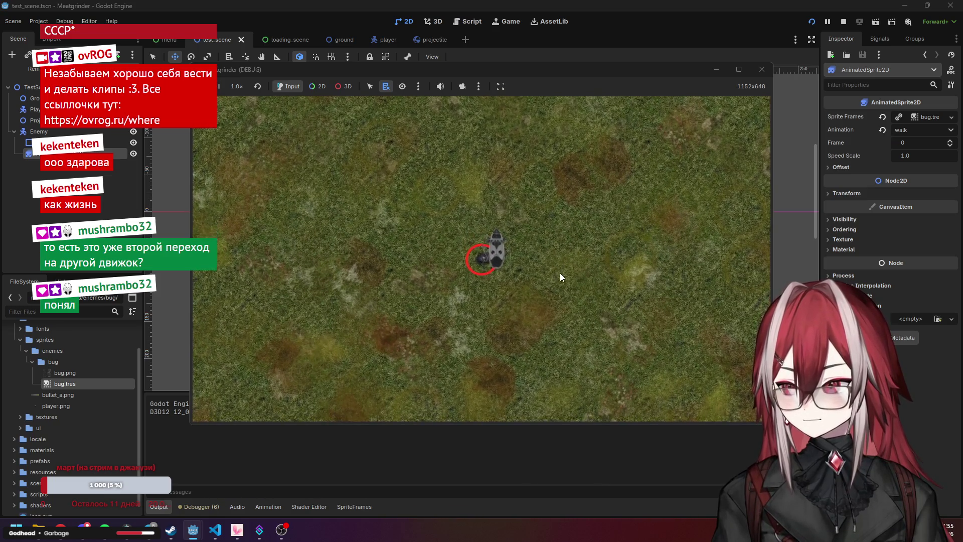
key(d)
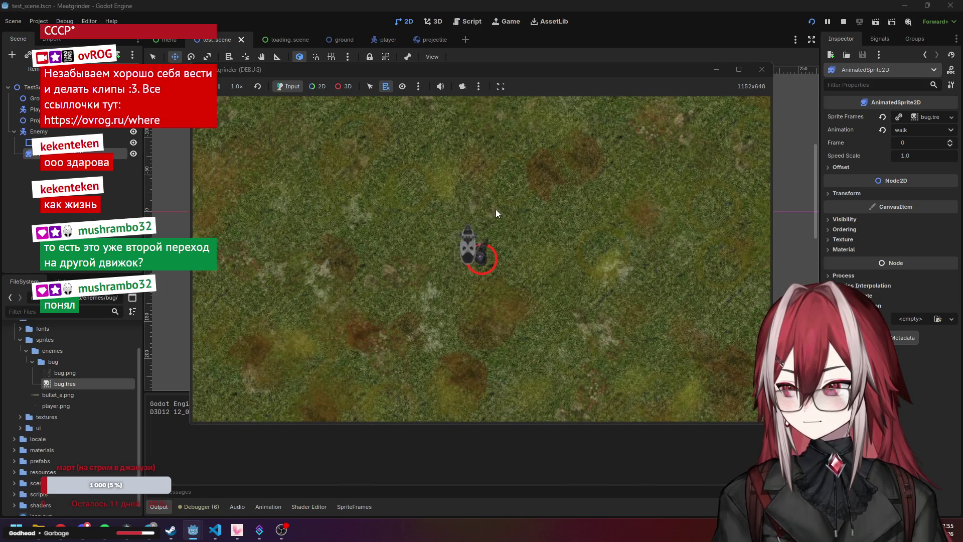
key(w)
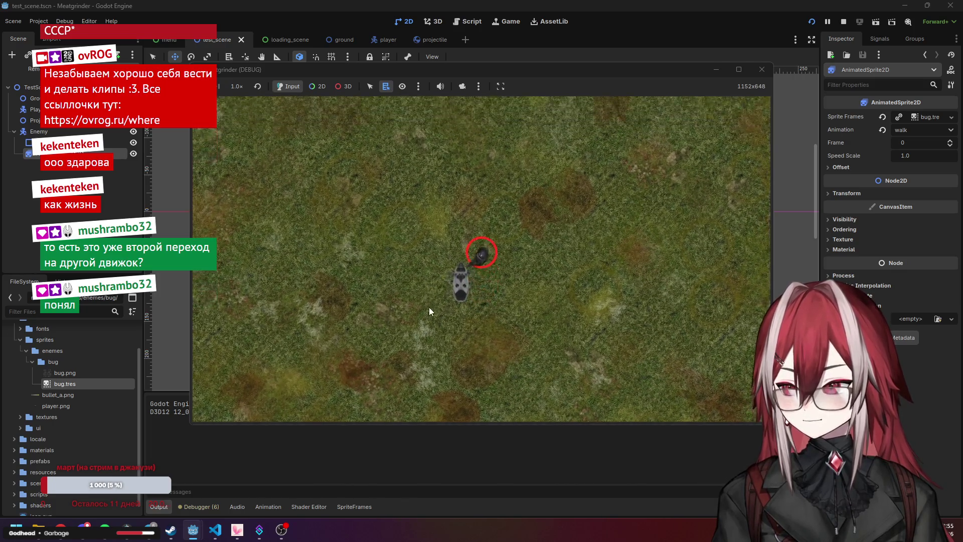
key(s)
key(d)
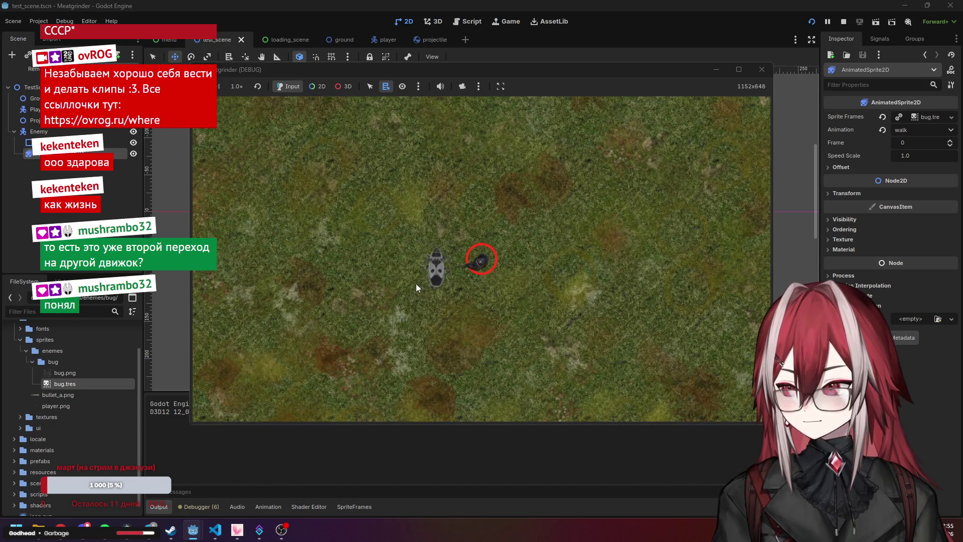
key(F8)
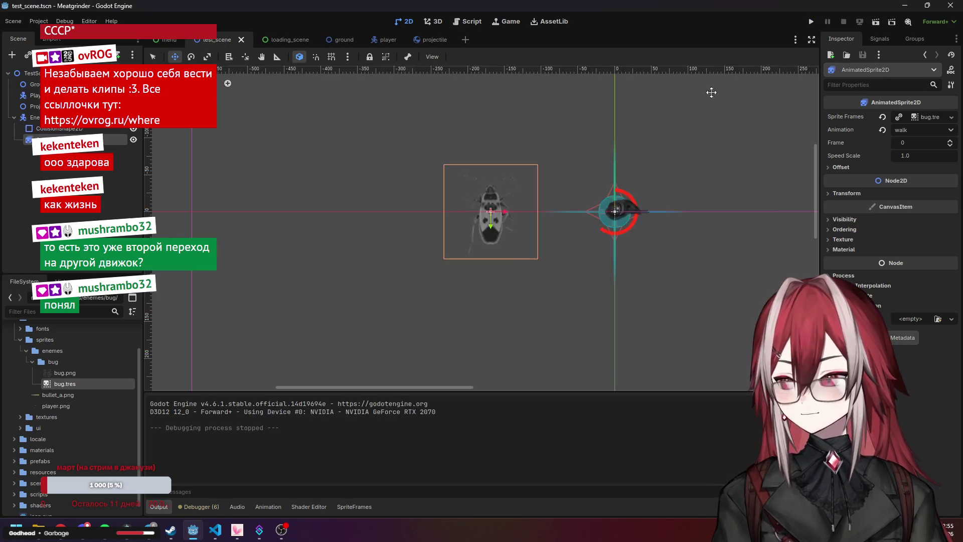
click(123, 148)
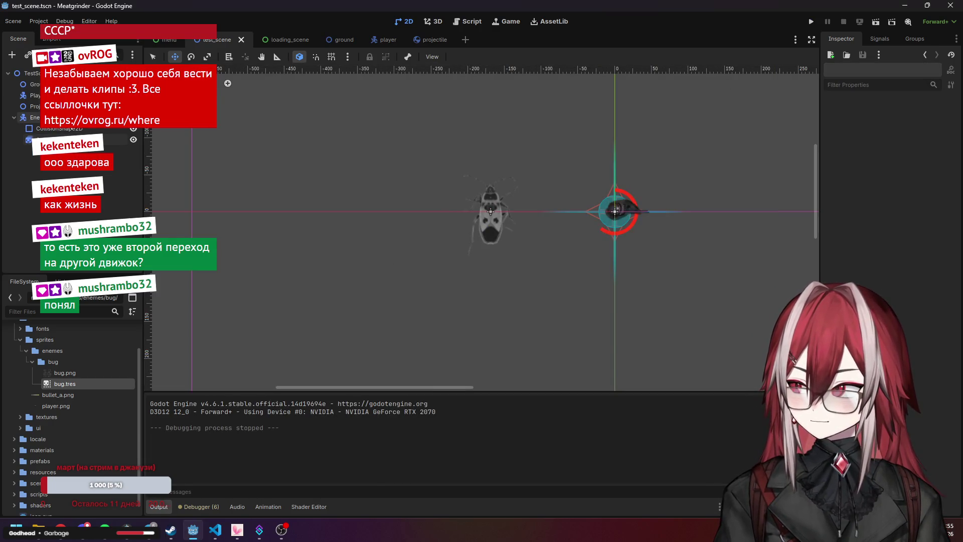
click(119, 139)
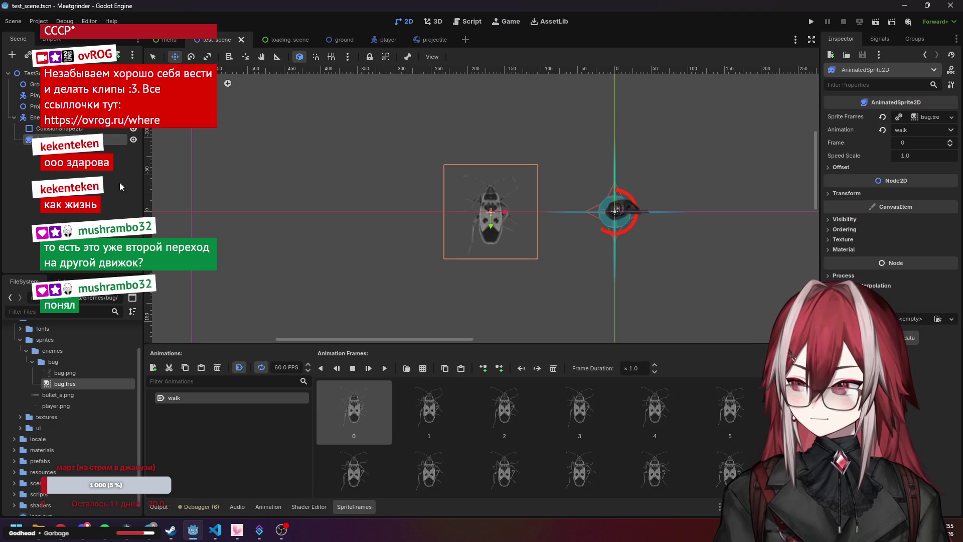
click(848, 167)
click(848, 167)
click(847, 166)
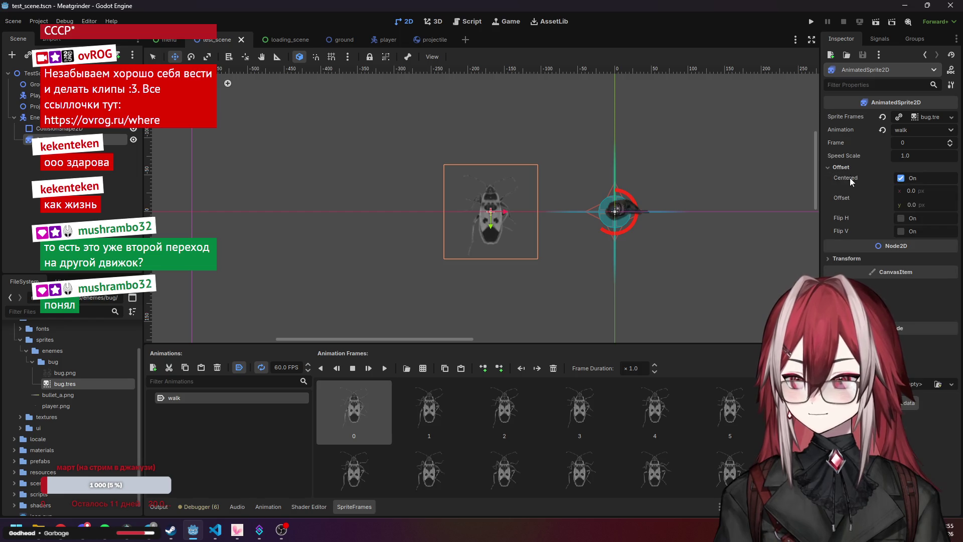
click(849, 167)
click(850, 194)
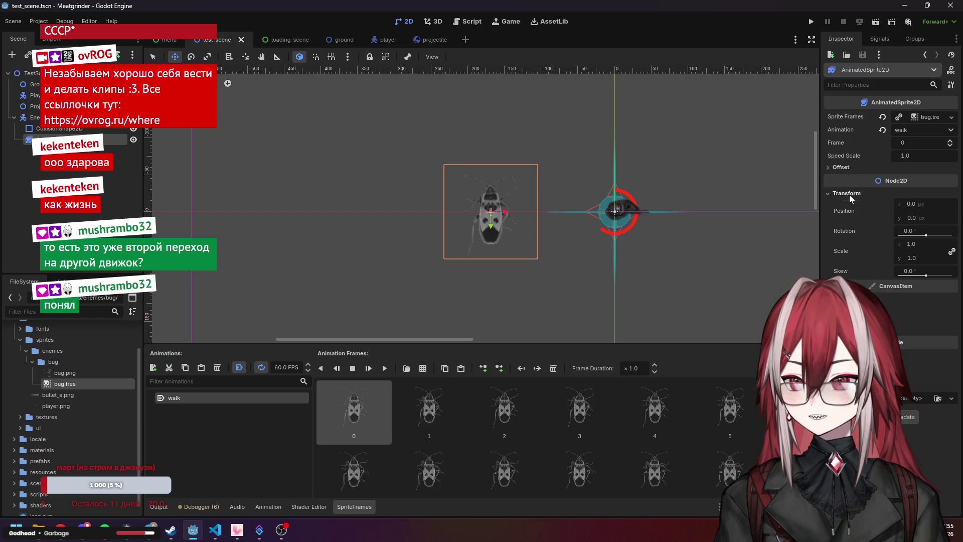
click(850, 195)
click(846, 219)
click(847, 220)
click(847, 220)
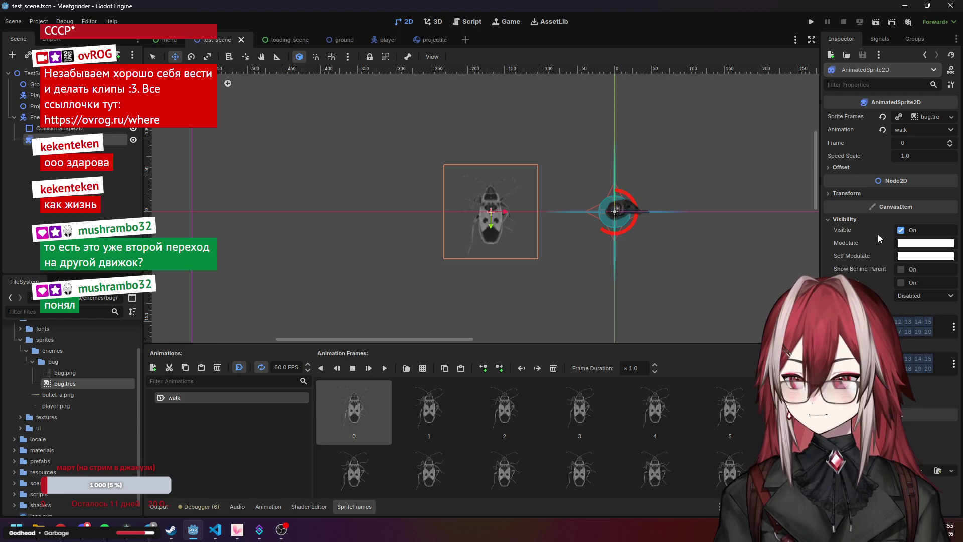
click(917, 245)
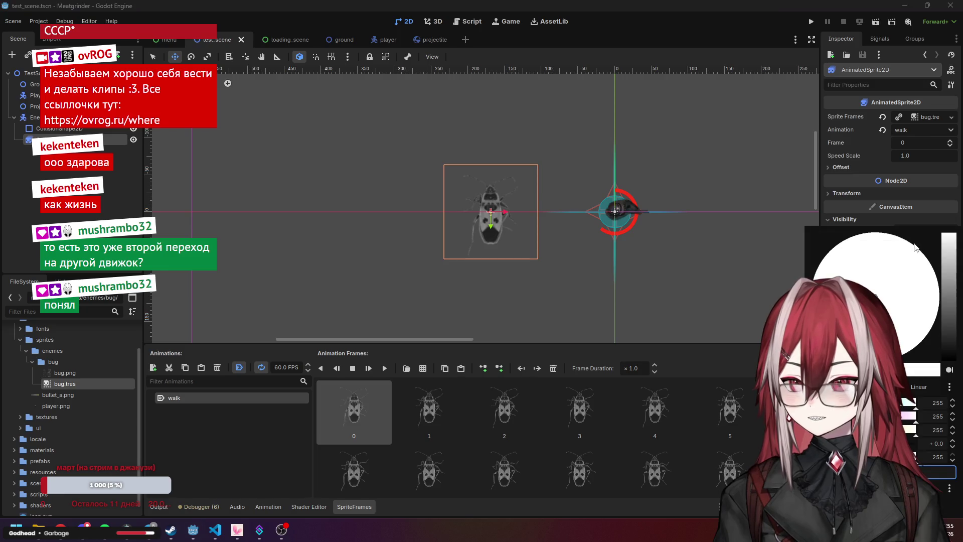
click(813, 279)
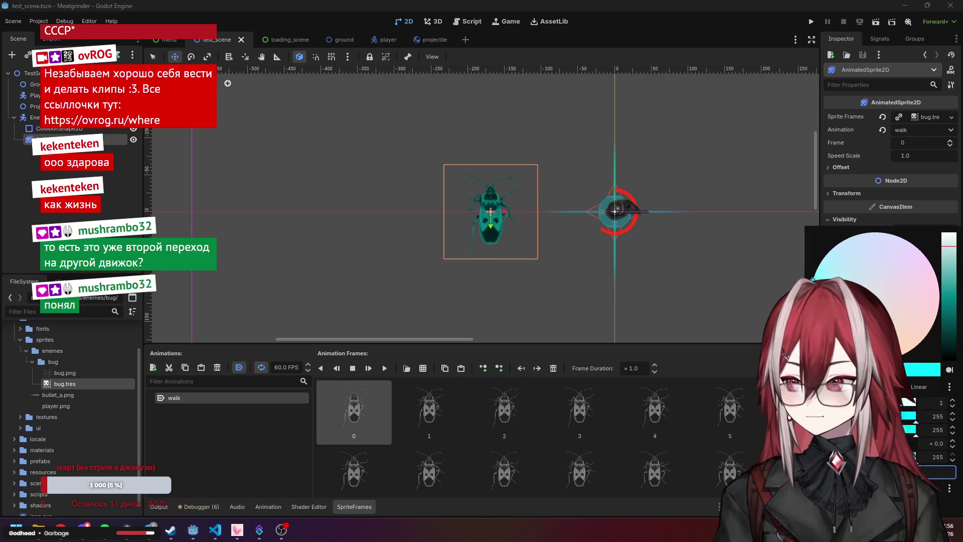
key(ctrl+z)
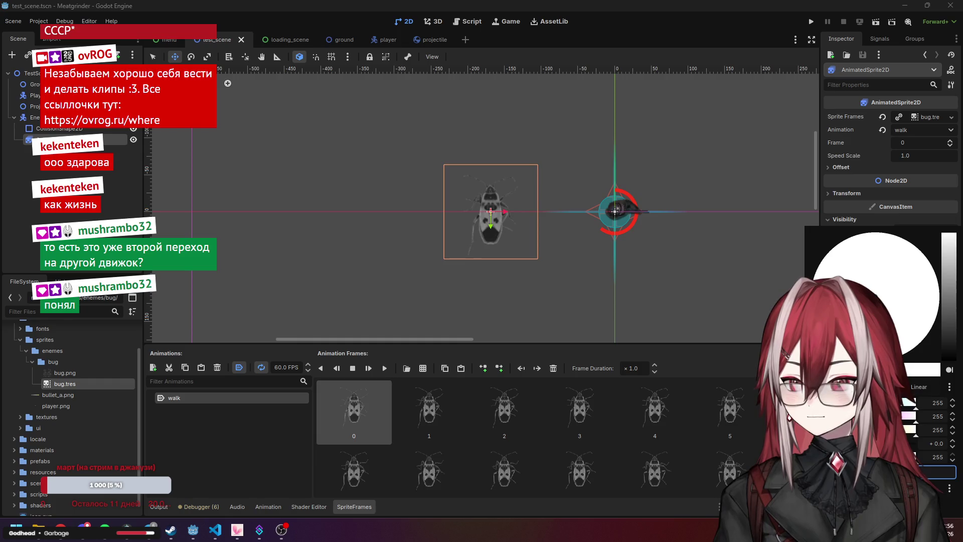
mouse_move(921, 266)
mouse_down()
mouse_move(933, 309)
mouse_move(916, 338)
mouse_move(926, 324)
mouse_move(888, 354)
mouse_up()
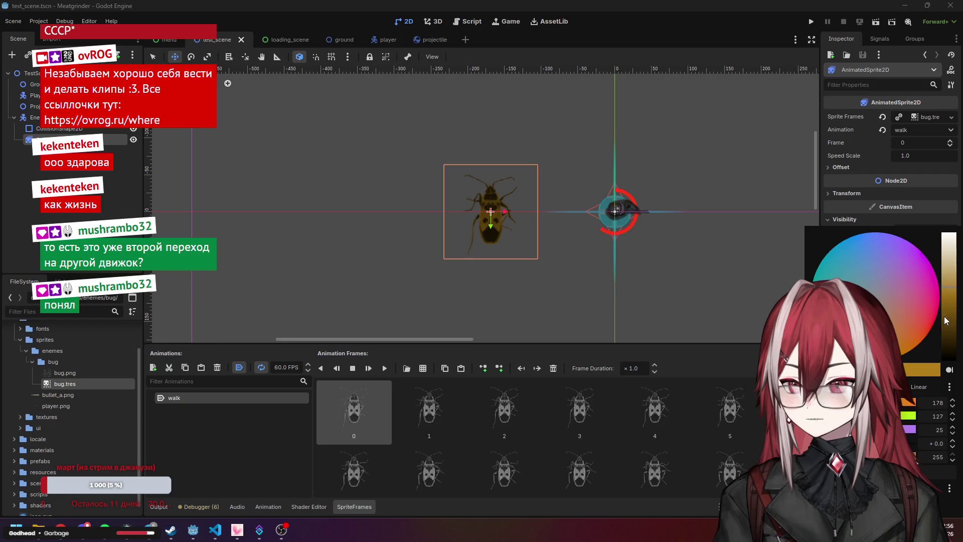
mouse_move(946, 320)
mouse_down()
mouse_move(946, 341)
mouse_move(946, 299)
mouse_up()
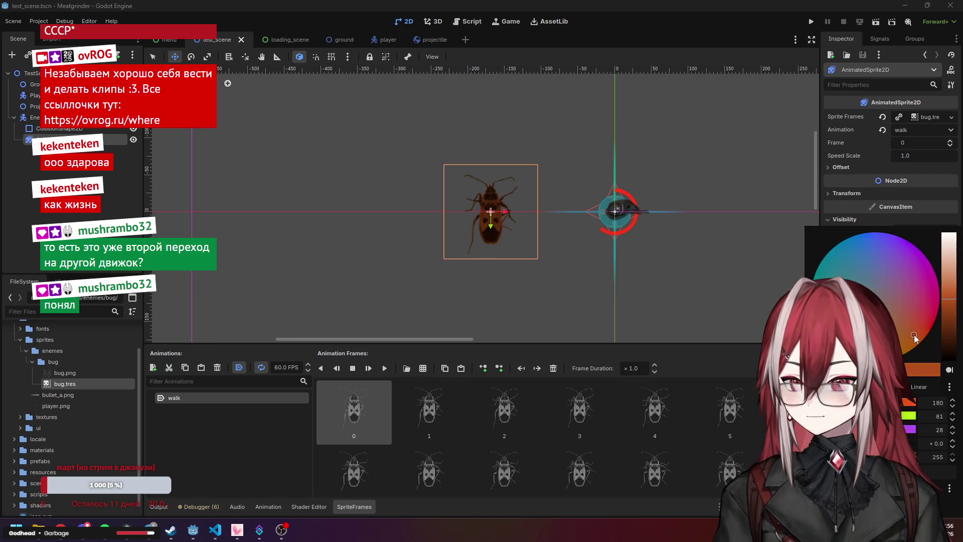
drag(914, 335, 949, 315)
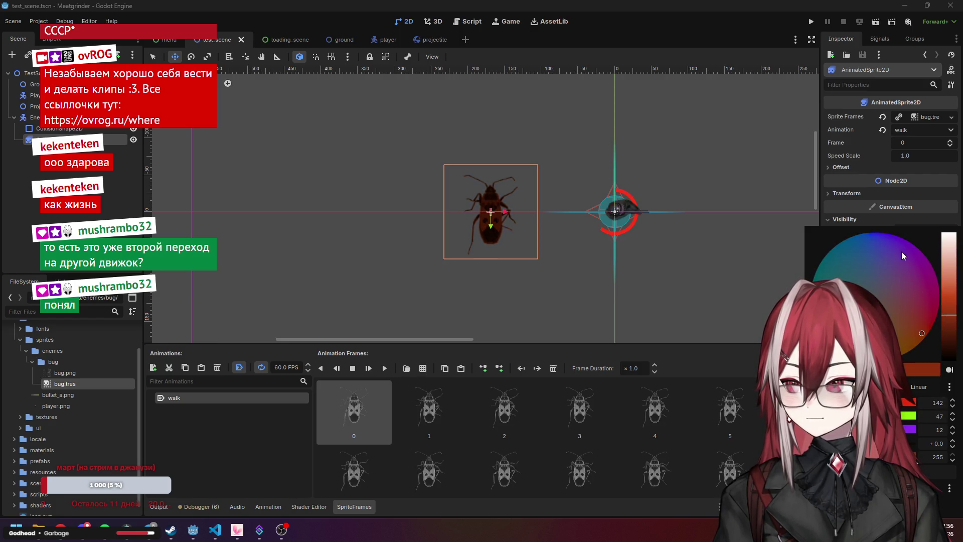
click(891, 220)
click(885, 243)
click(926, 243)
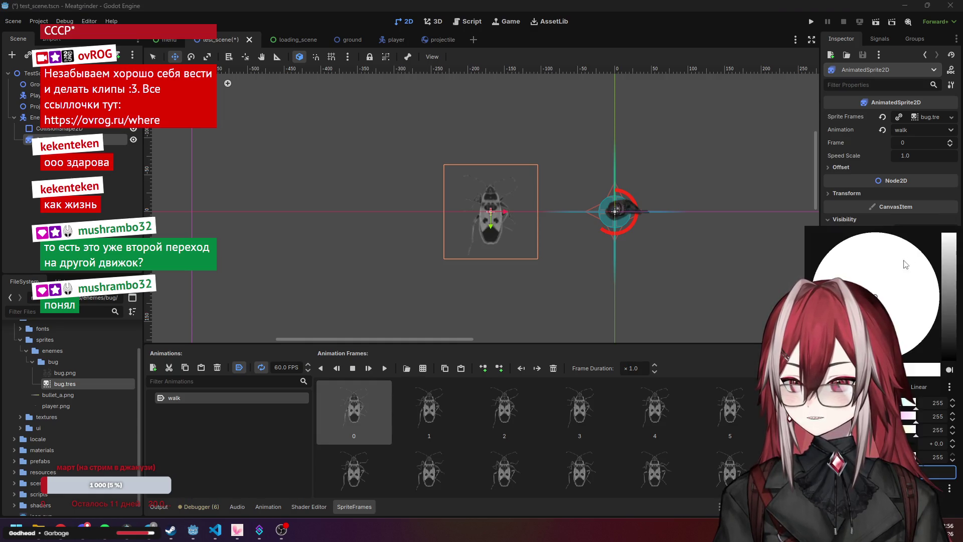
click(902, 353)
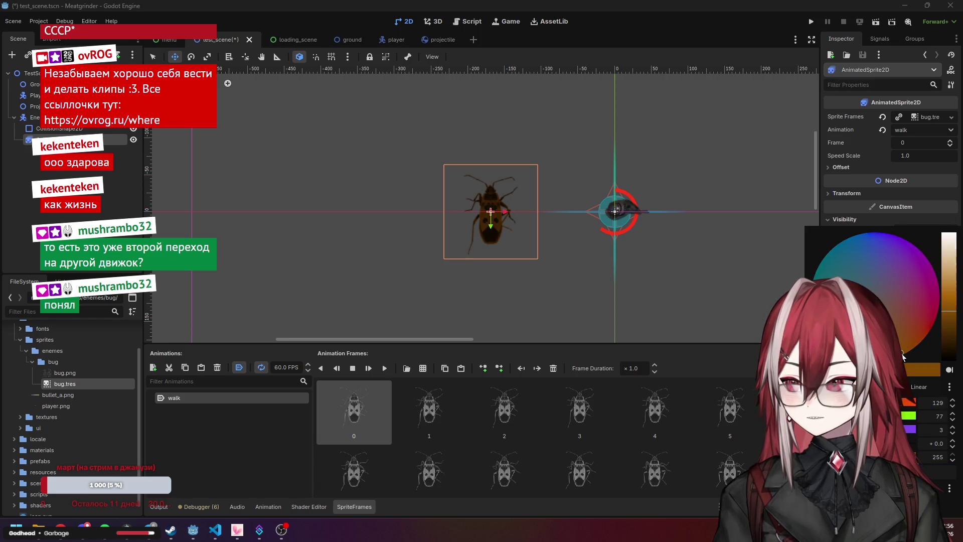
click(860, 220)
key(ctrl+z)
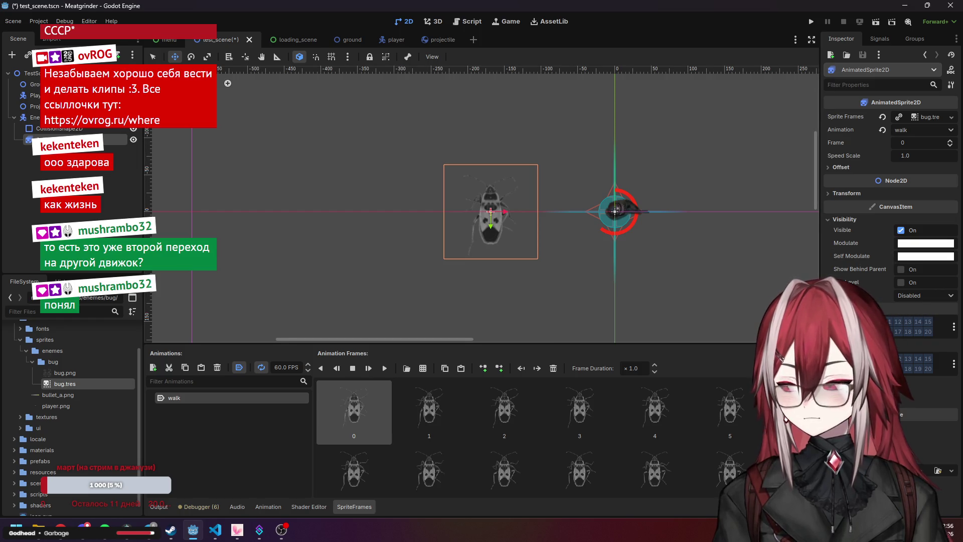
Deselect the sprite, select Enemy, and pan the viewport to centre the bug and player
key(Escape)
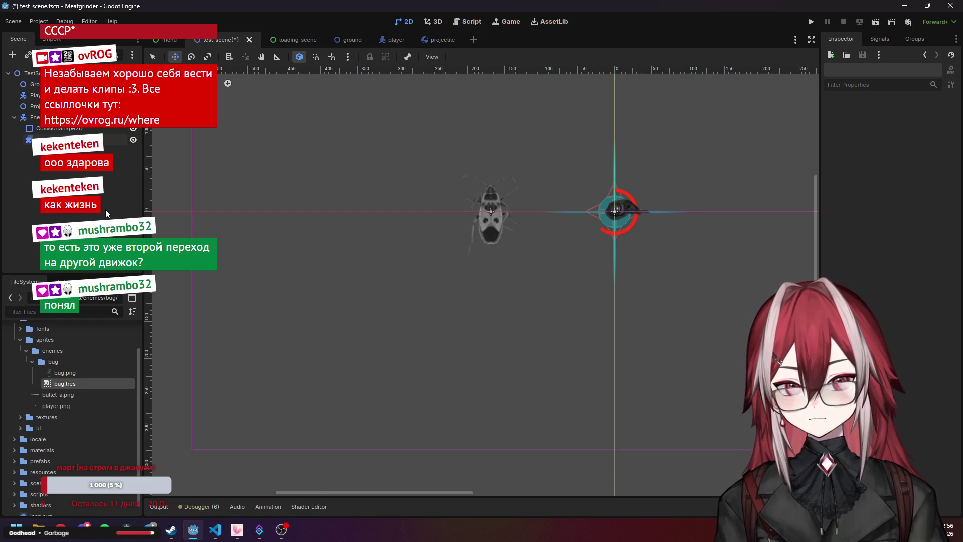
scroll(402, 236, down, 3)
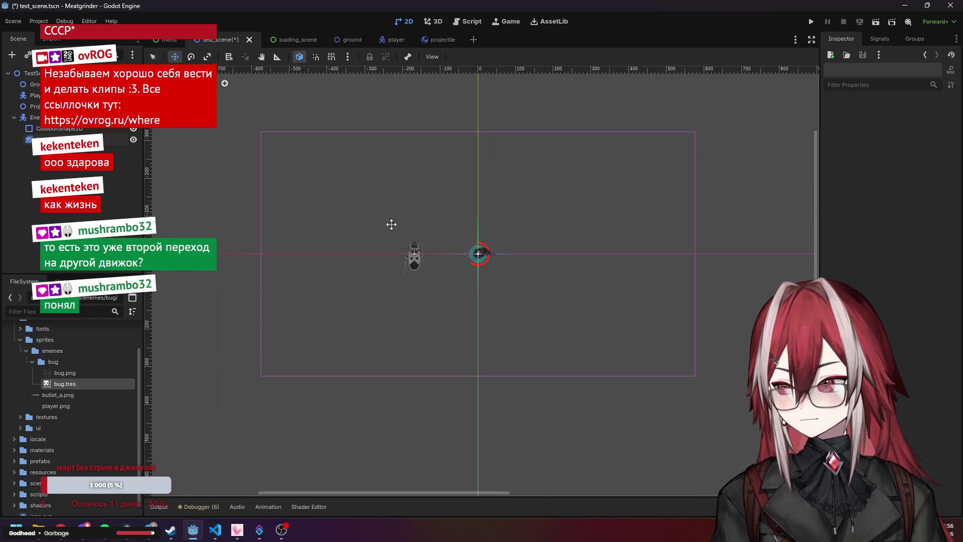
scroll(388, 218, up, 2)
scroll(397, 210, up, 2)
click(36, 118)
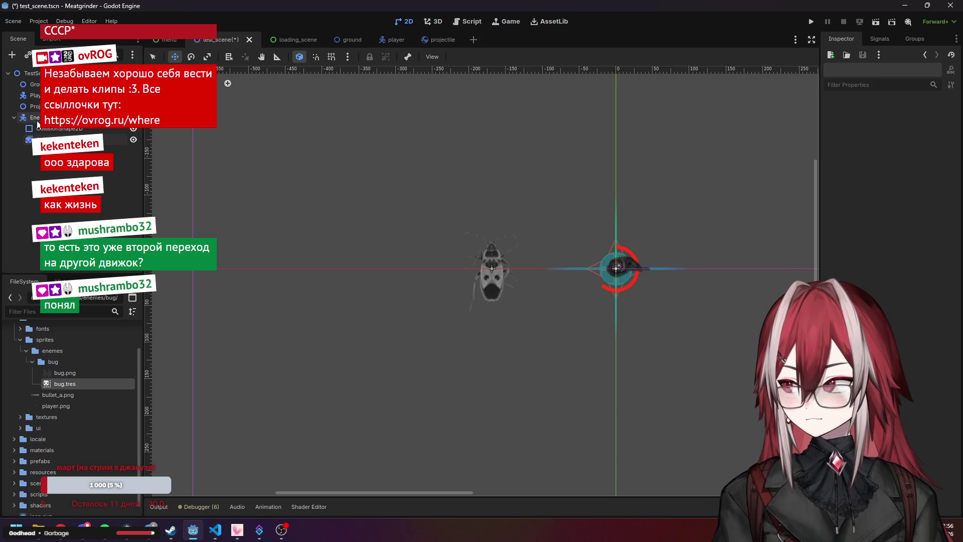
click(103, 533)
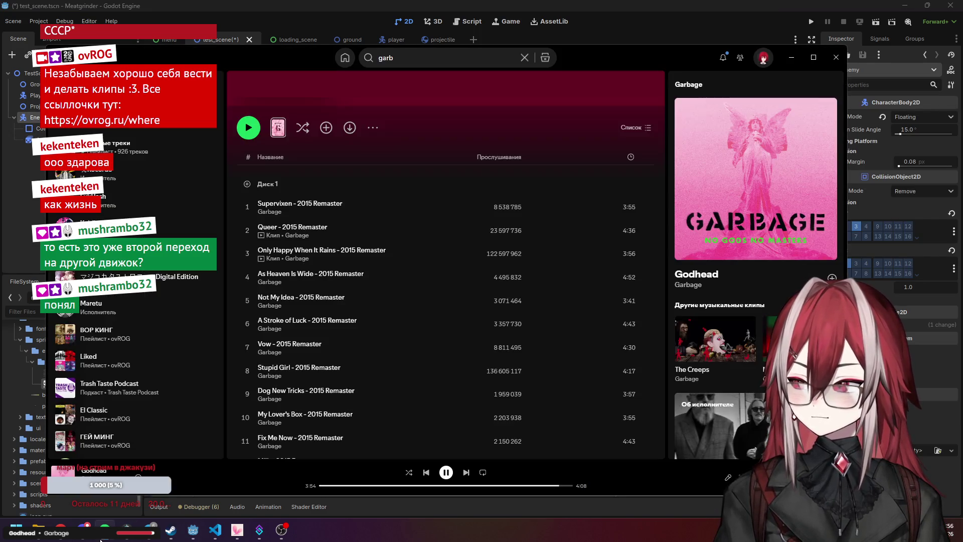
click(104, 531)
click(477, 215)
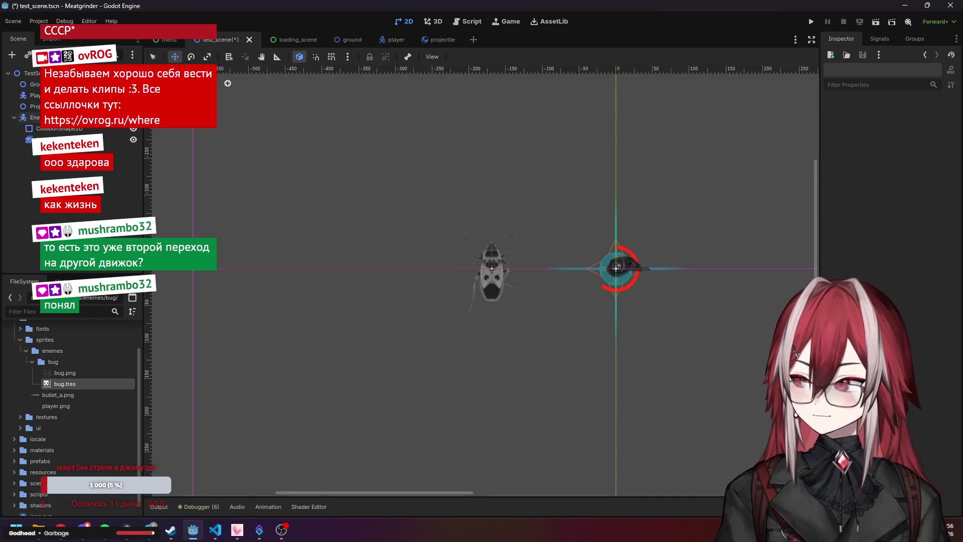
drag(477, 214, 349, 217)
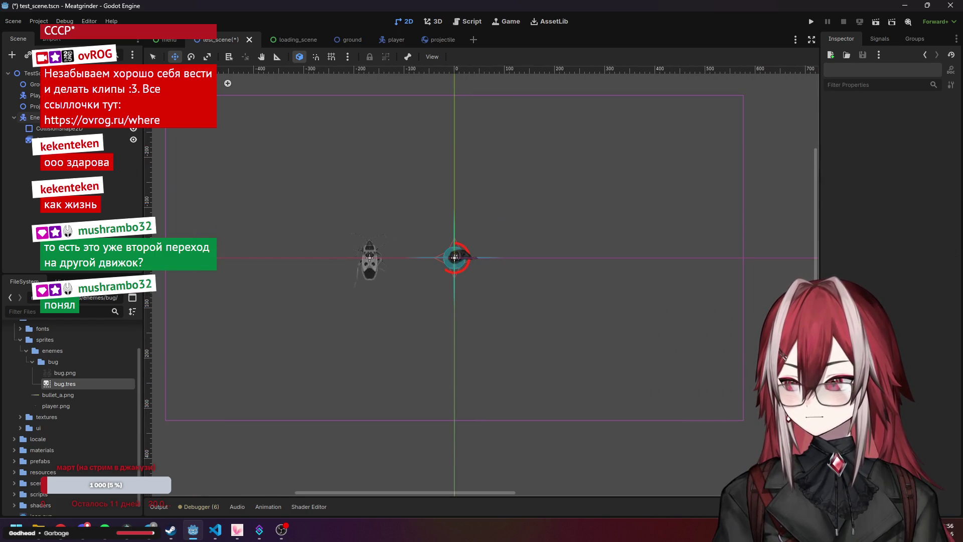
Collapse the bug folders in FileSystem and select the Enemy node to show its properties
click(36, 121)
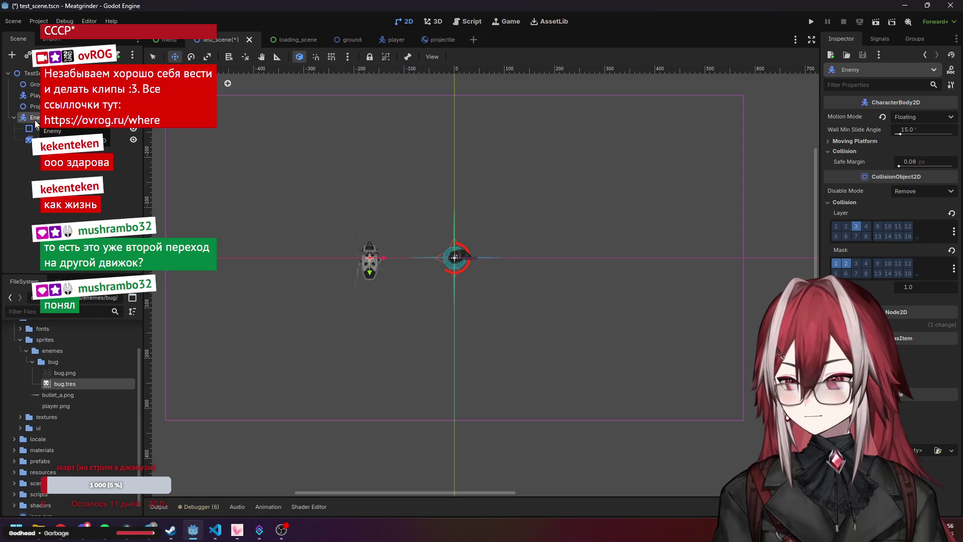
click(37, 166)
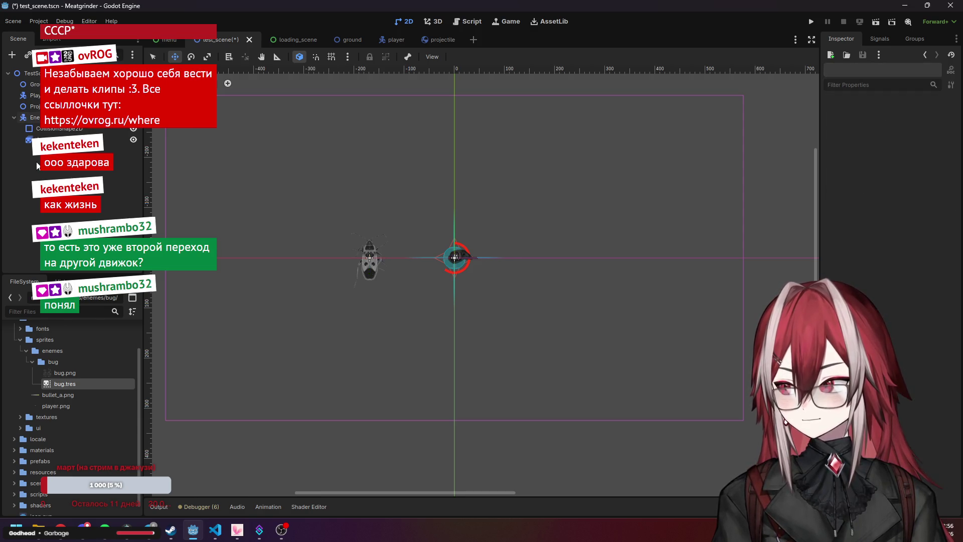
click(43, 118)
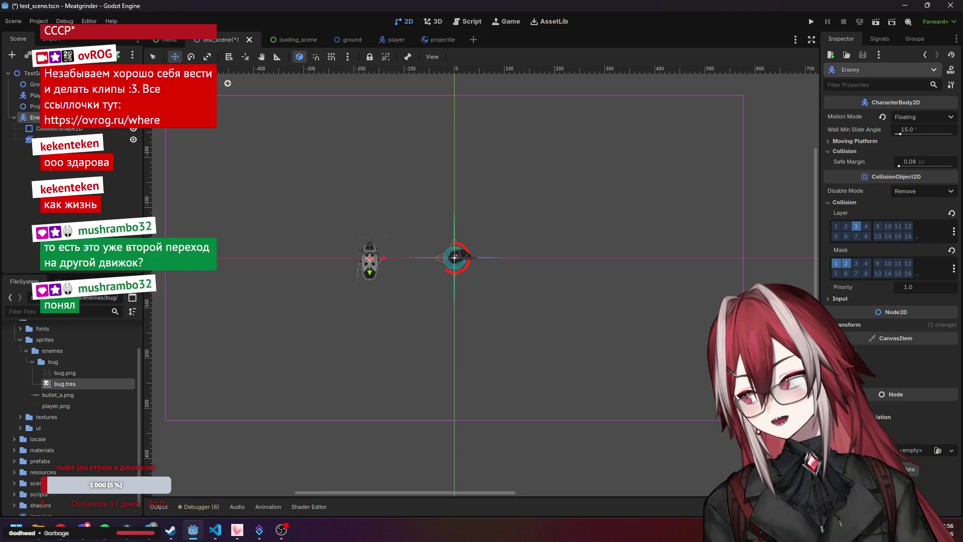
click(32, 362)
click(45, 175)
click(33, 117)
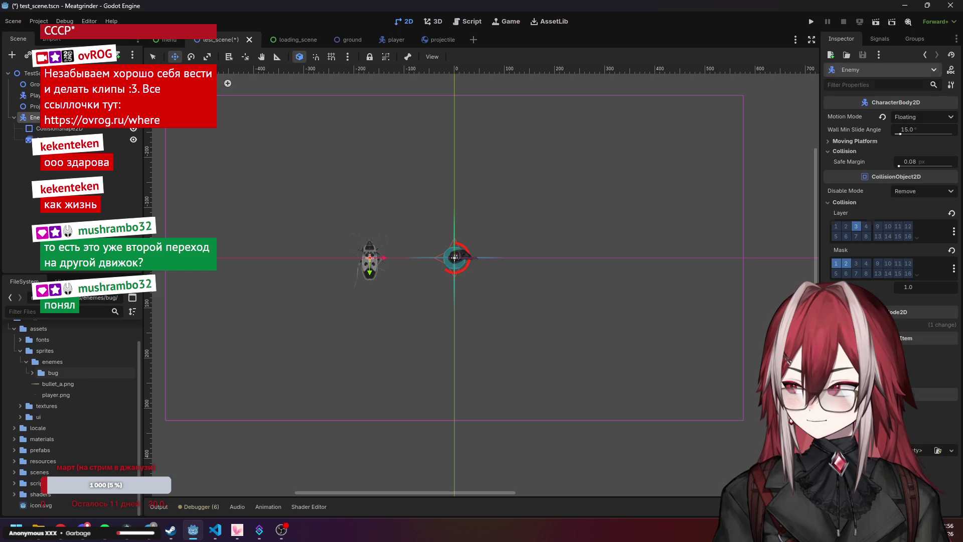
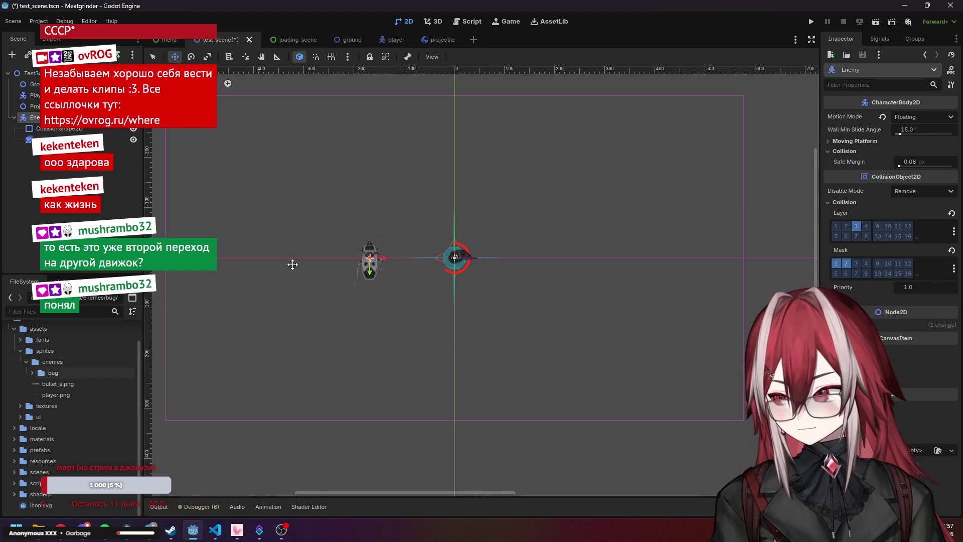
Switch to Select mode and pick the bug enemy in the viewport
scroll(292, 262, up, 2)
scroll(362, 297, down, 3)
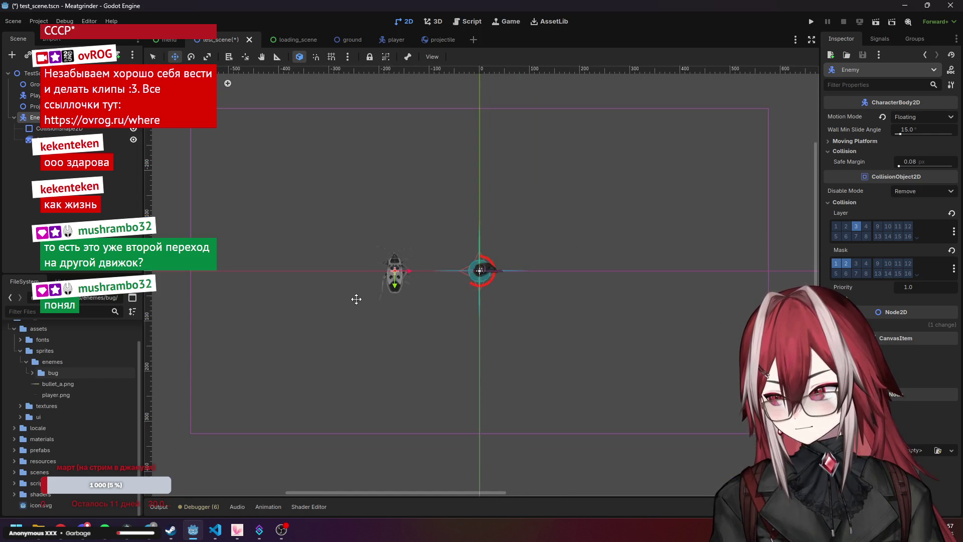
scroll(206, 231, up, 1)
scroll(247, 172, down, 5)
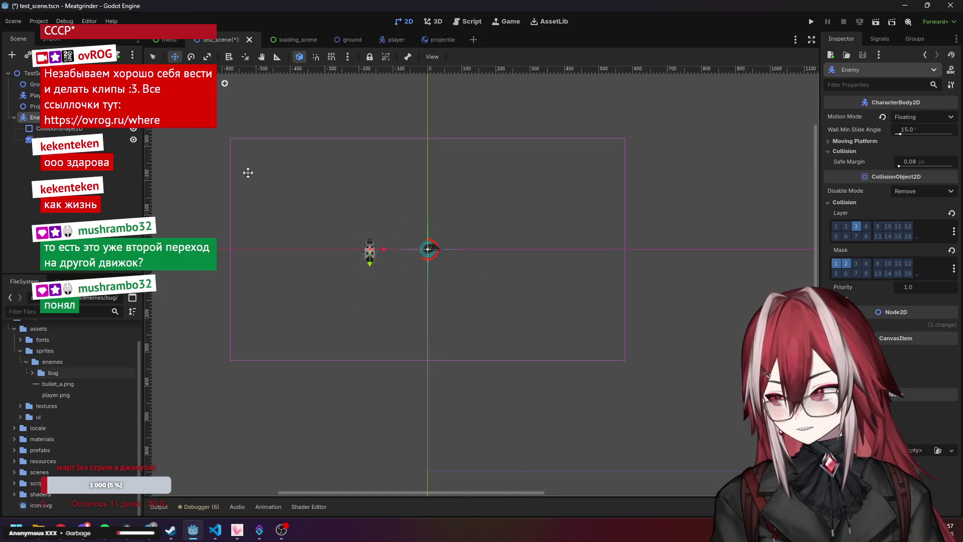
key(q)
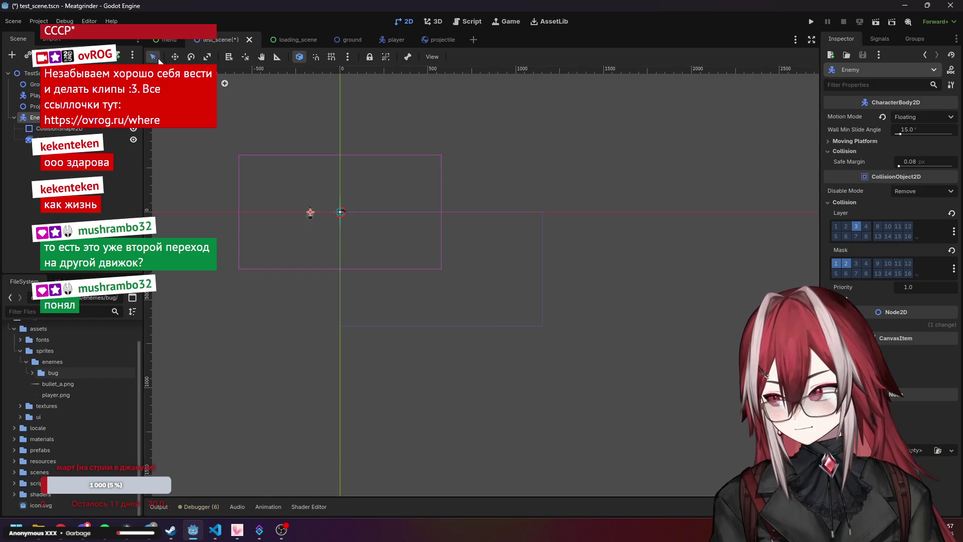
scroll(230, 179, up, 5)
click(339, 246)
scroll(396, 273, up, 1)
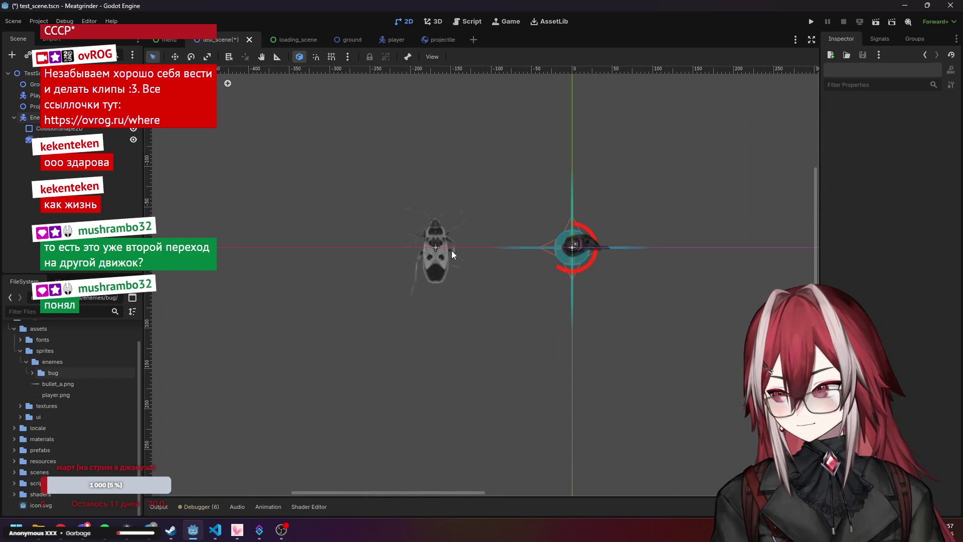
click(432, 247)
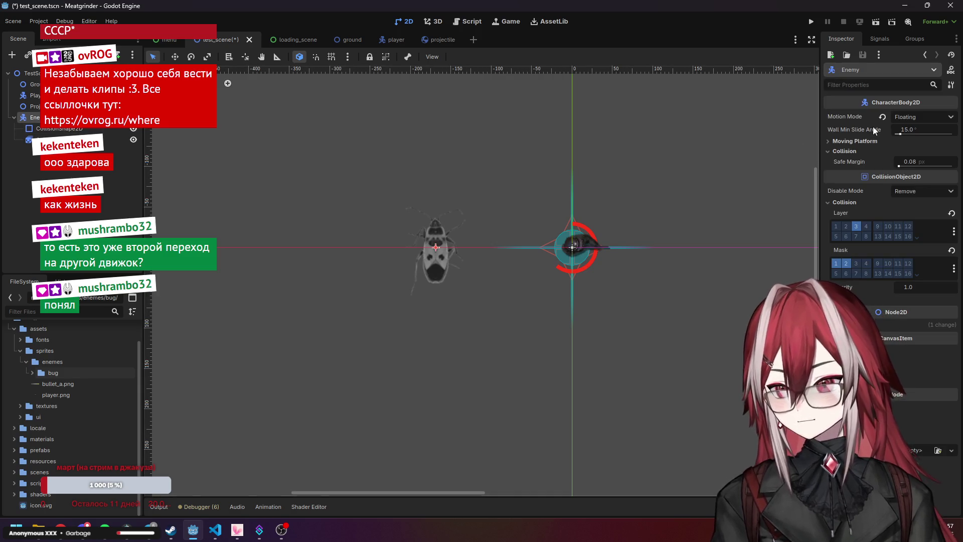
Try different scale, rotation and skew values on the bug, then restore scale 1 and zero rotation
click(859, 325)
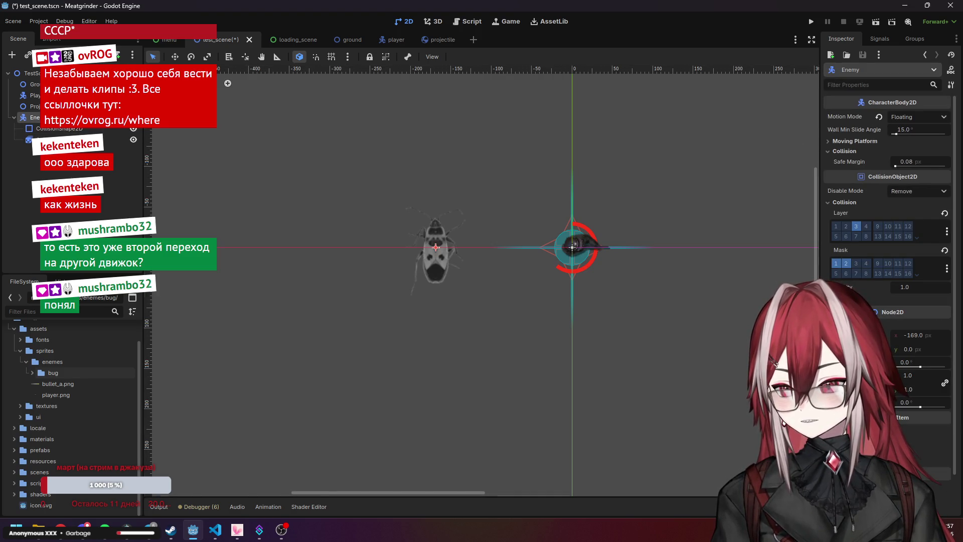
mouse_move(906, 378)
mouse_down()
mouse_move(898, 378)
mouse_move(912, 378)
mouse_up()
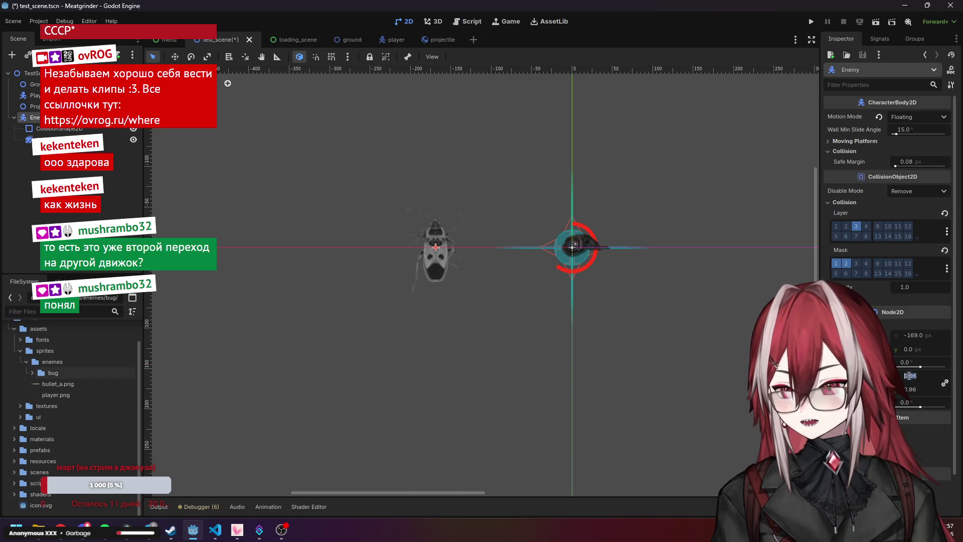
click(909, 376)
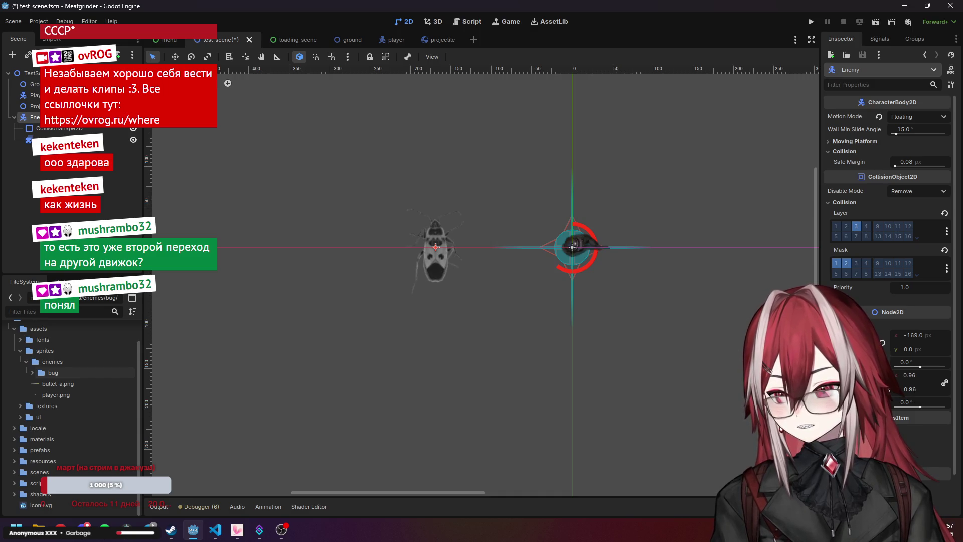
text(1)
key(Return)
mouse_move(916, 410)
mouse_down()
mouse_move(937, 414)
mouse_move(894, 419)
mouse_move(929, 425)
mouse_move(919, 426)
mouse_up()
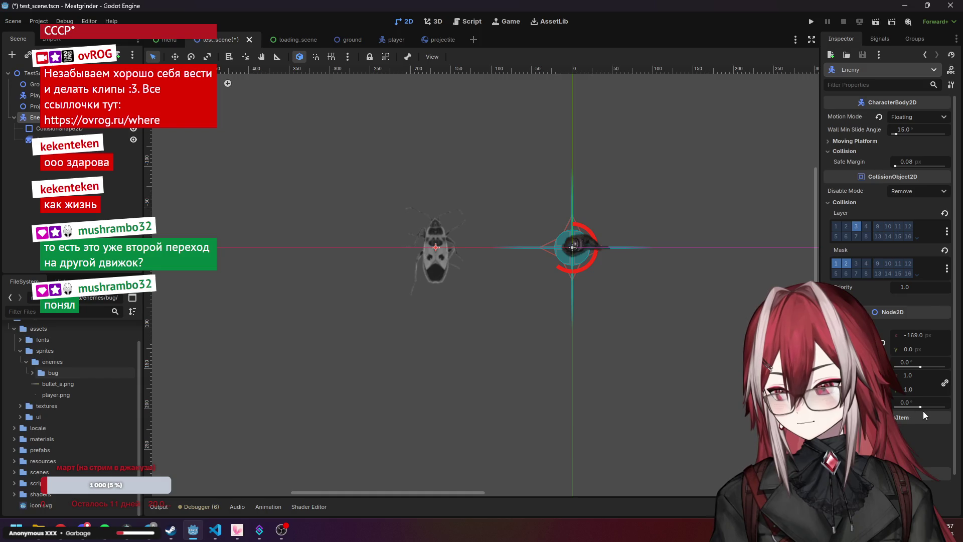
drag(924, 409, 928, 407)
mouse_move(922, 368)
mouse_down()
mouse_move(912, 370)
mouse_move(920, 371)
mouse_up()
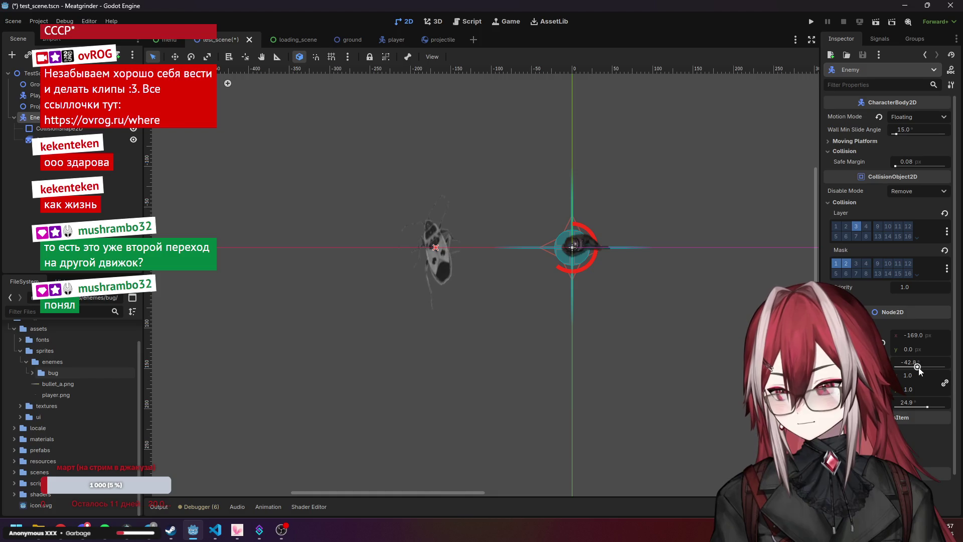
key(ctrl+z)
key(ctrl+z)
Rename the Enemy node to Bug
scroll(474, 253, down, 3)
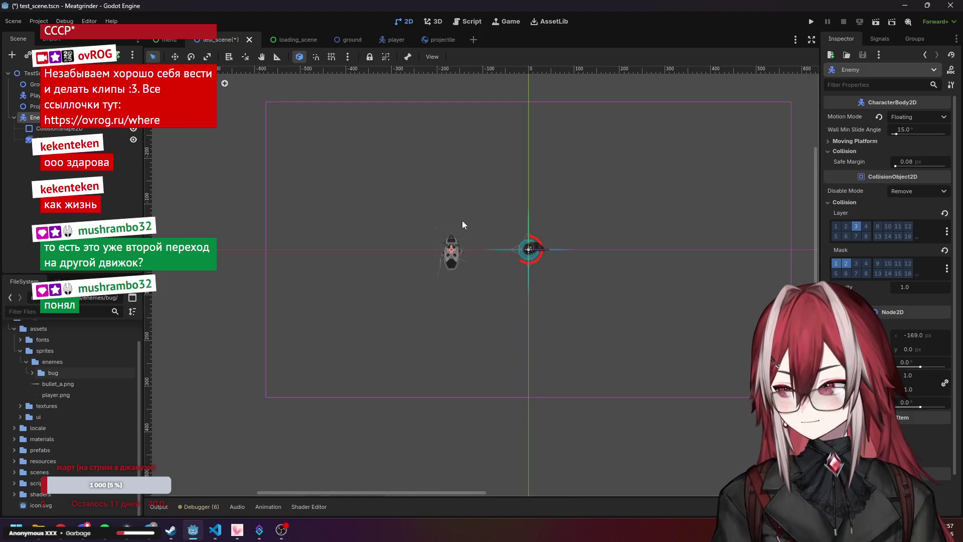
scroll(442, 191, up, 2)
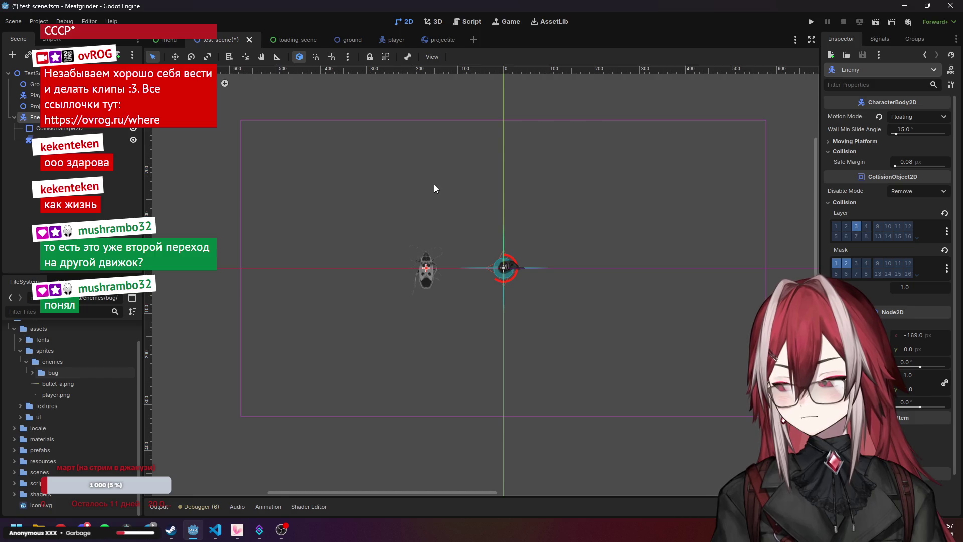
click(112, 174)
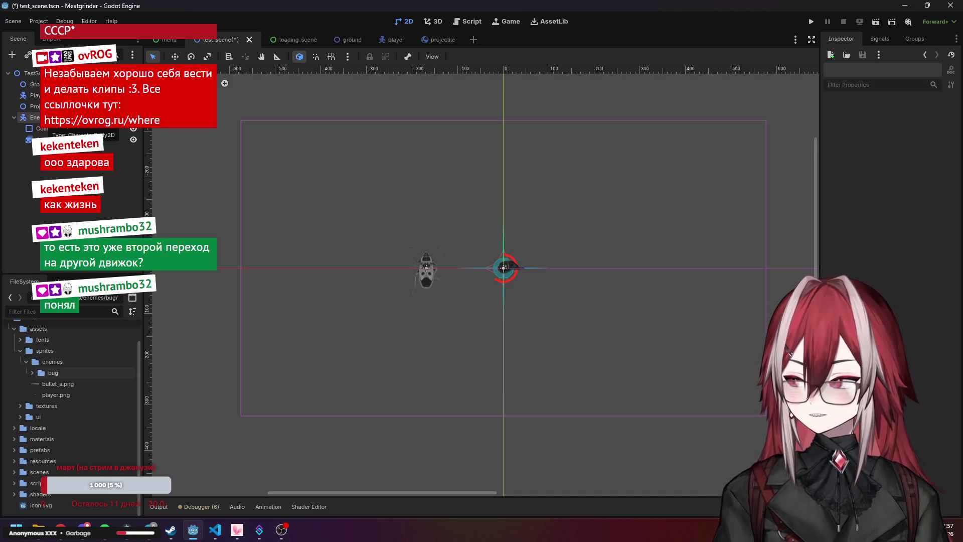
click(34, 116)
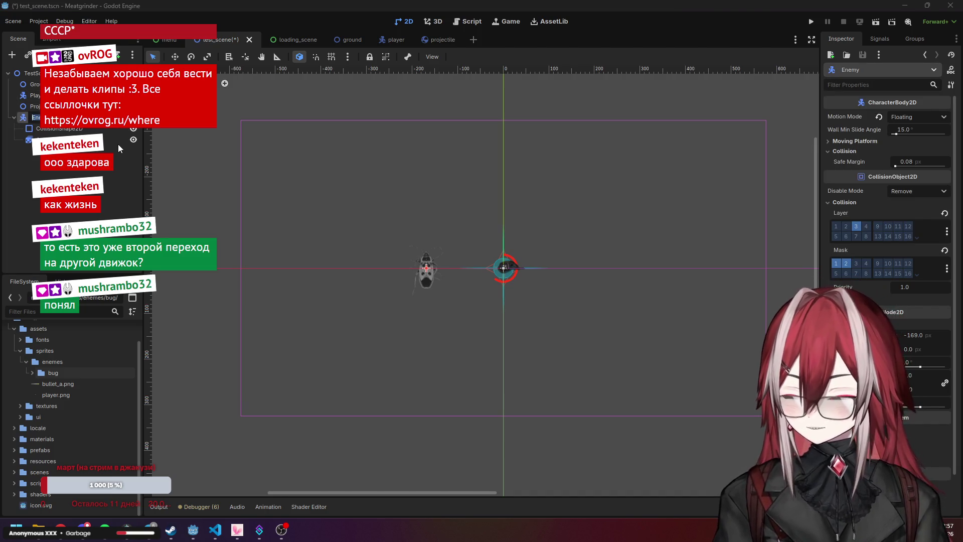
text(Bug)
key(Return)
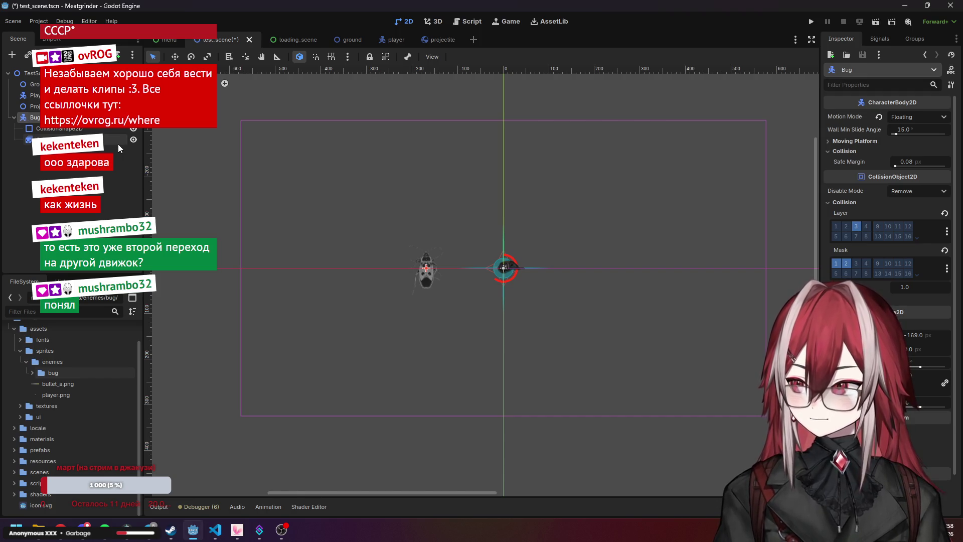
Save the Bug branch as bug.tscn in a new prefabs/enemes folder and open it
right_click(42, 120)
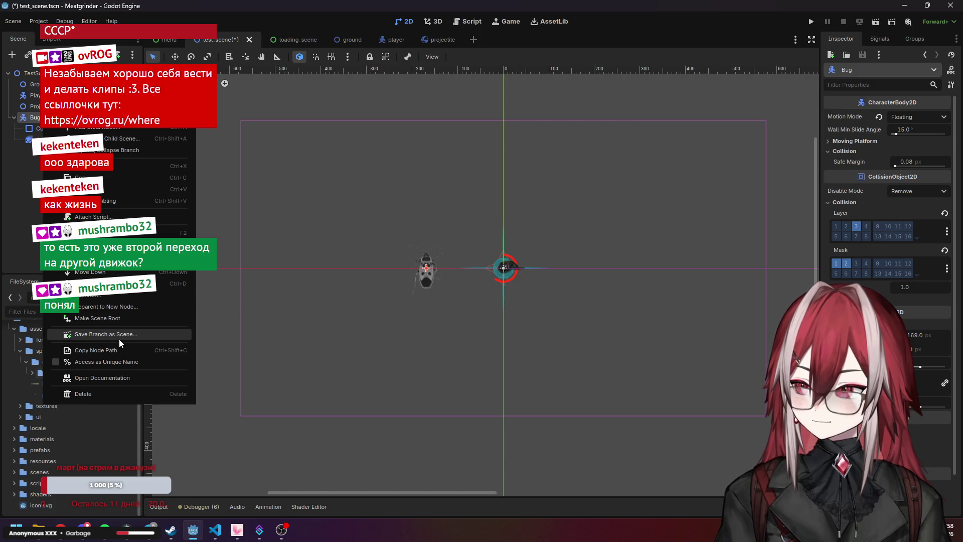
click(120, 337)
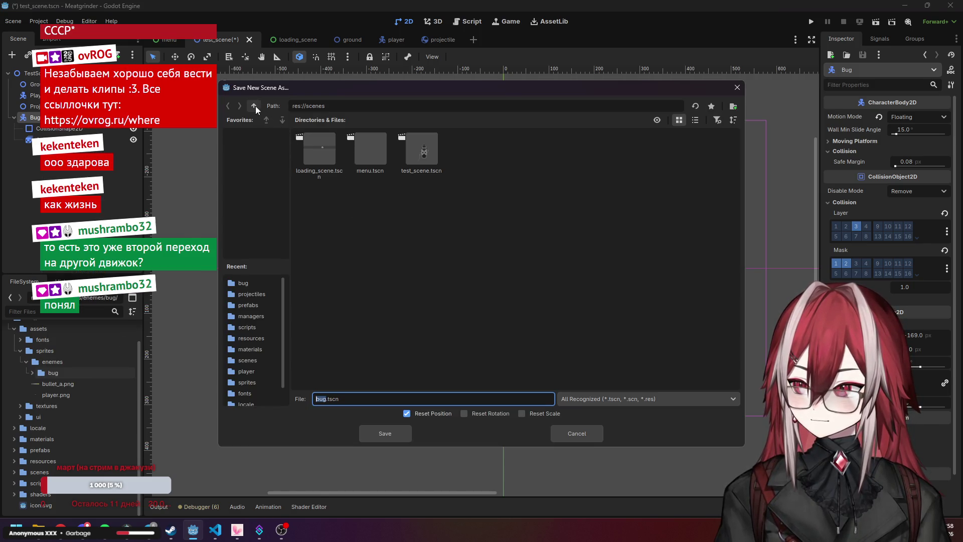
click(254, 106)
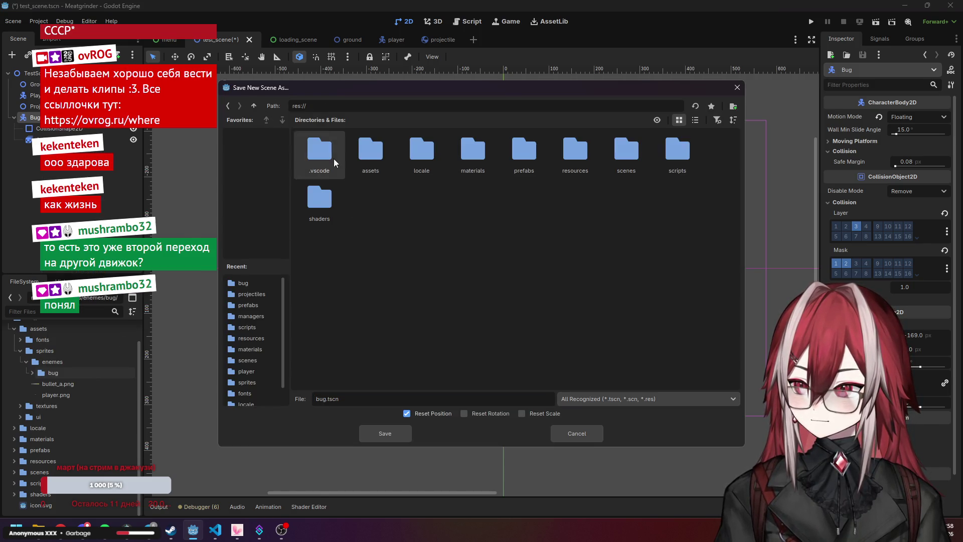
double_click(537, 152)
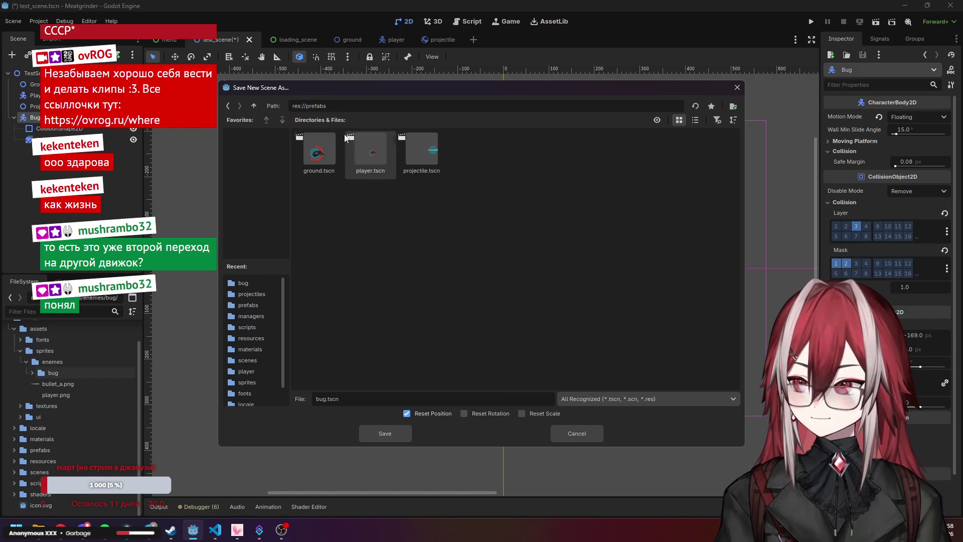
click(734, 106)
text(emes)
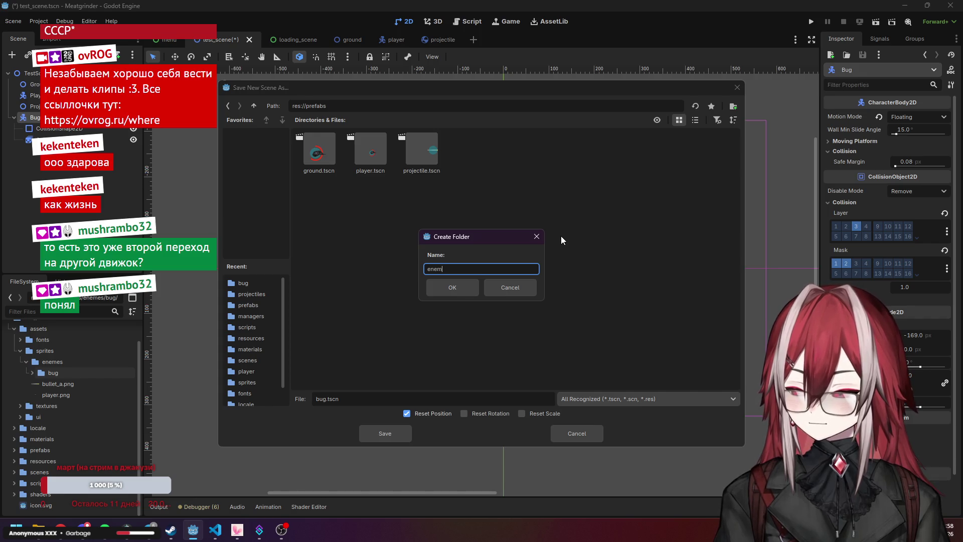
click(445, 284)
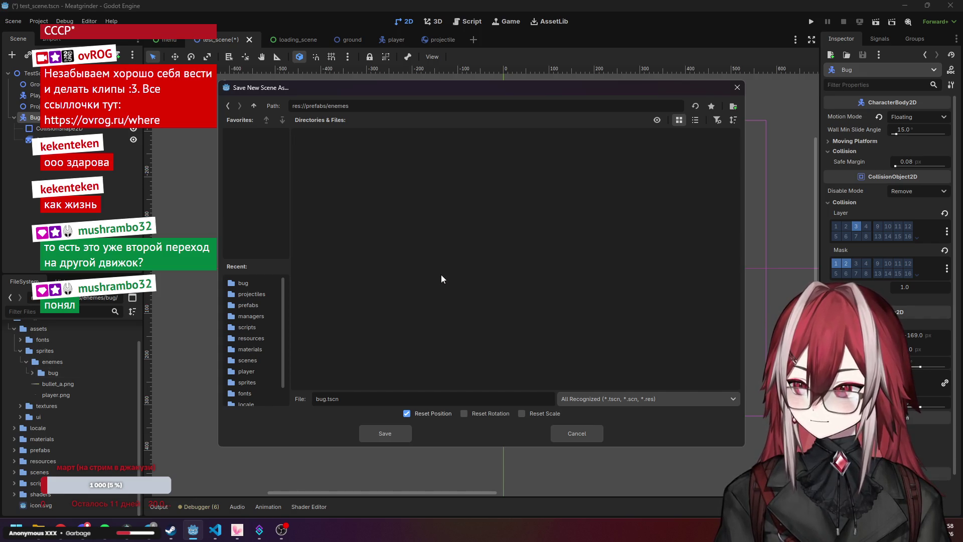
click(379, 433)
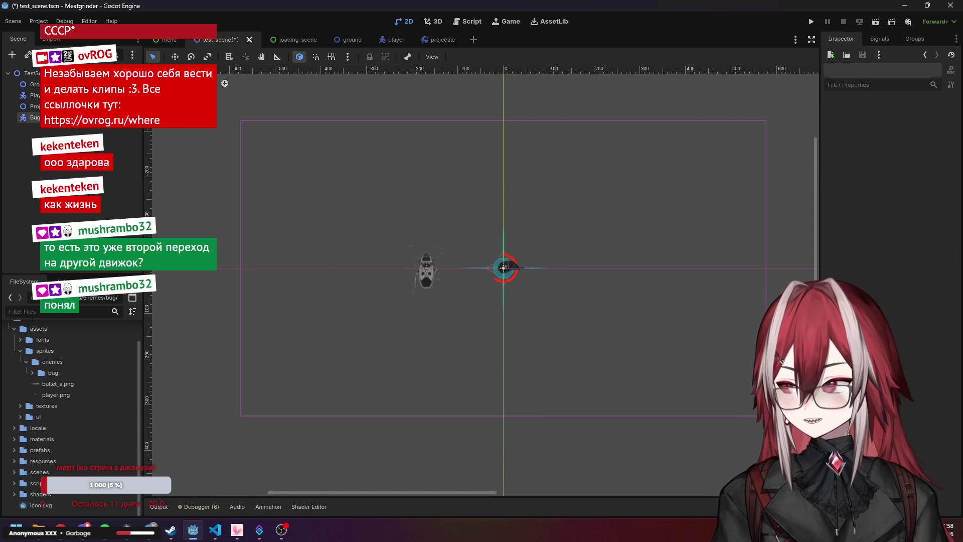
click(124, 117)
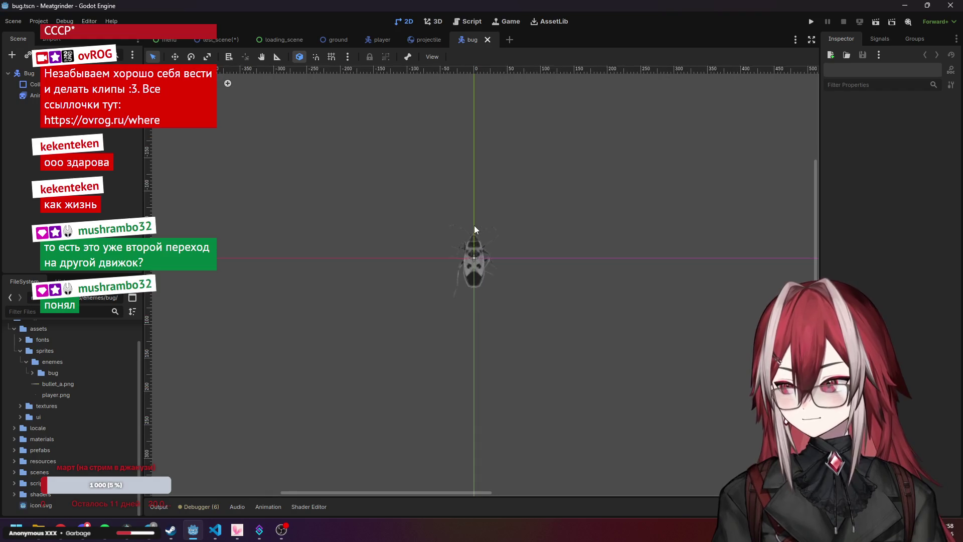
Select the Bug root node in the test scene
scroll(475, 230, up, 1)
click(475, 230)
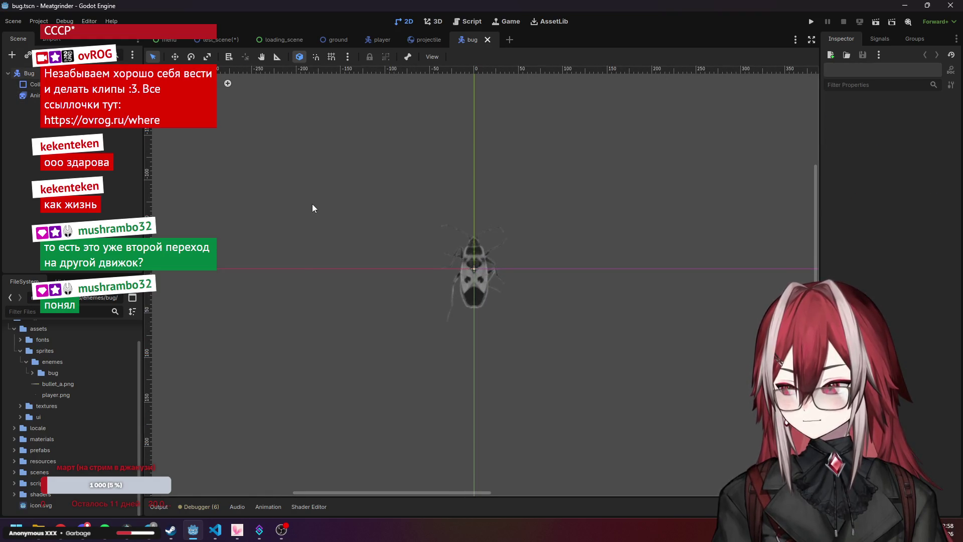
scroll(314, 203, down, 1)
scroll(314, 203, up, 1)
click(30, 114)
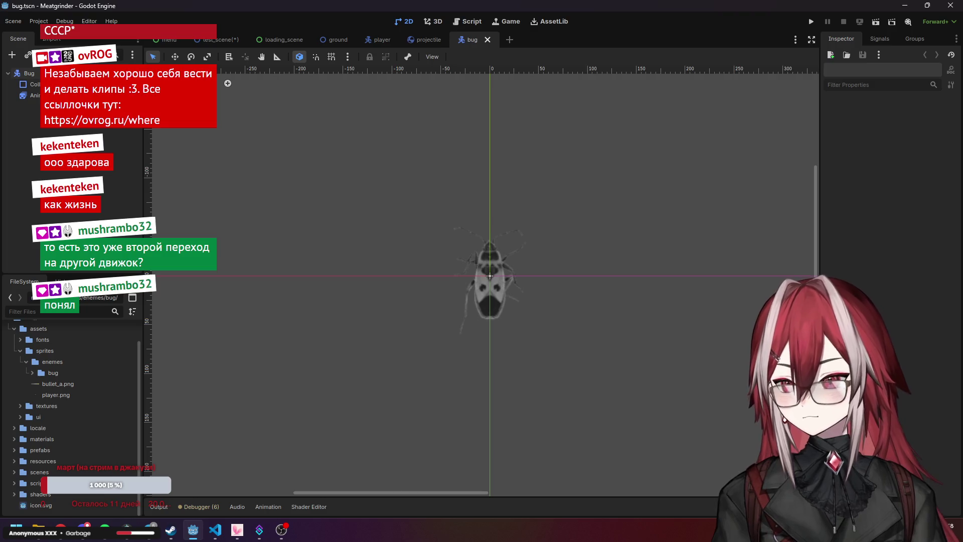
click(31, 73)
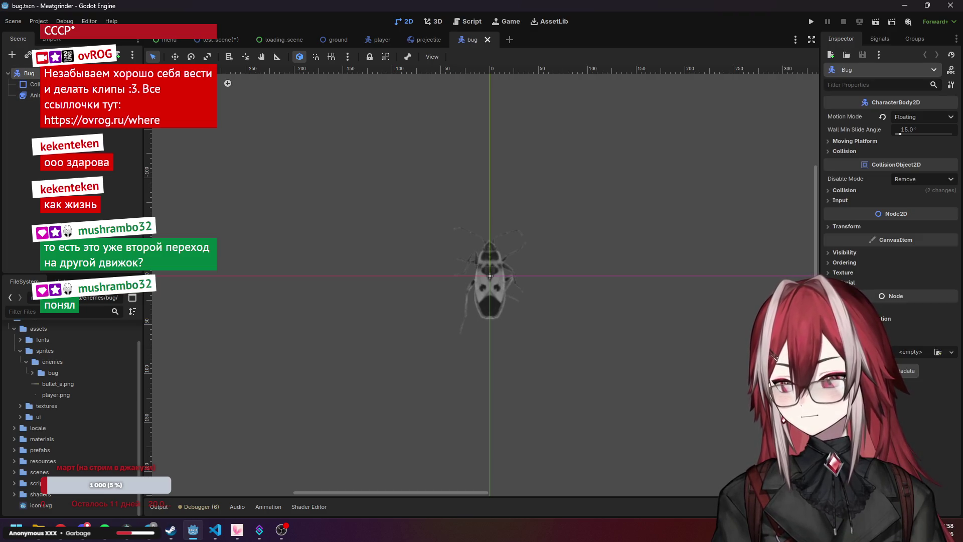
click(98, 221)
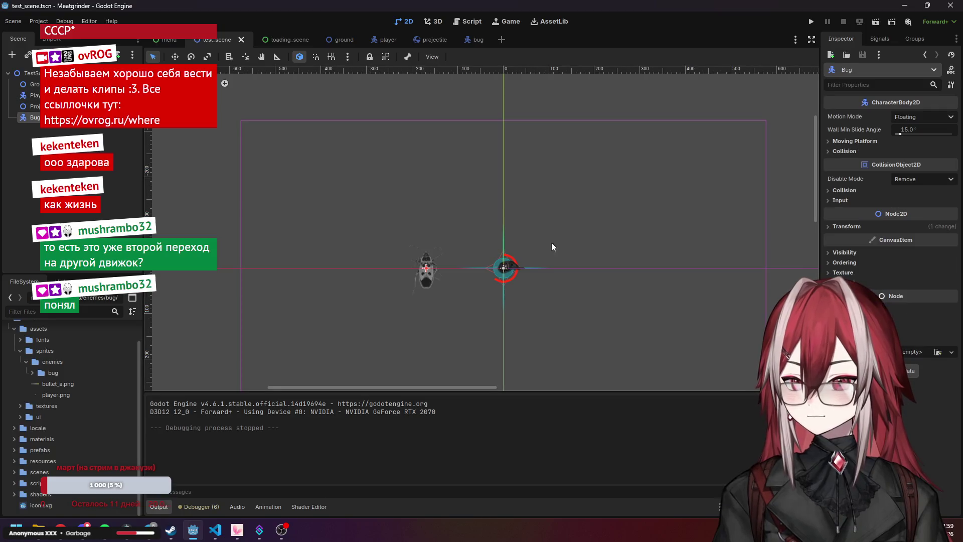
Expand the Bug's Visibility section and toggle its Light Mask layers
click(844, 252)
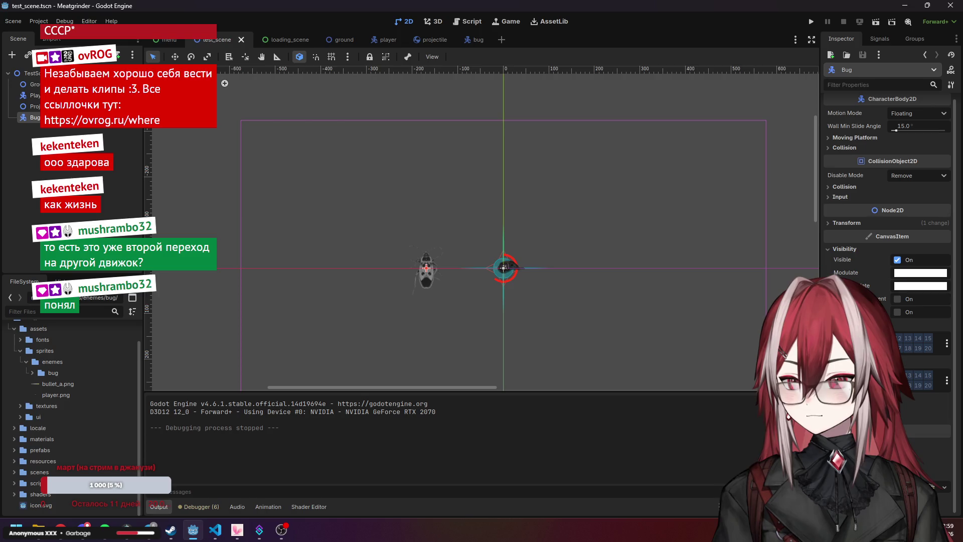
click(883, 344)
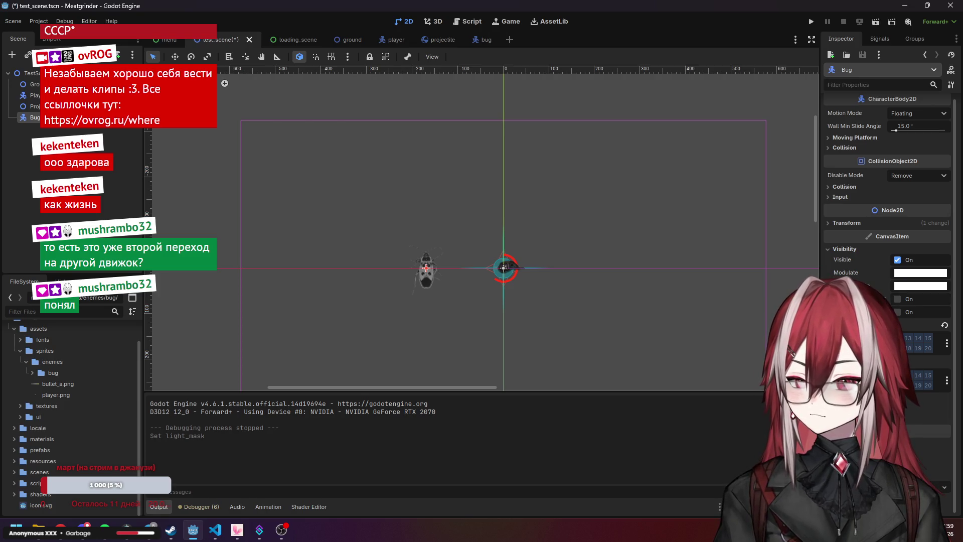
click(883, 343)
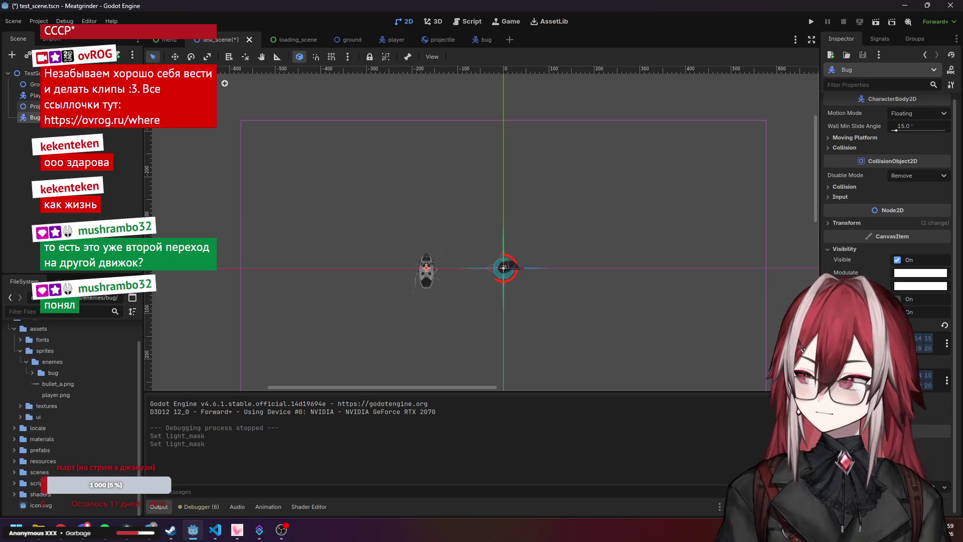
click(35, 96)
click(35, 118)
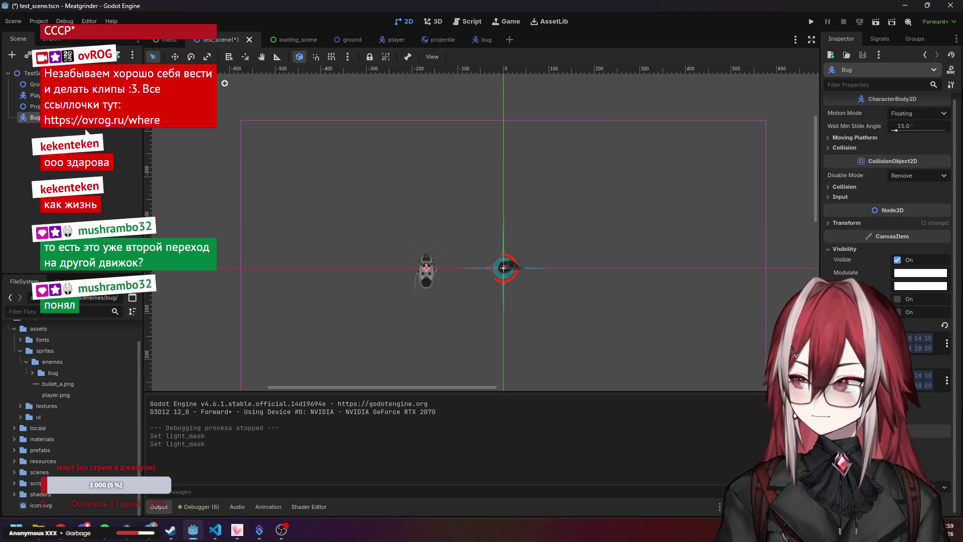
Toggle two of the Bug's Visibility Layer bits and bring up the projectile scene
click(884, 338)
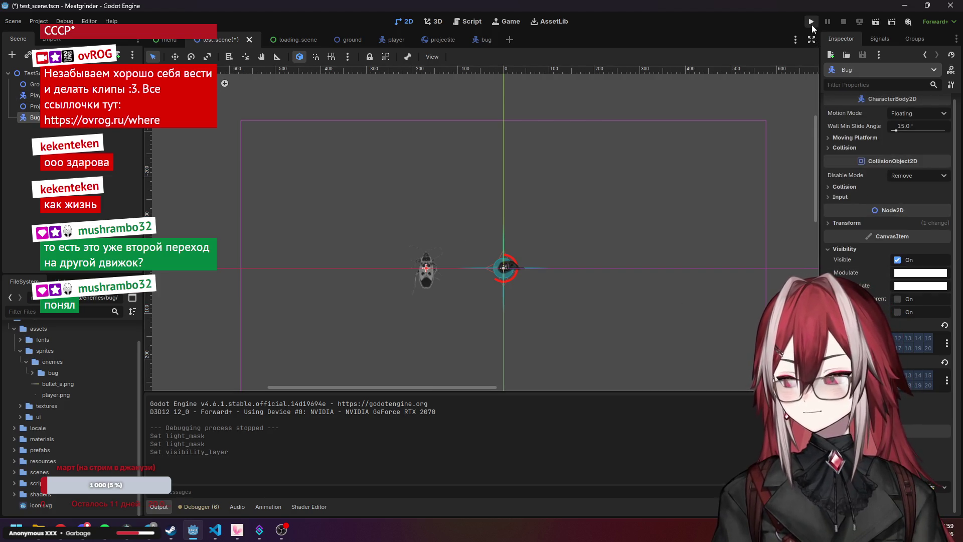
click(913, 375)
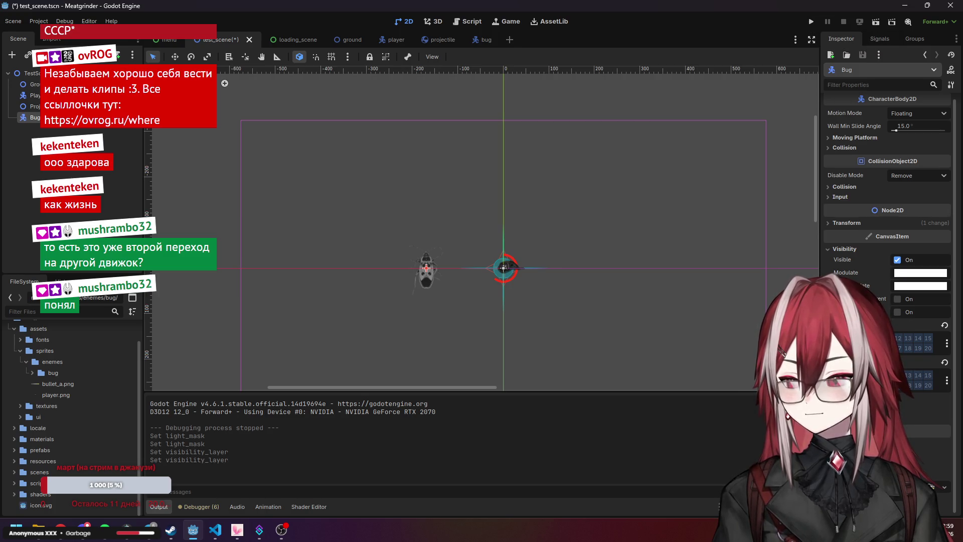
click(904, 376)
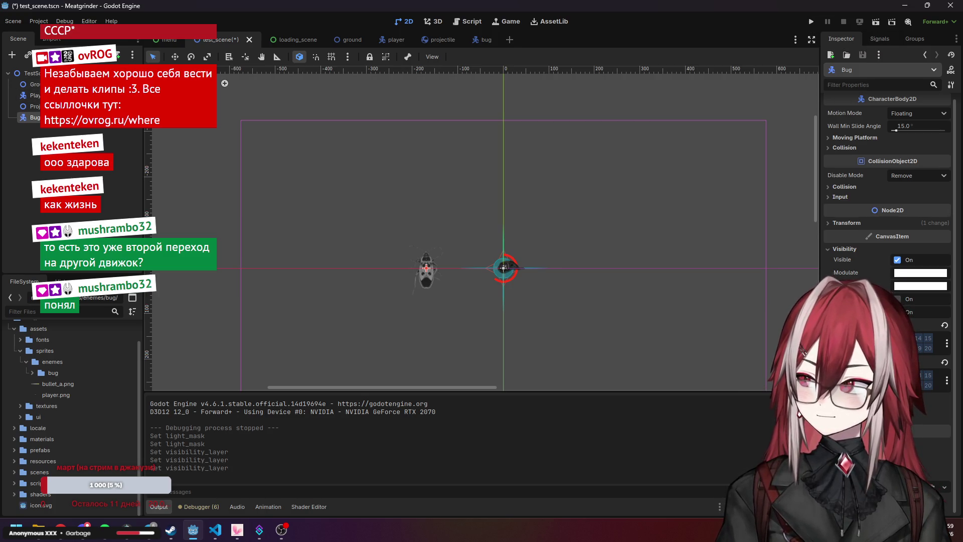
click(431, 40)
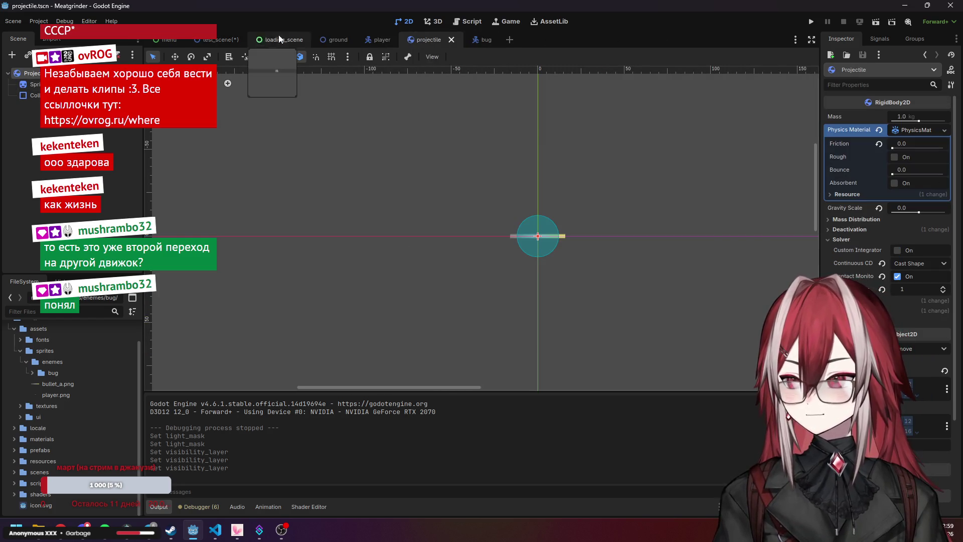
Compare the Bug's properties with the projectile's collision layer grid, widening the Inspector
click(221, 35)
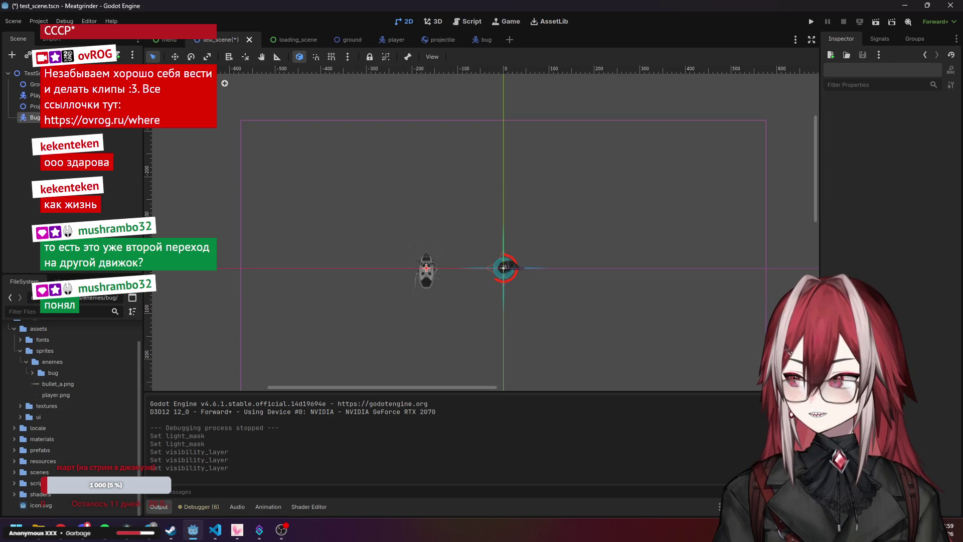
click(35, 117)
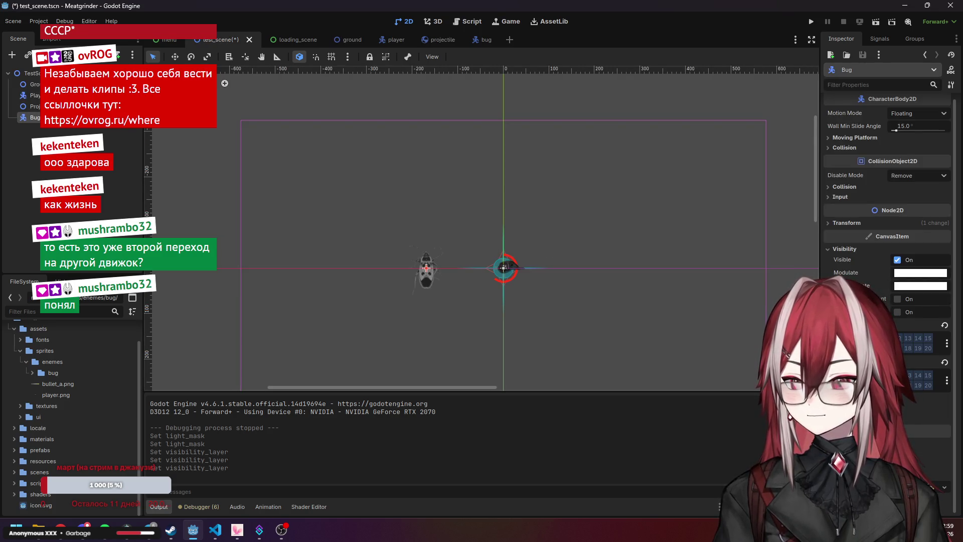
click(448, 39)
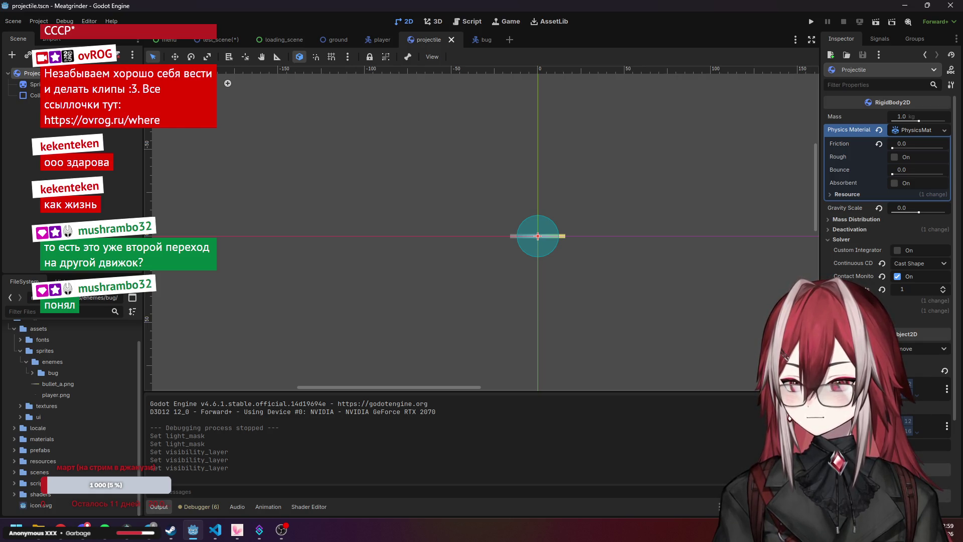
click(917, 396)
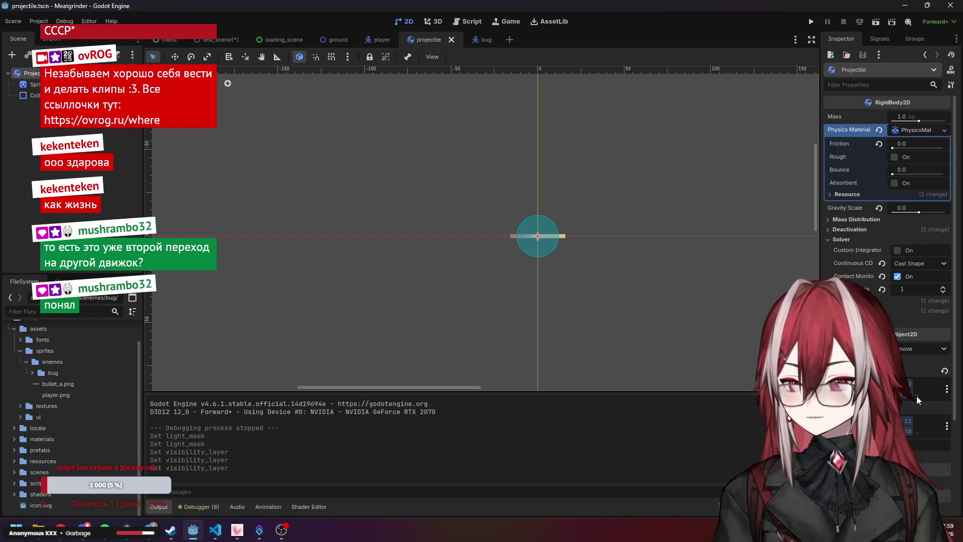
click(917, 400)
key(ctrl+Tab)
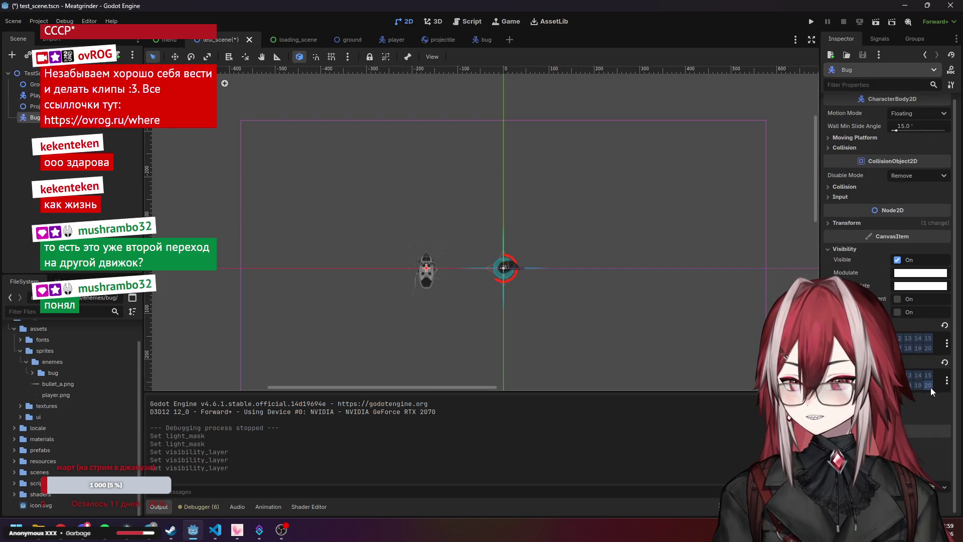
click(442, 42)
mouse_move(817, 247)
mouse_down()
mouse_move(716, 239)
mouse_move(817, 247)
mouse_up()
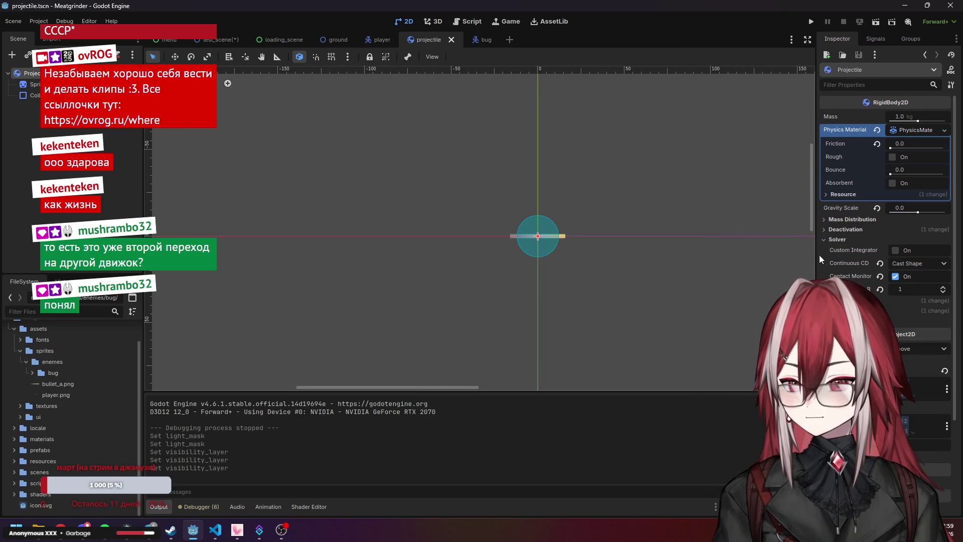
click(206, 43)
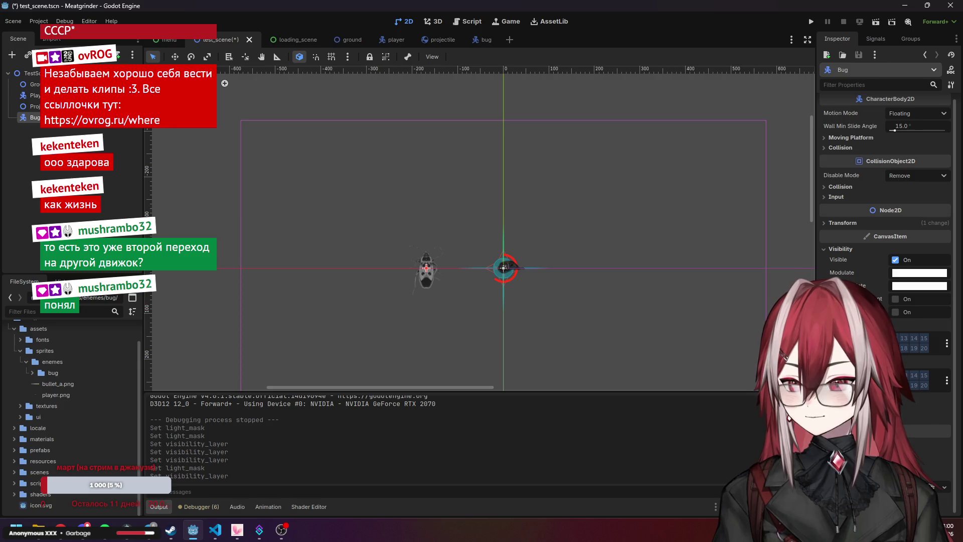
Compare Bug and Player collision layers and masks, then set a collision mask bit on the Player
click(853, 249)
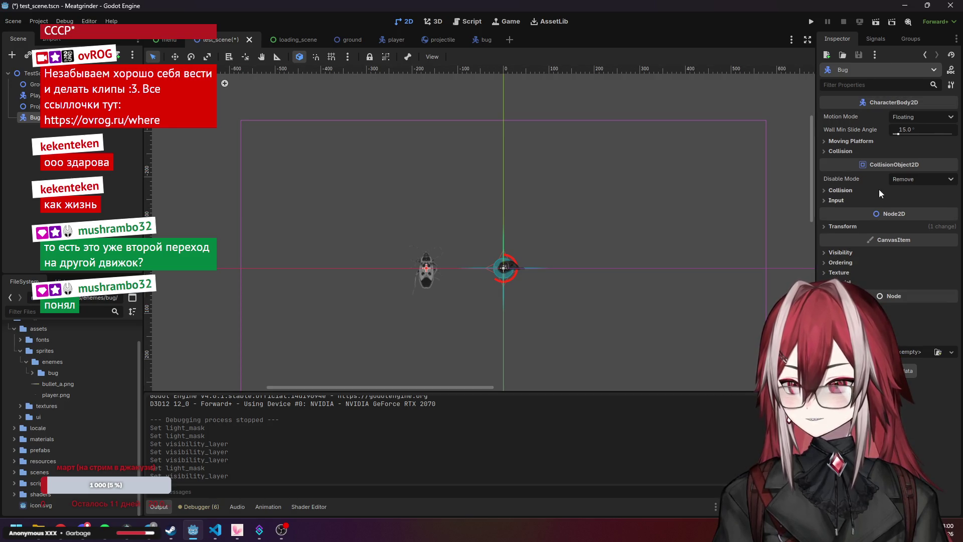
click(842, 190)
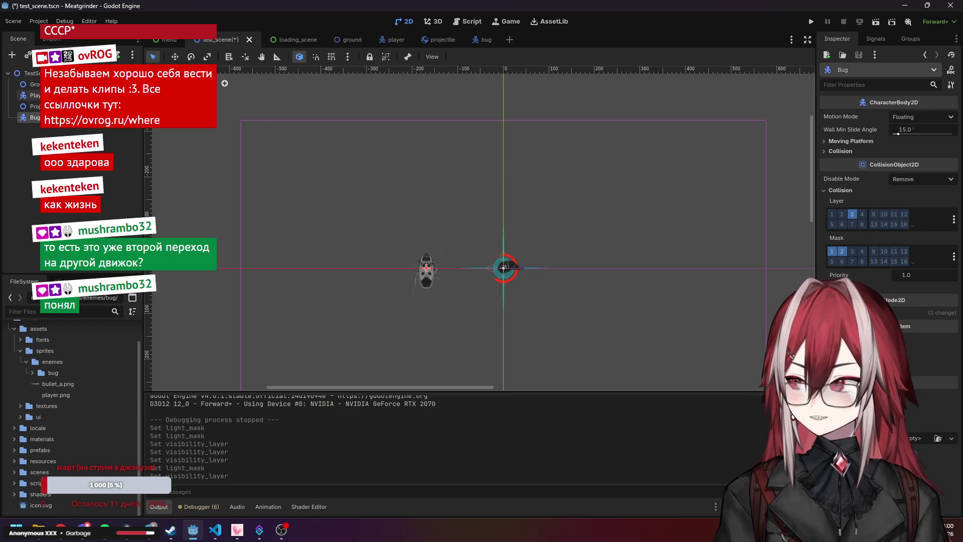
click(33, 94)
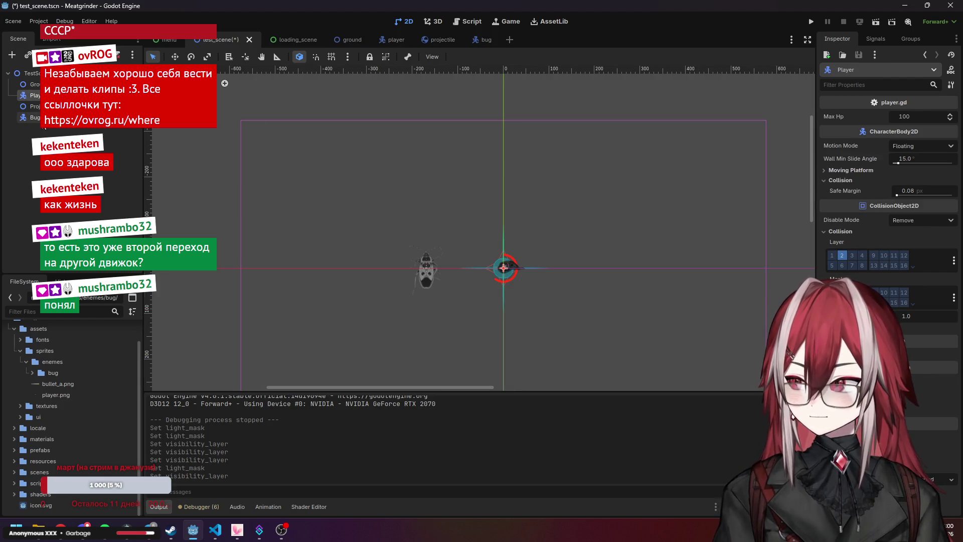
click(33, 117)
click(32, 95)
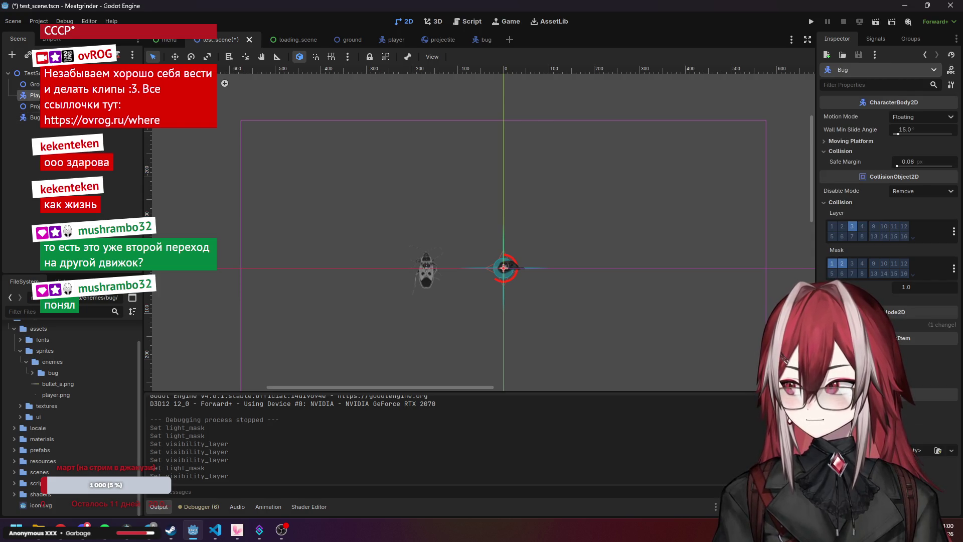
click(33, 117)
click(35, 95)
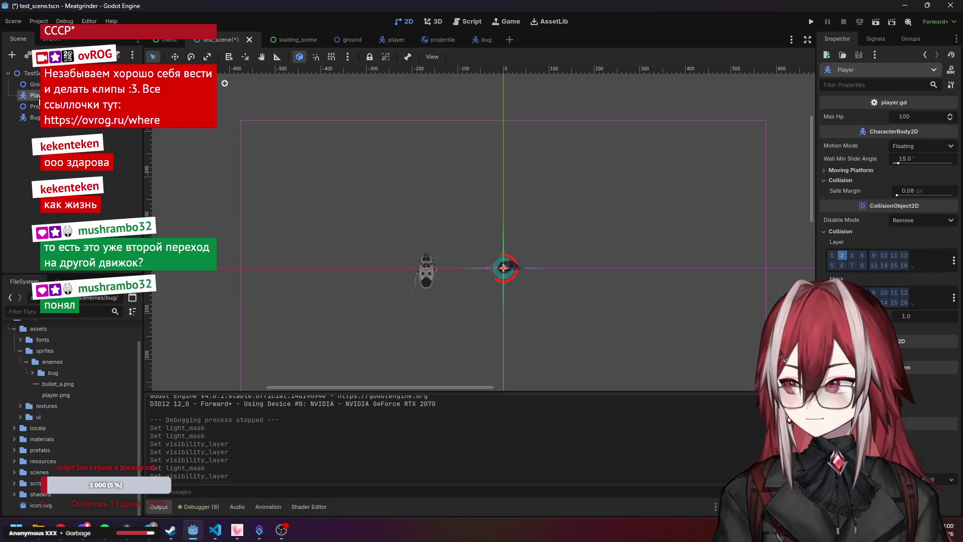
click(35, 118)
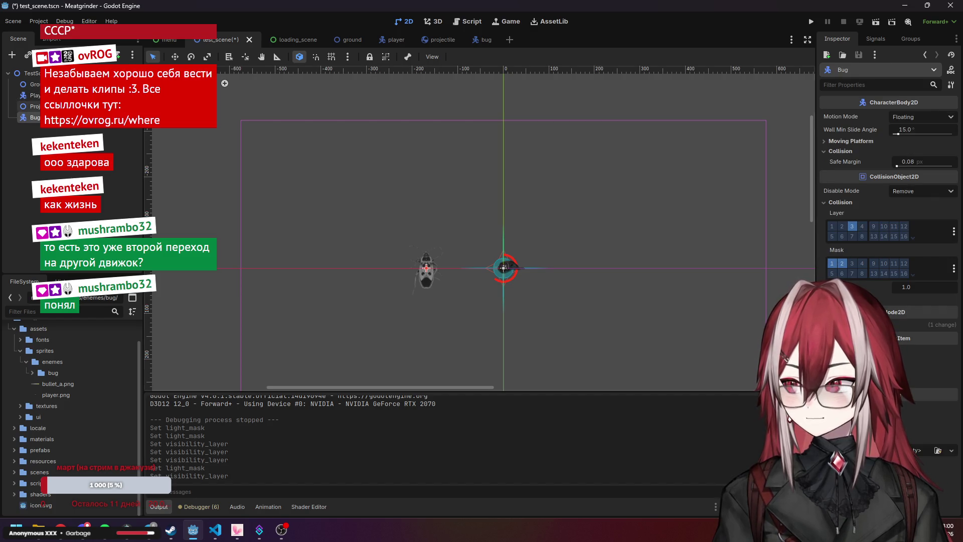
click(35, 95)
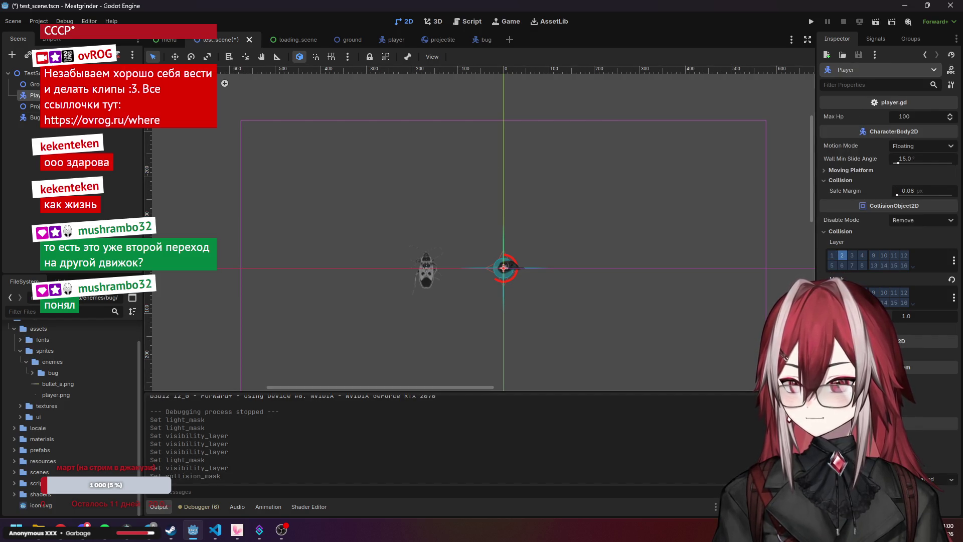
click(582, 136)
Save and run the test scene, start the game, then stop it with F8
click(806, 22)
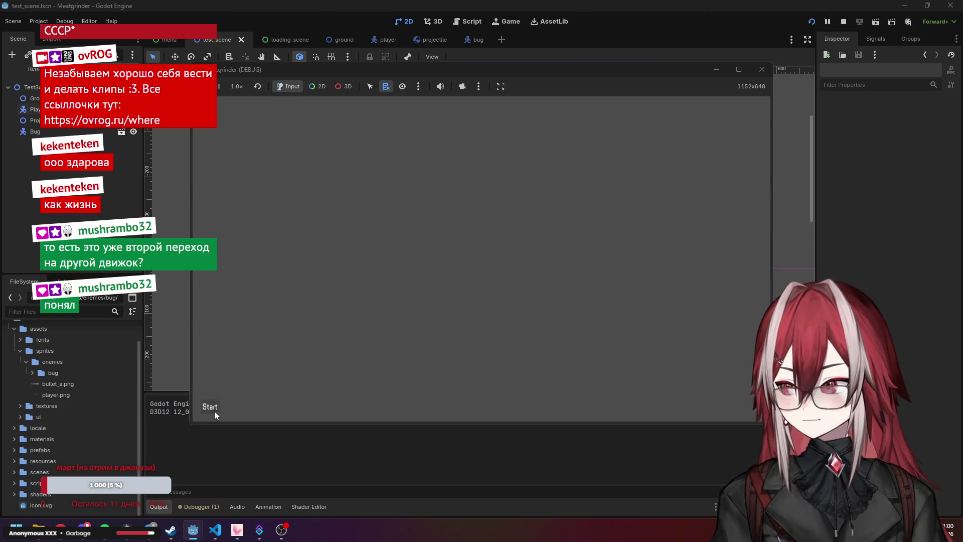
click(215, 410)
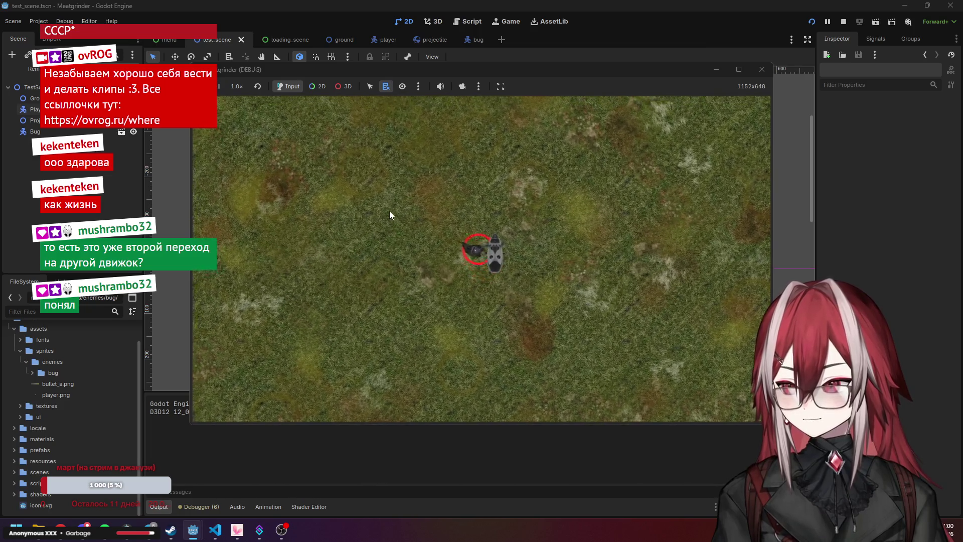
key(F8)
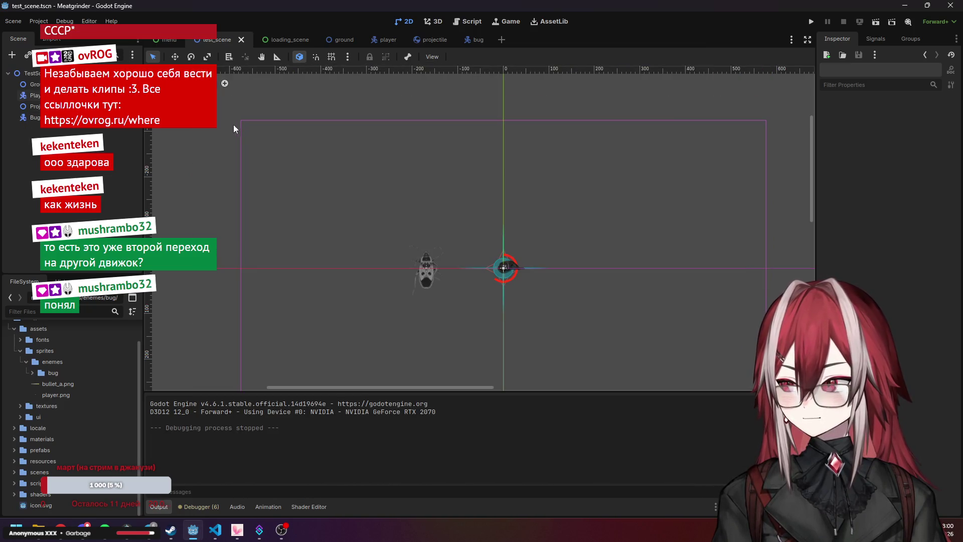
In bug.tscn, grow the collision circle to about 140 px radius and move CollisionShape2D below AnimatedSprite2D
click(475, 40)
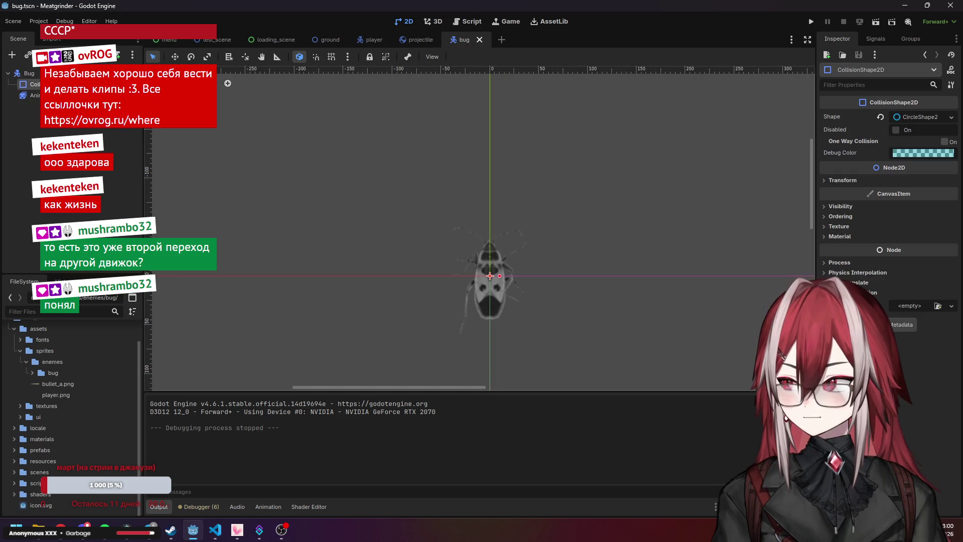
click(30, 96)
click(30, 84)
scroll(420, 189, up, 2)
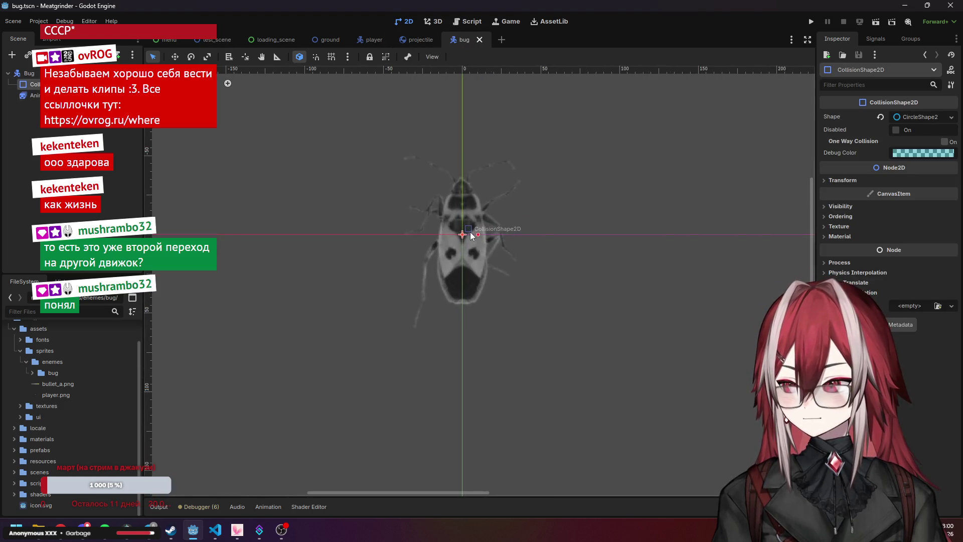
drag(480, 234, 513, 239)
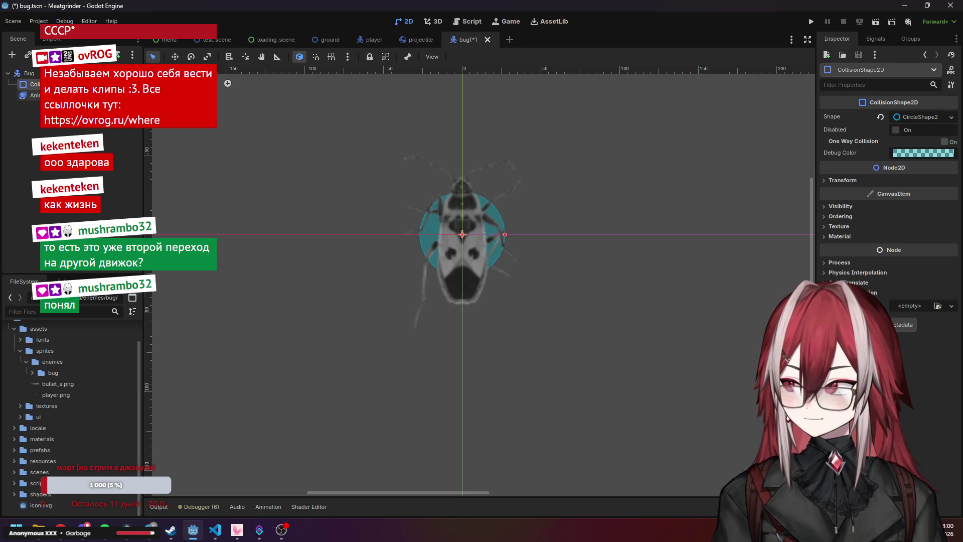
click(31, 96)
drag(30, 84, 30, 99)
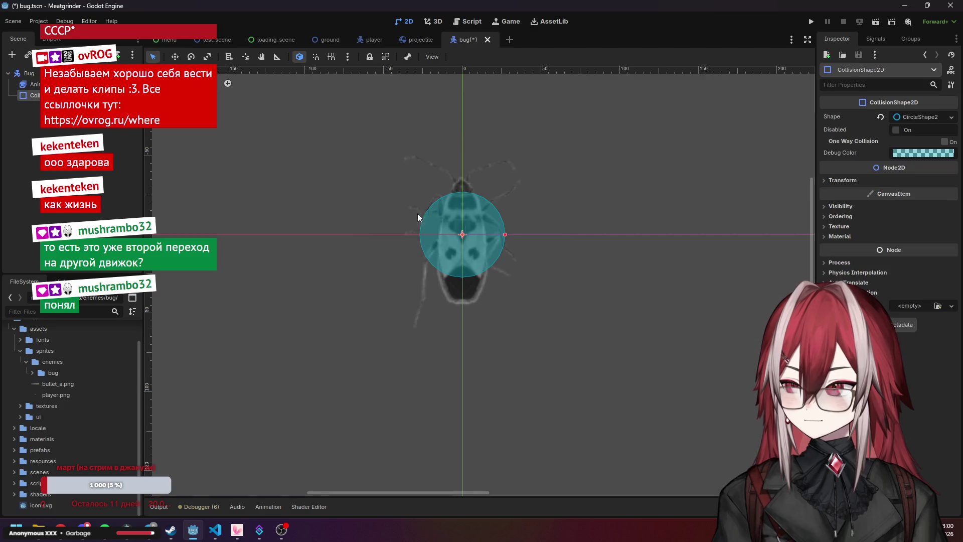
drag(503, 237, 532, 239)
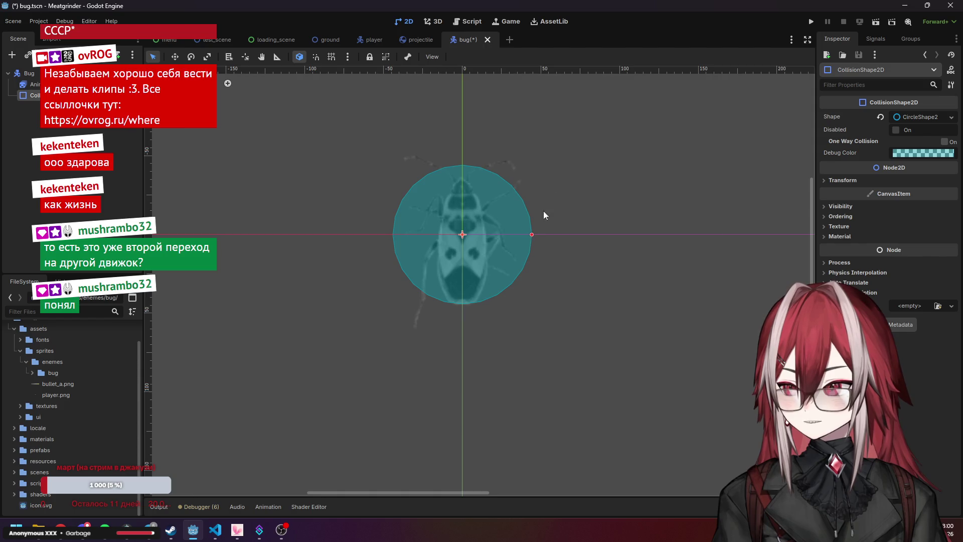
scroll(560, 187, down, 3)
click(362, 143)
scroll(362, 143, up, 1)
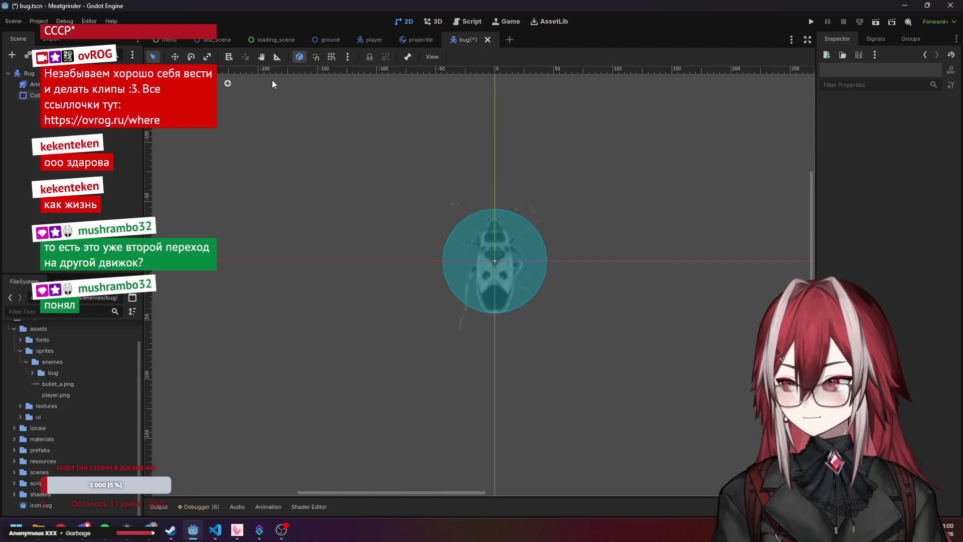
Run the test scene, steer the player around with WASD while the bug follows, then stop
click(200, 44)
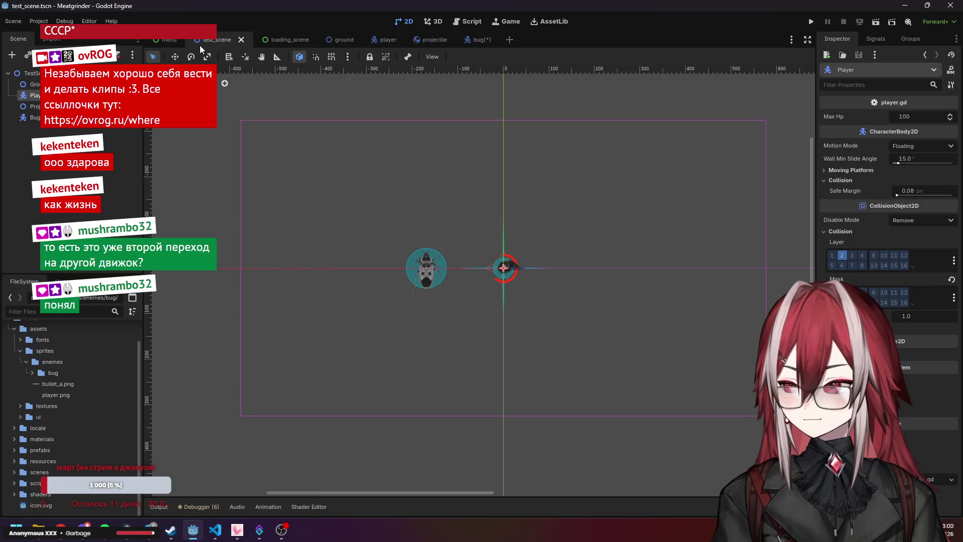
click(811, 22)
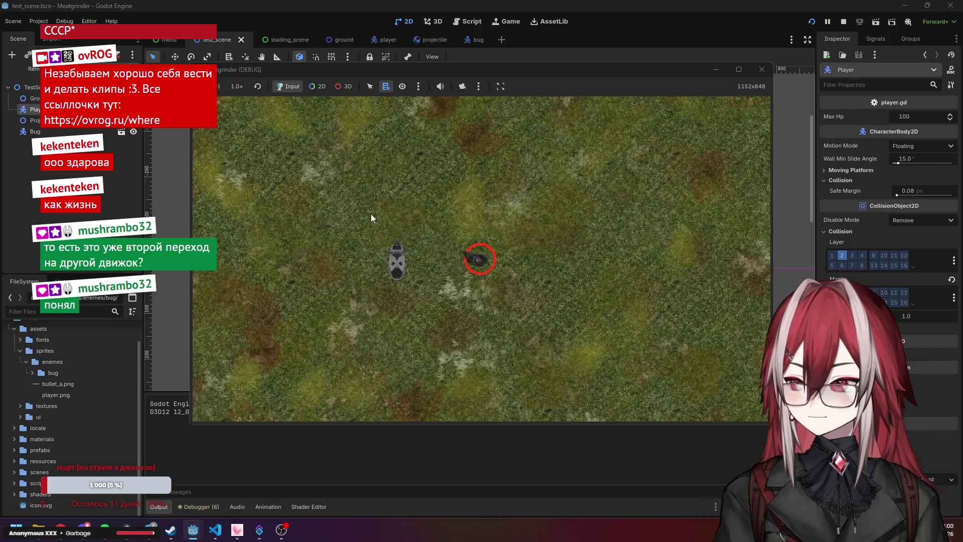
key(w)
key(a)
key(s)
key(d)
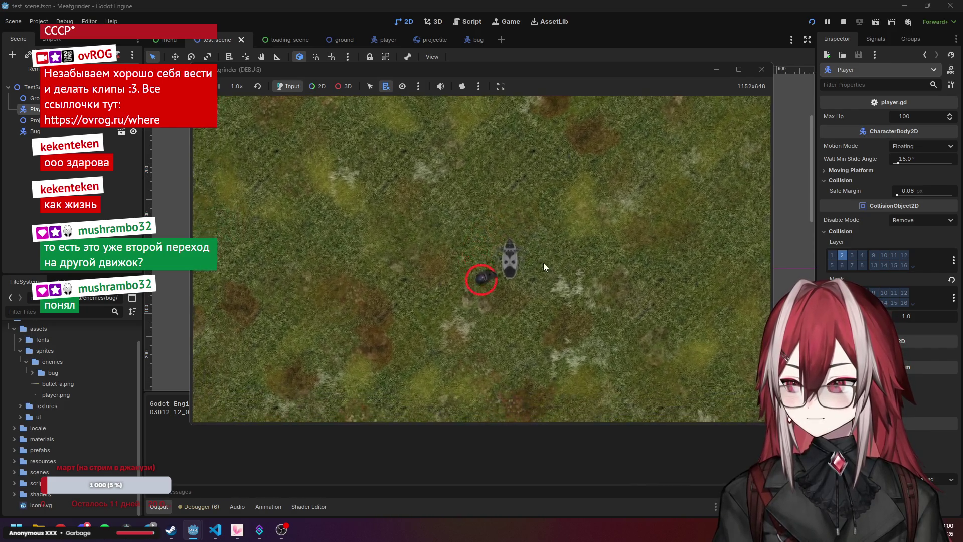
key(s)
key(d)
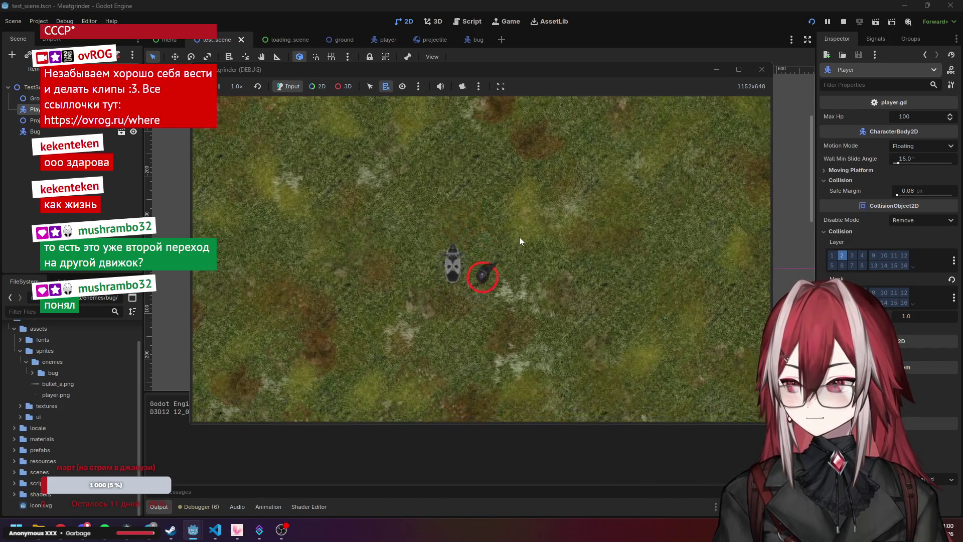
key(w)
key(a)
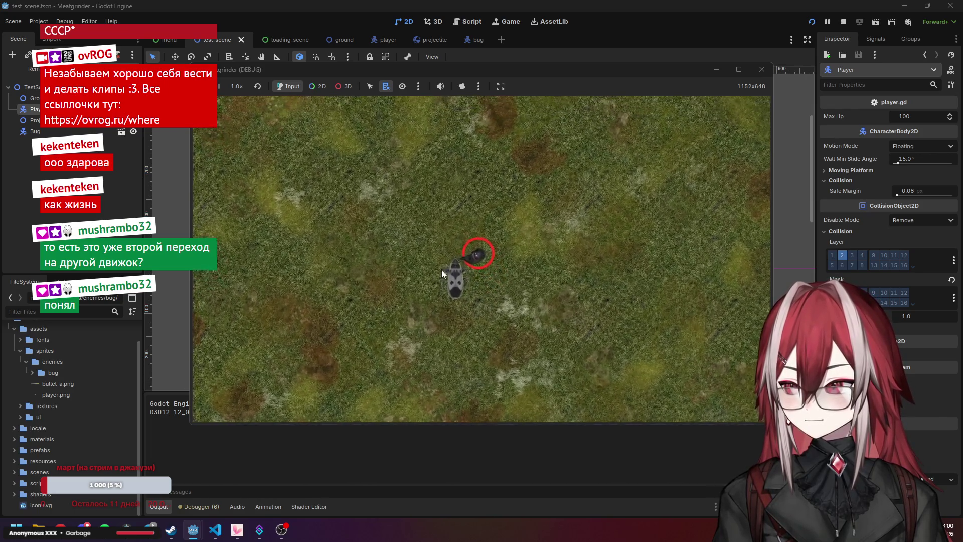
key(a)
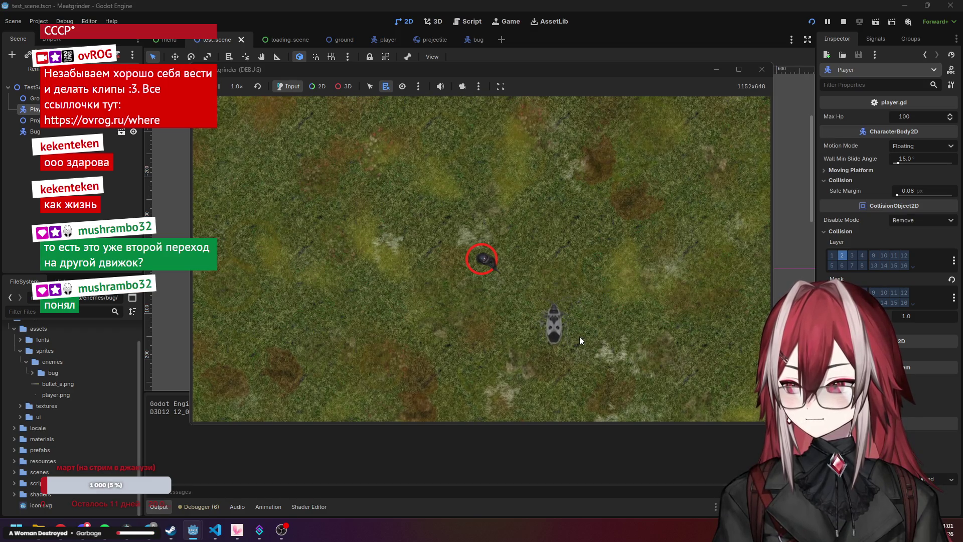
click(760, 74)
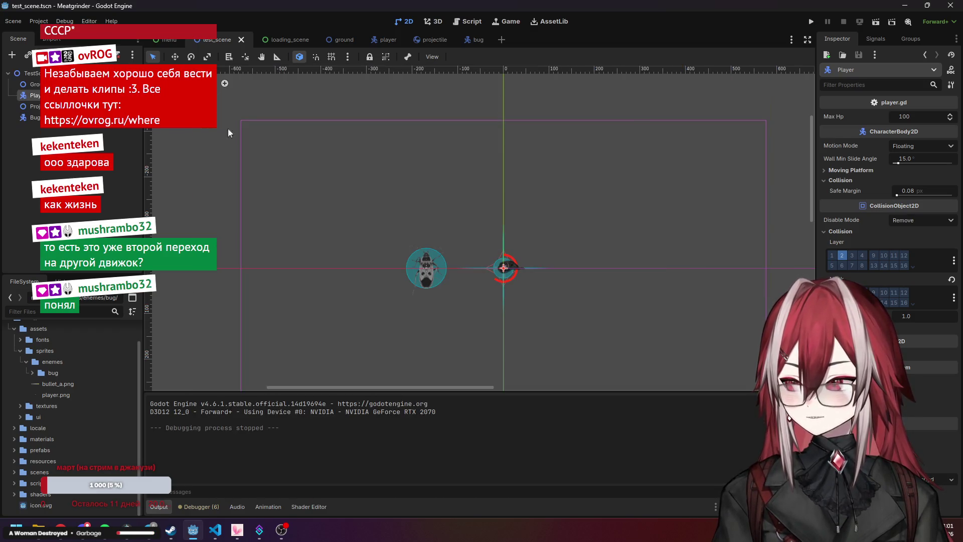
Compare Bug and Player collision masks, save the projectile scene with Ctrl+S, and go back to test_scene
click(434, 40)
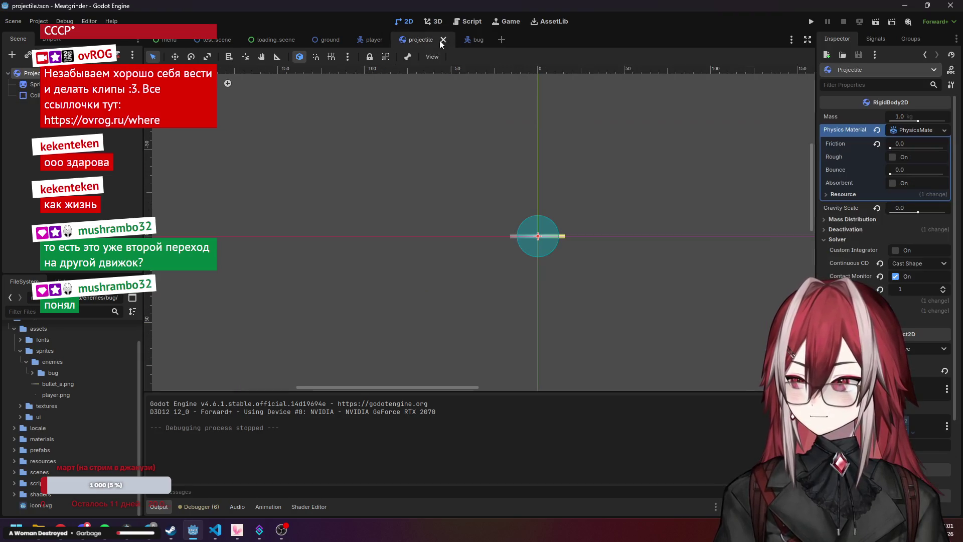
click(215, 39)
click(35, 117)
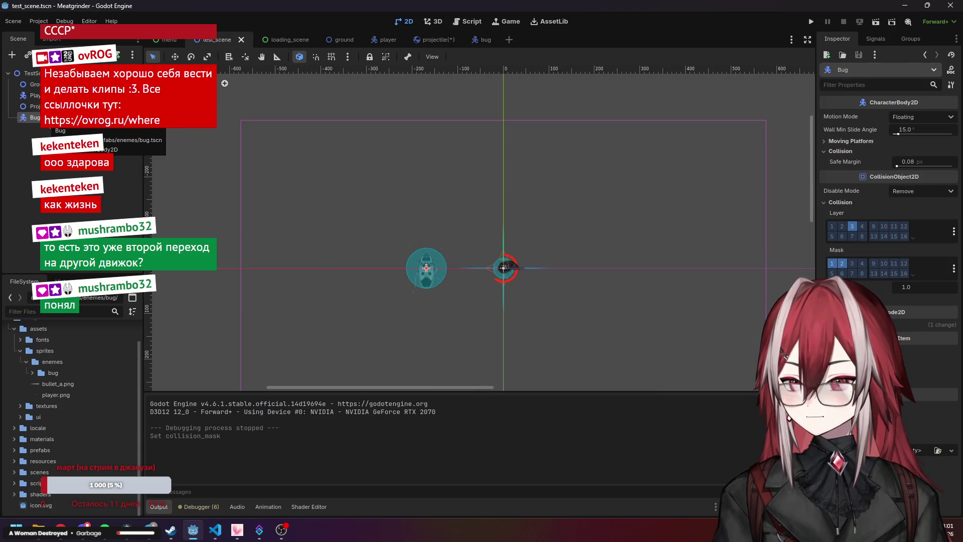
click(34, 95)
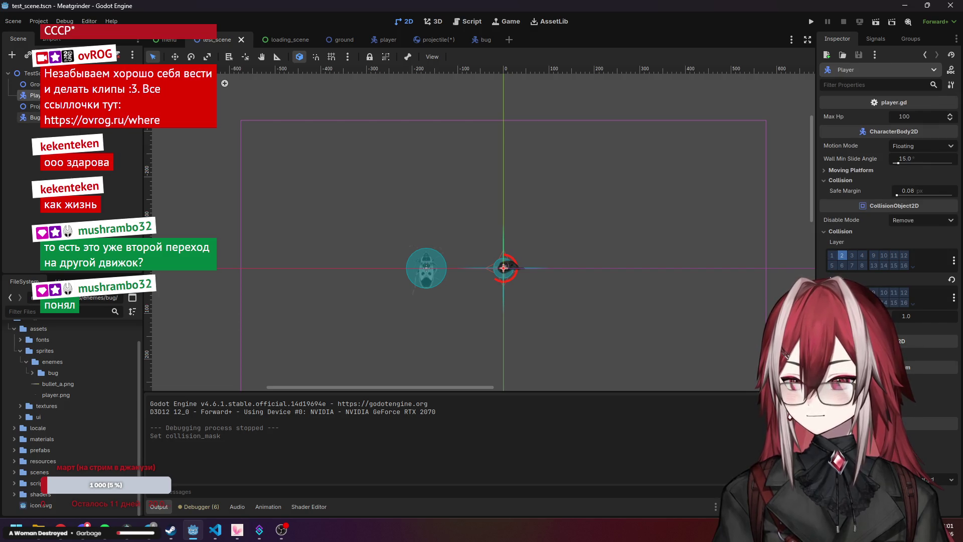
click(35, 117)
click(429, 39)
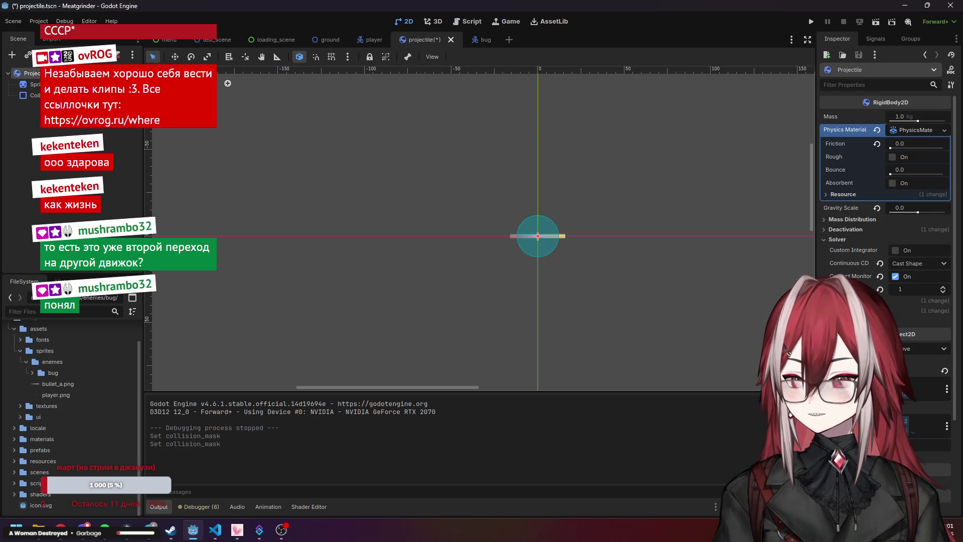
key(ctrl+s)
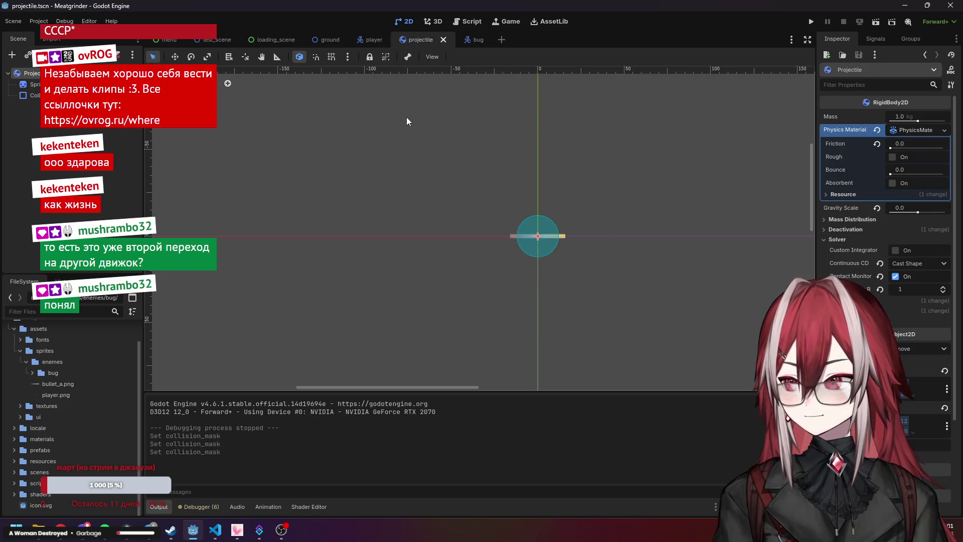
click(226, 40)
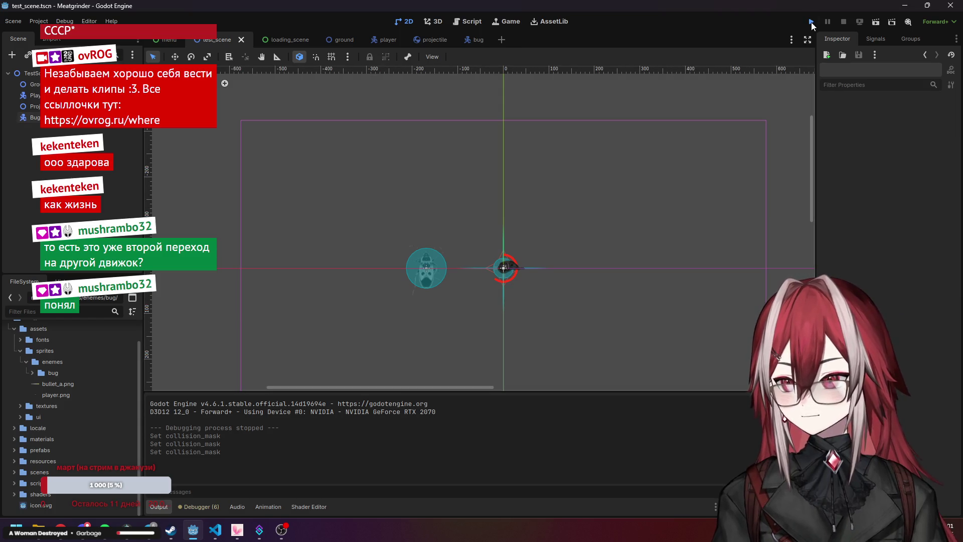
click(811, 22)
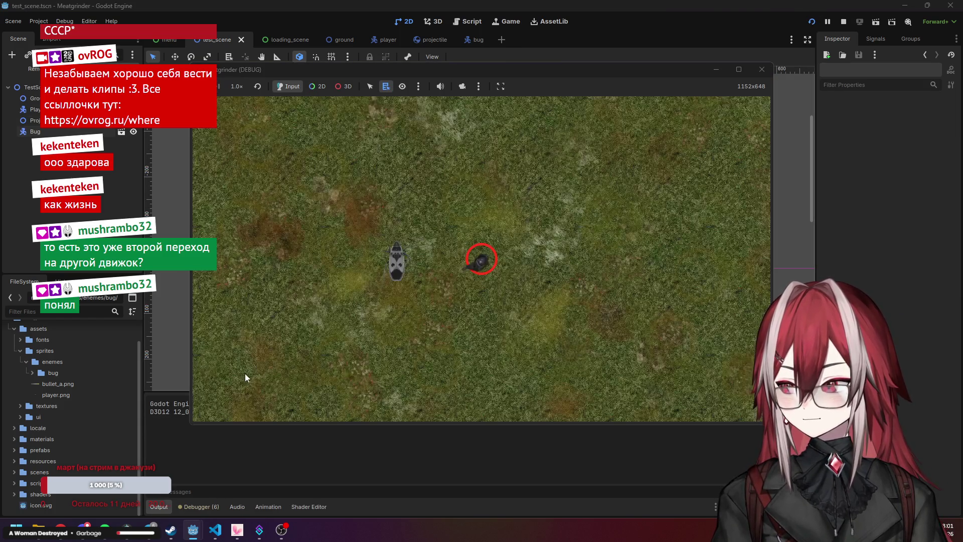
key(w)
key(a)
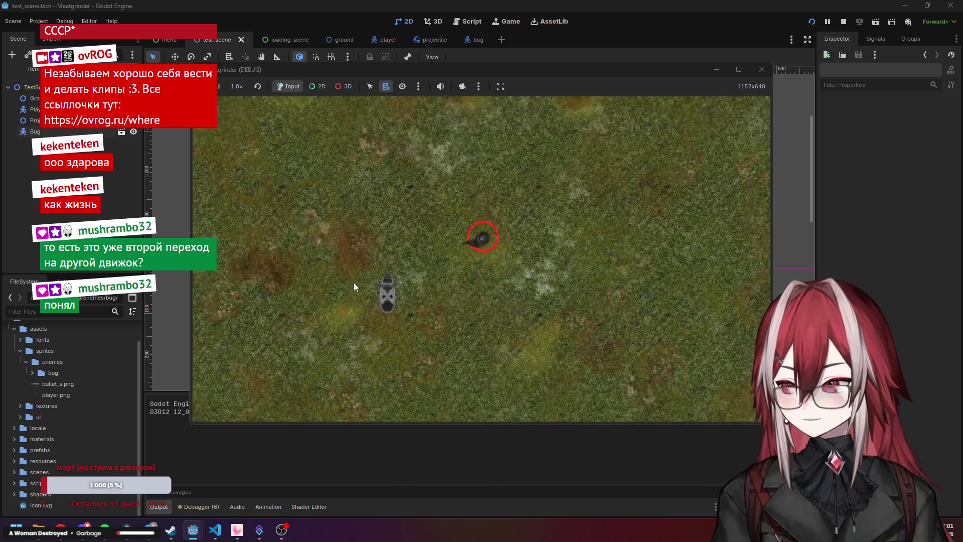
key(w)
key(a)
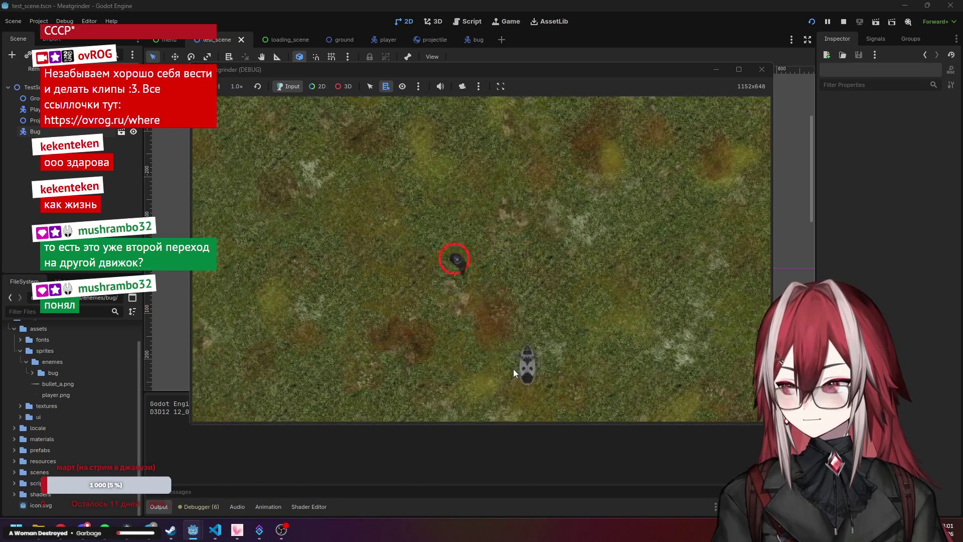
key(s)
key(d)
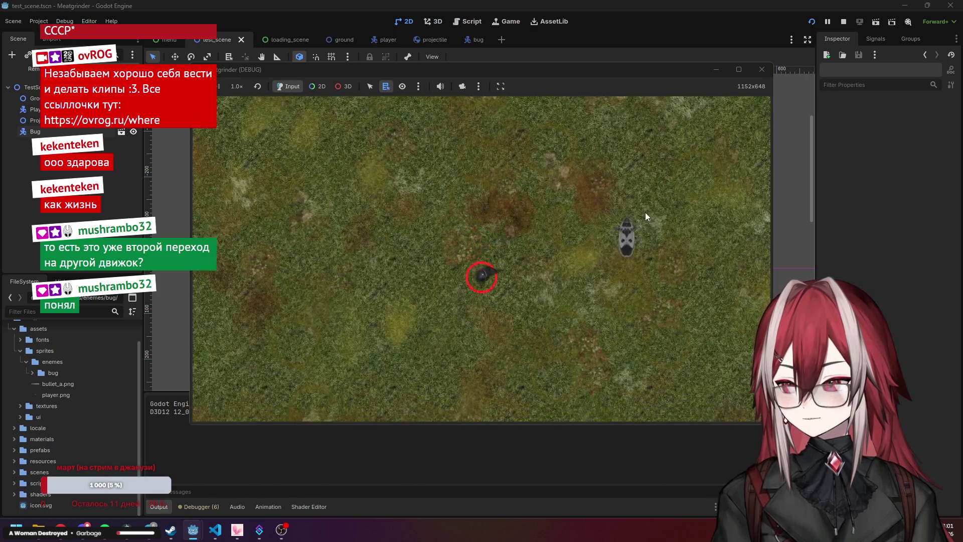
key(w)
key(d)
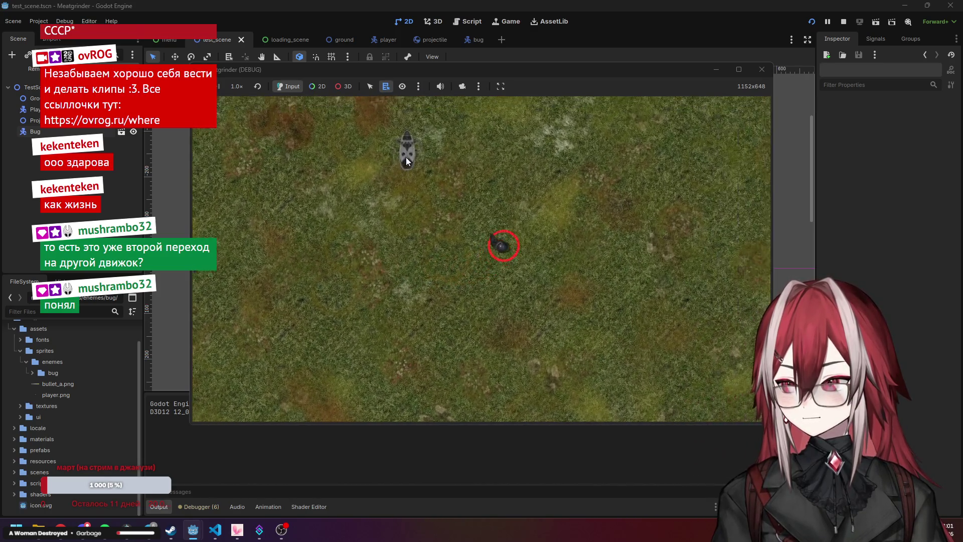
key(w)
key(a)
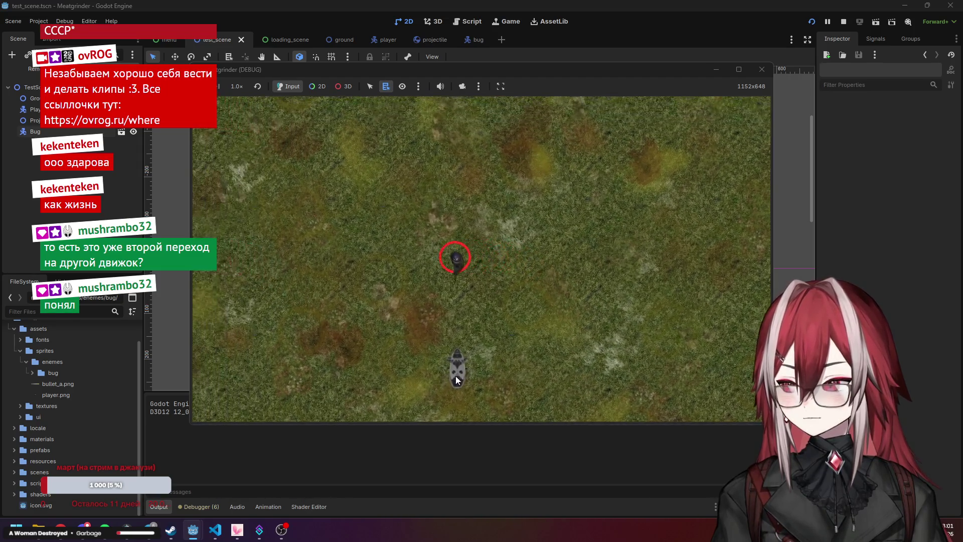
key(s)
key(a)
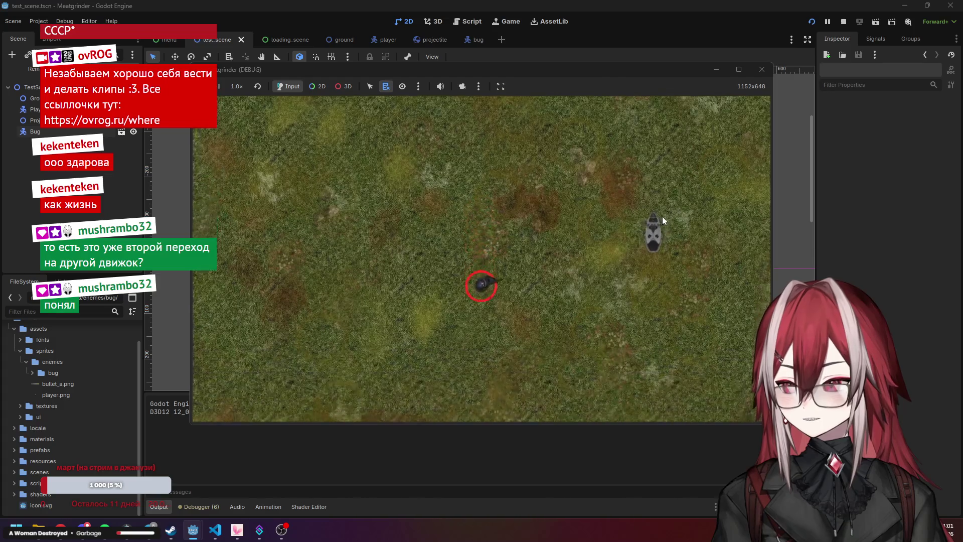
key(w)
key(d)
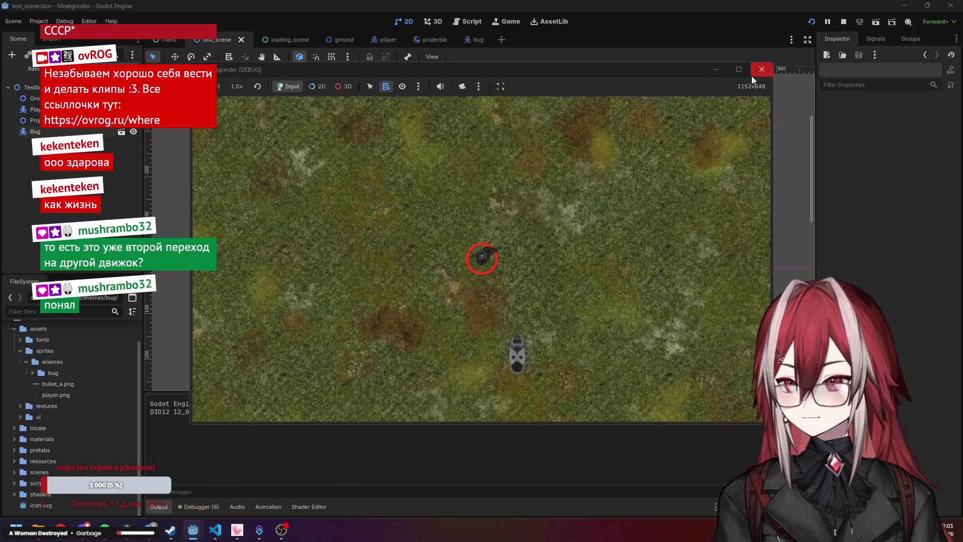
click(762, 69)
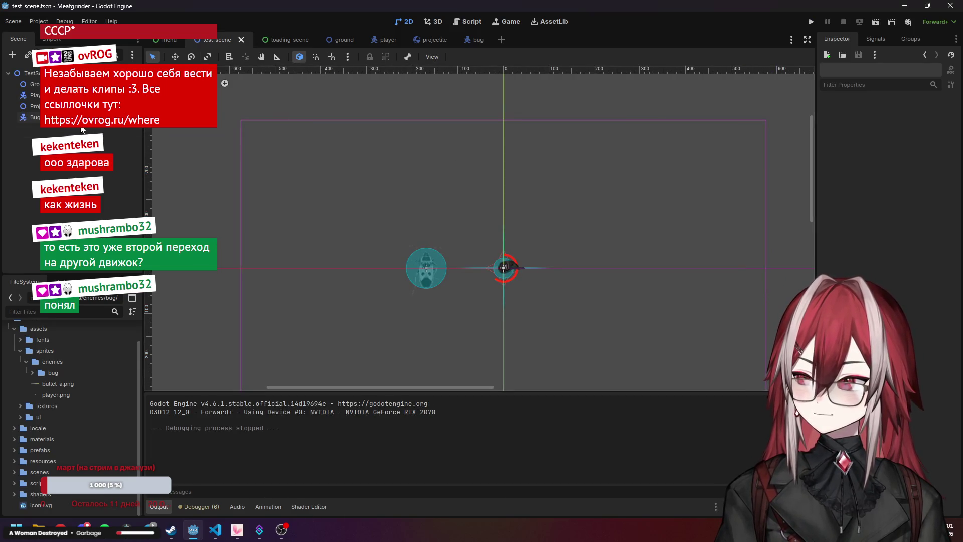
Open the bug scene, select the Bug root and recentre the view on it
click(14, 76)
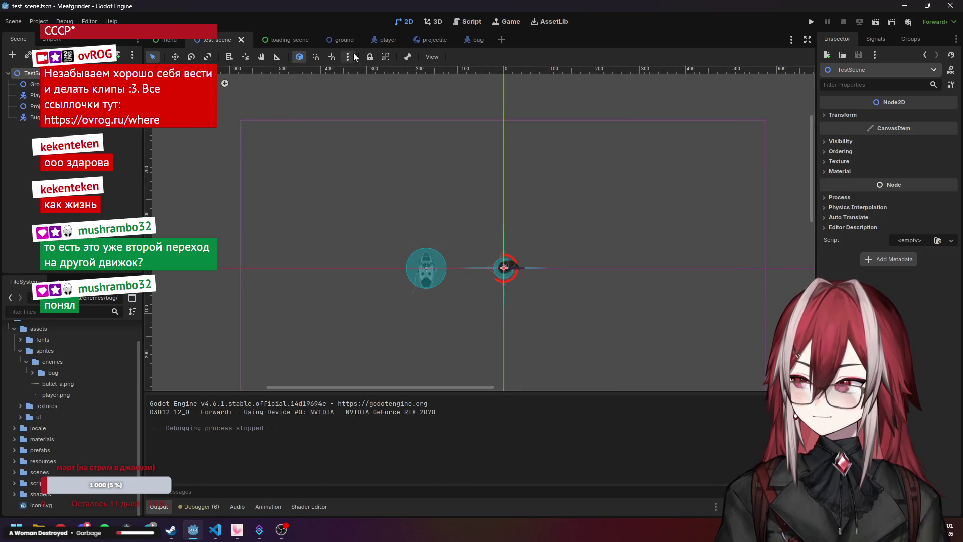
click(464, 42)
scroll(337, 154, down, 1)
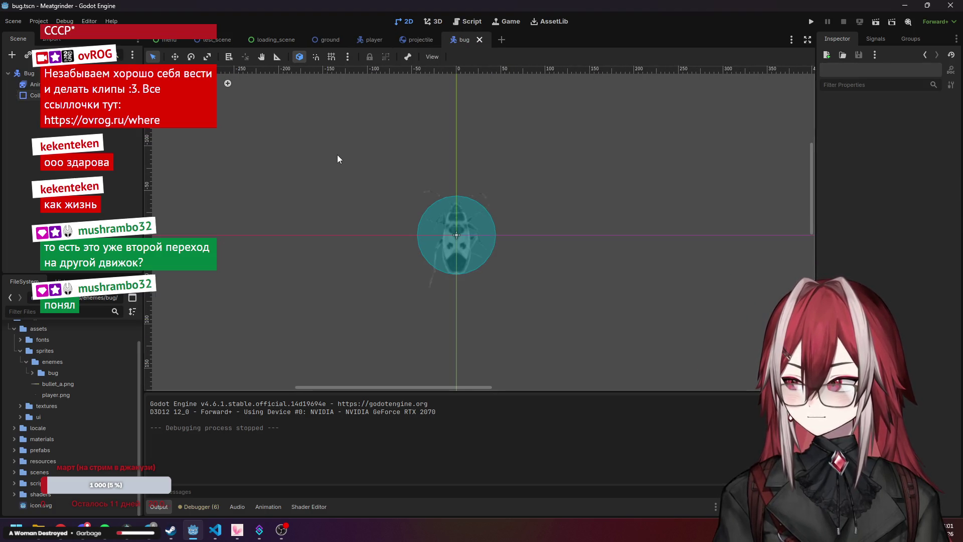
click(28, 74)
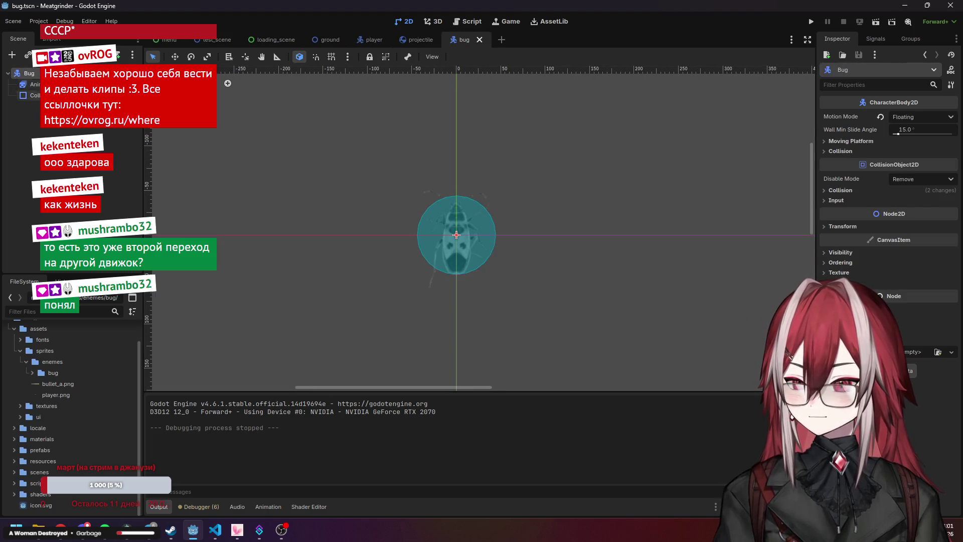
scroll(379, 154, down, 1)
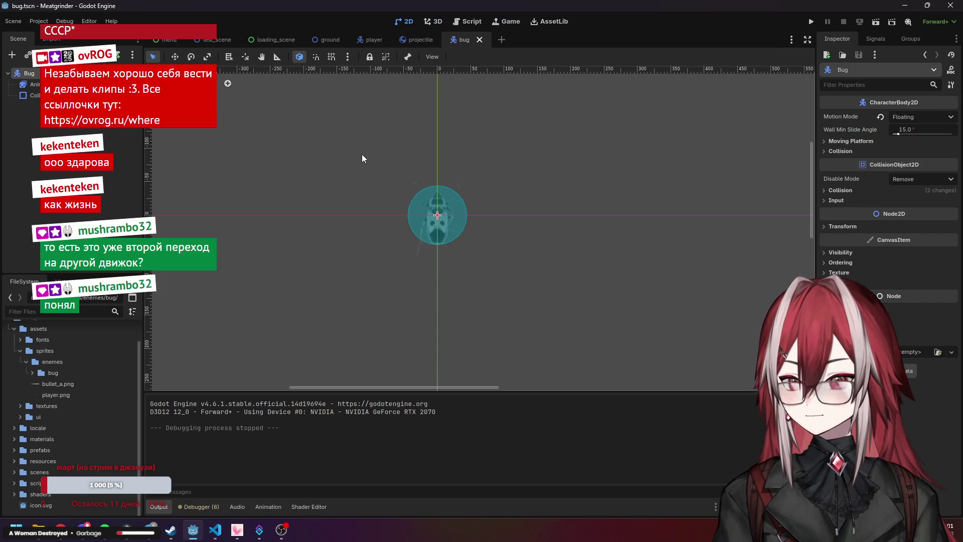
drag(361, 166, 378, 176)
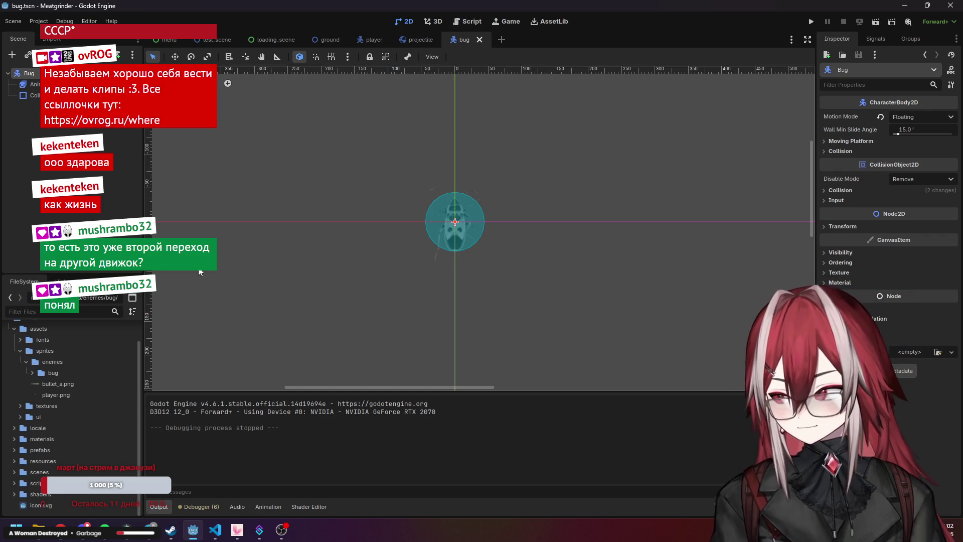
Collapse the sprites folder and expand the scripts folder in the FileSystem dock
click(21, 351)
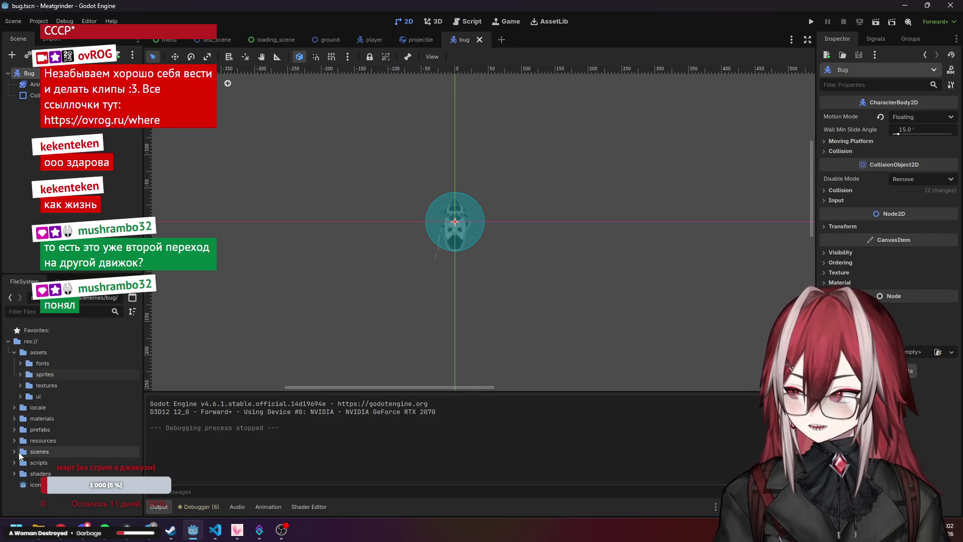
double_click(37, 462)
scroll(36, 460, down, 3)
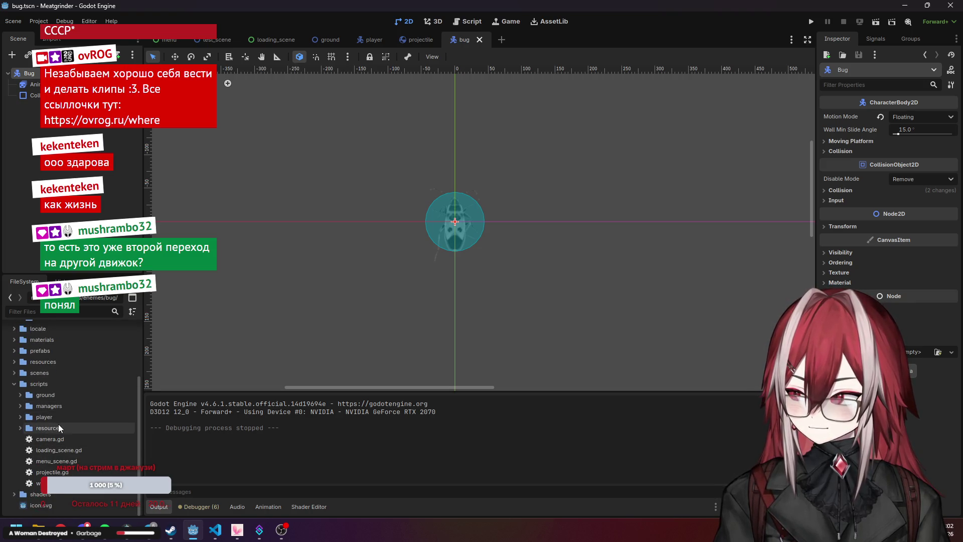
Create an enemies folder inside the scripts folder
right_click(55, 383)
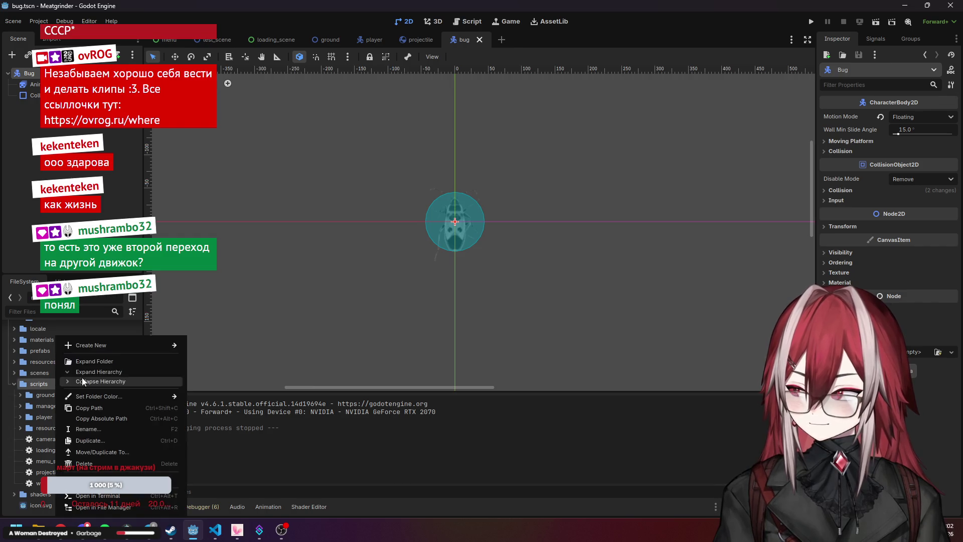
mouse_move(101, 345)
click(222, 346)
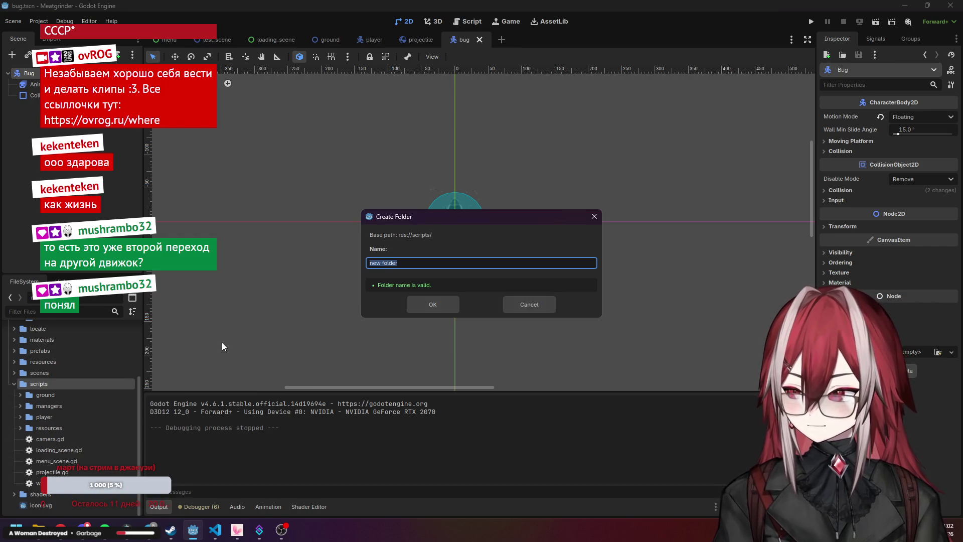
text(enemes)
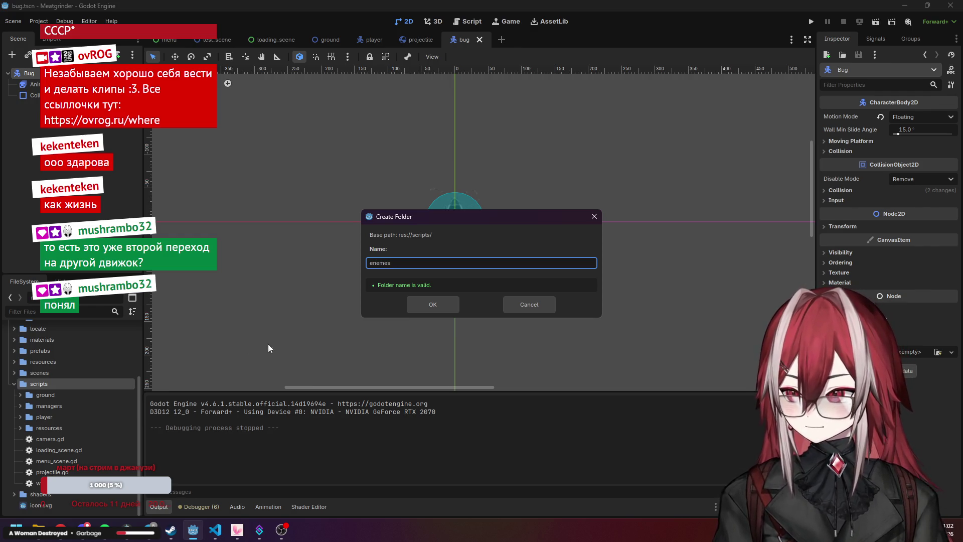
click(424, 303)
Create enemy.gd in that folder inheriting CharacterBody2D with the basic movement template
right_click(76, 395)
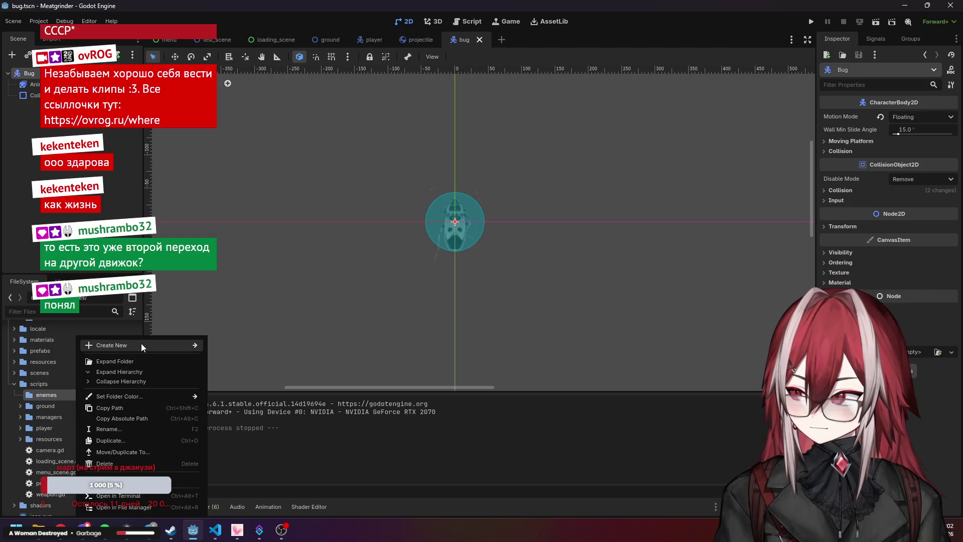
mouse_move(140, 343)
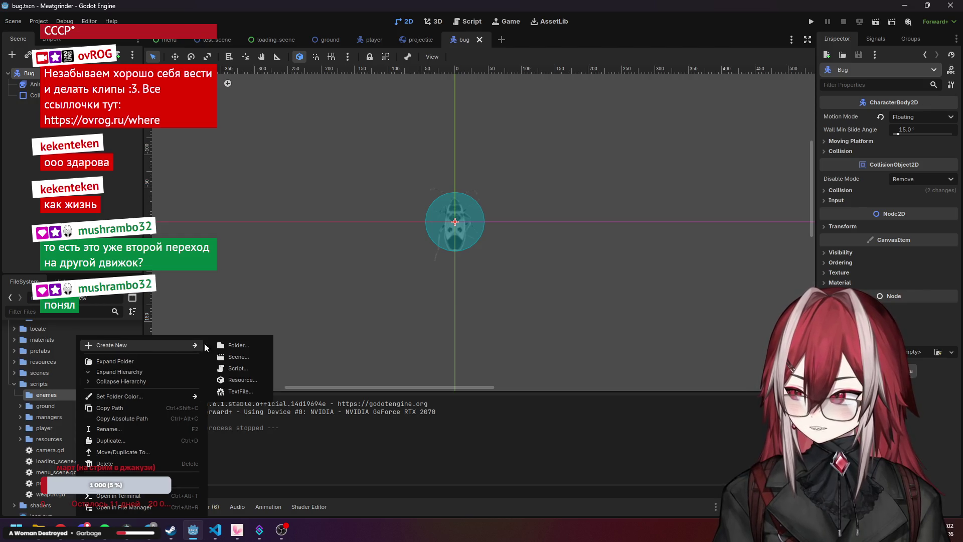
click(241, 369)
text(enemy)
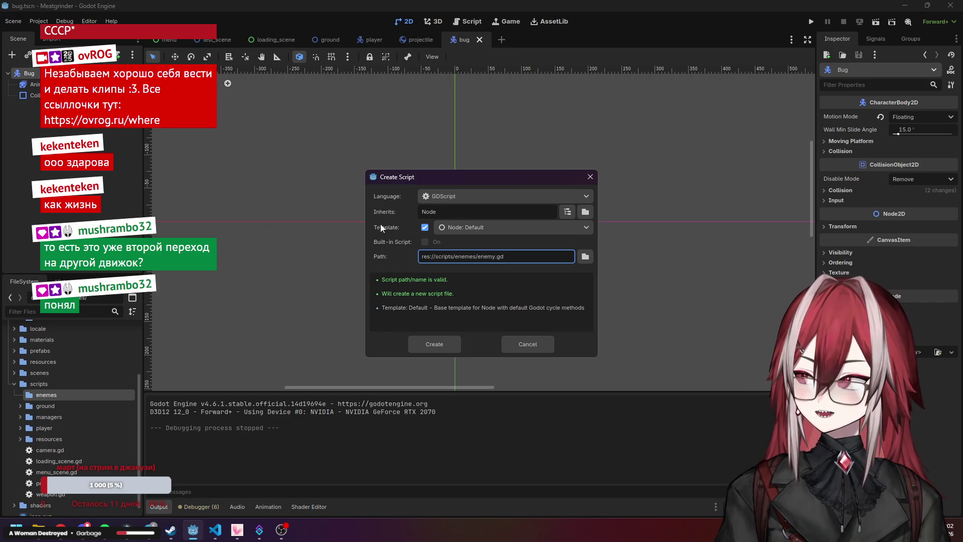
click(567, 211)
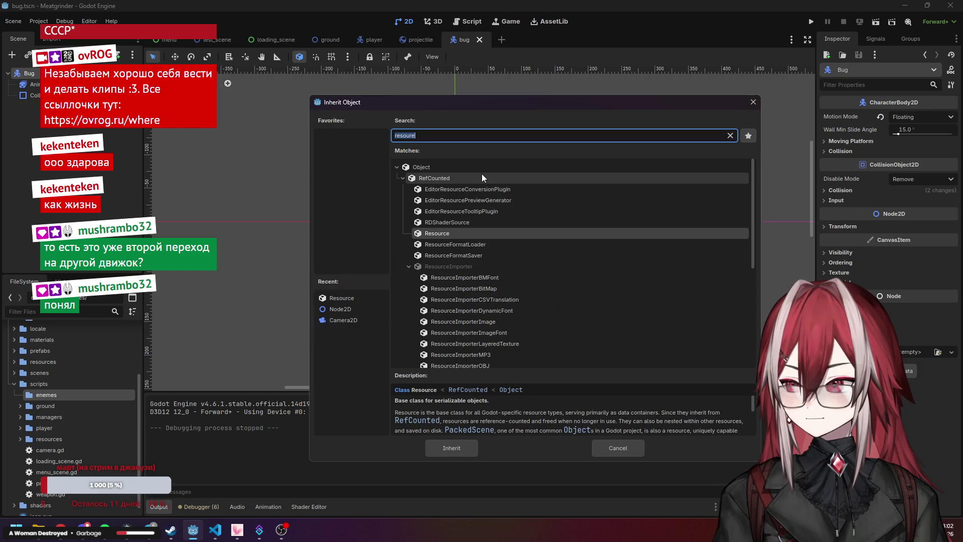
text(char)
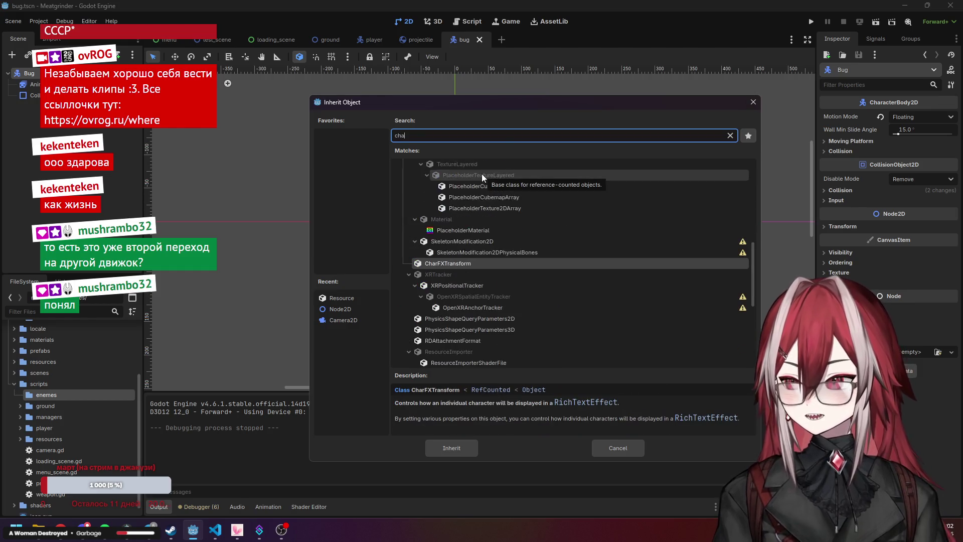
scroll(485, 209, down, 5)
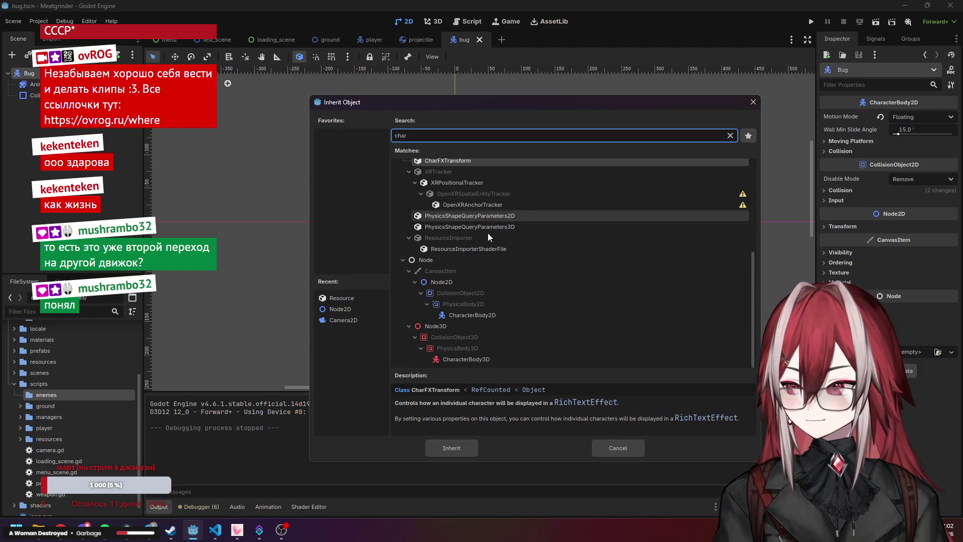
click(431, 313)
click(452, 448)
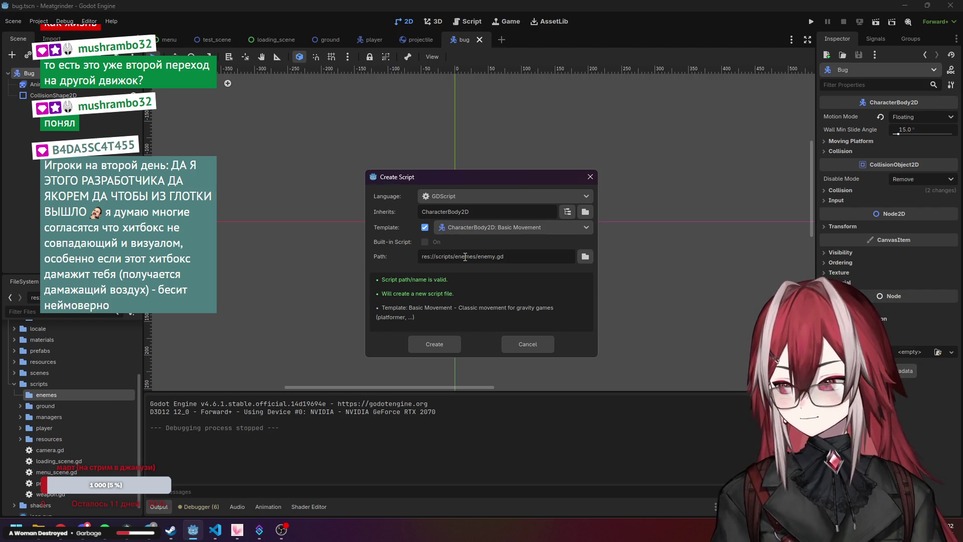
click(450, 346)
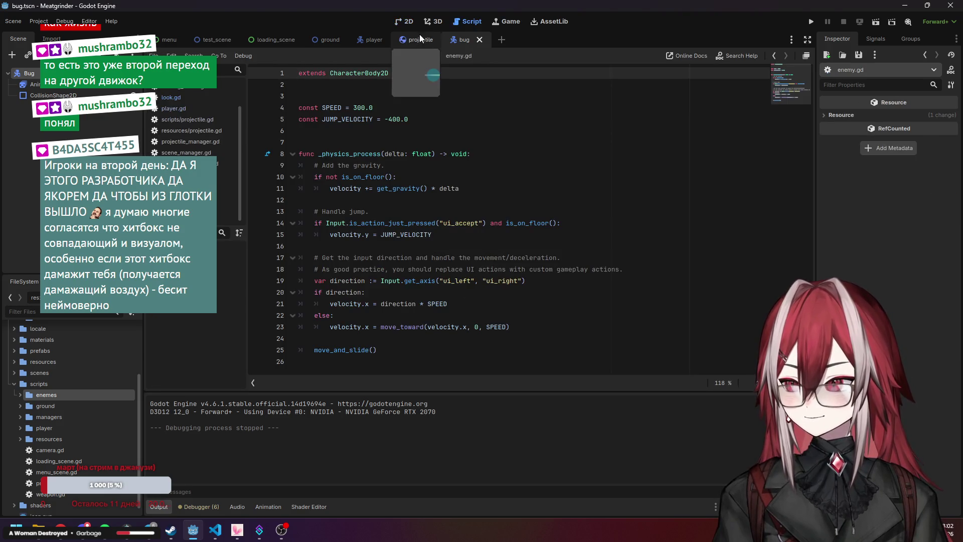
Centre the bug and its collision circle in the 2D view
click(404, 21)
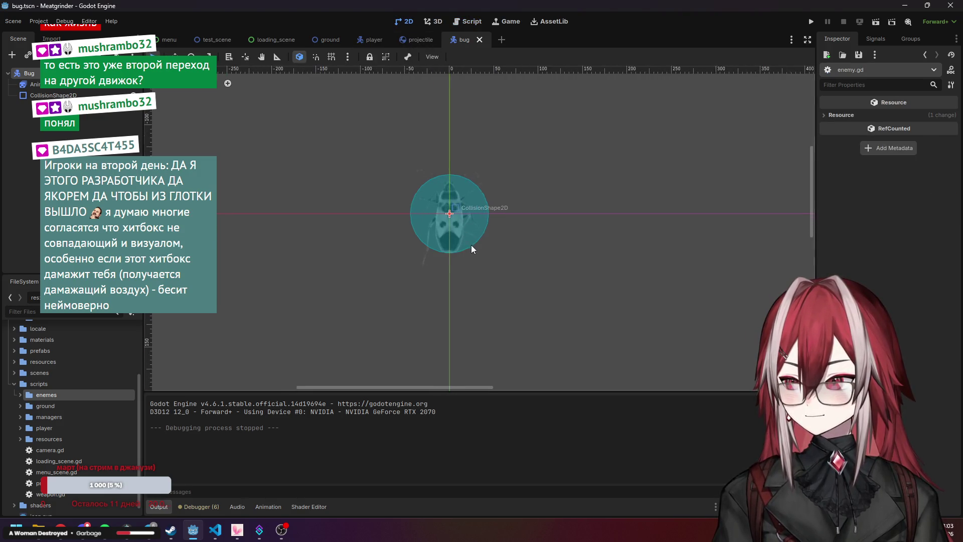
scroll(459, 225, up, 6)
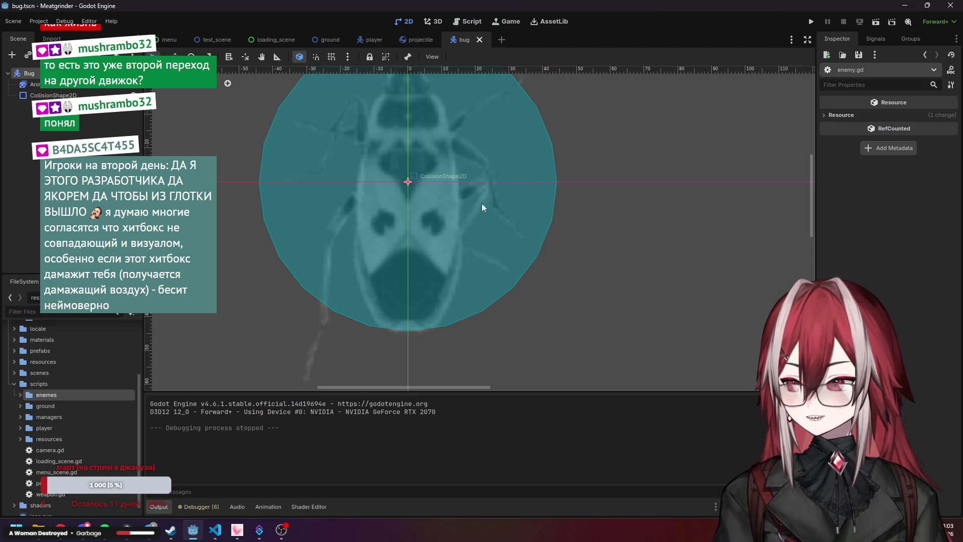
drag(482, 207, 515, 273)
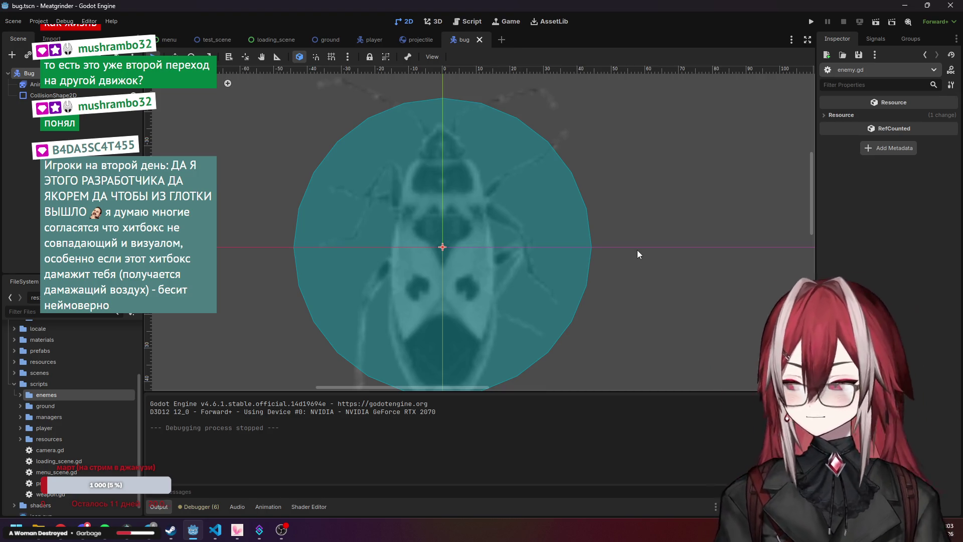
Remove the gravity block from _physics_process in enemy.gd
click(470, 21)
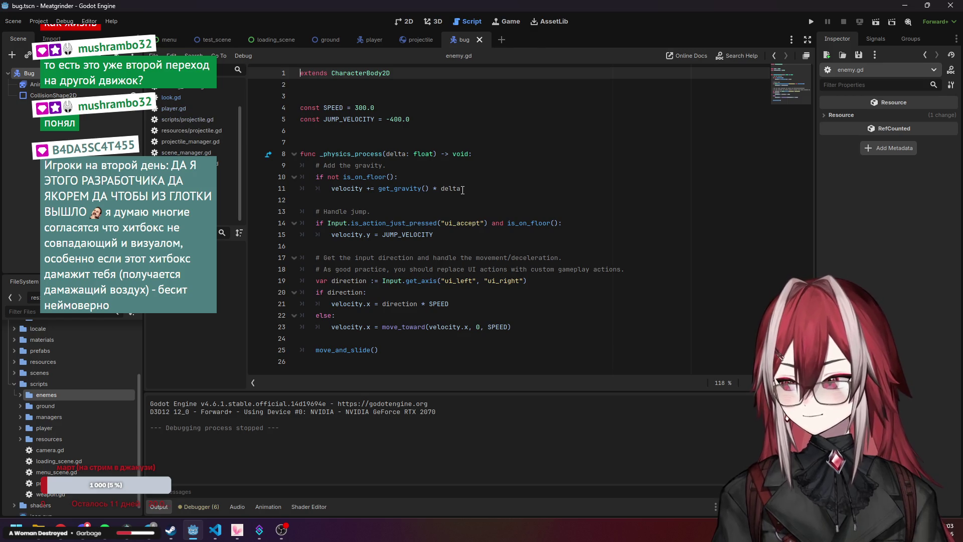
click(463, 189)
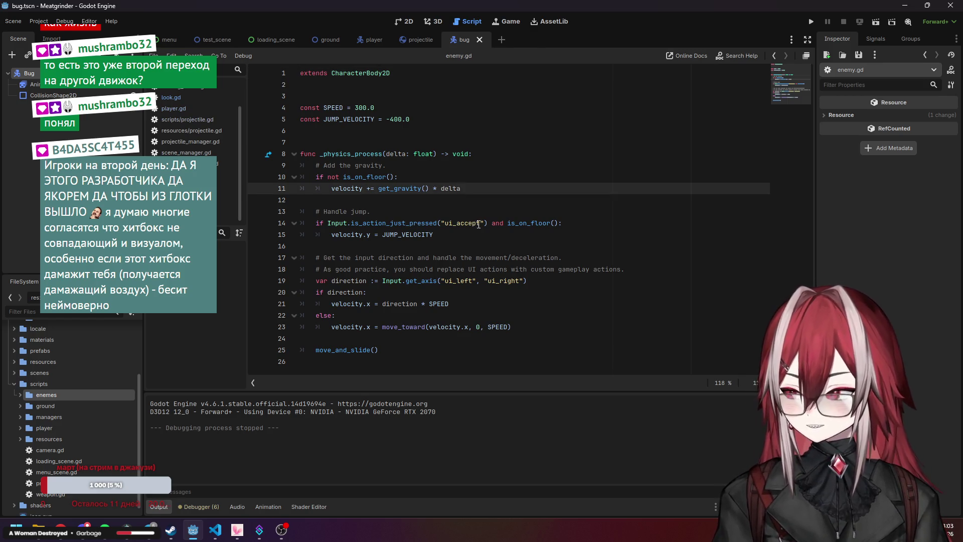
click(455, 235)
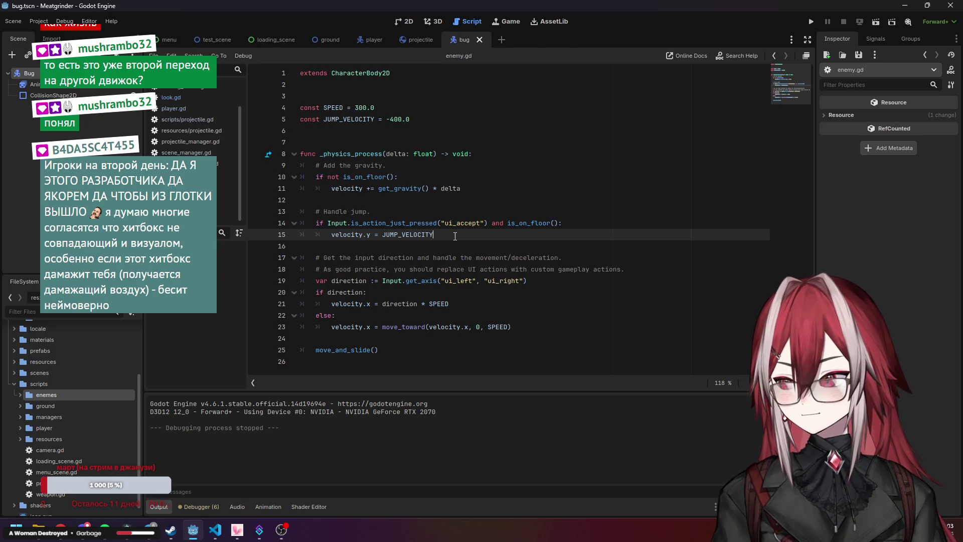
click(332, 154)
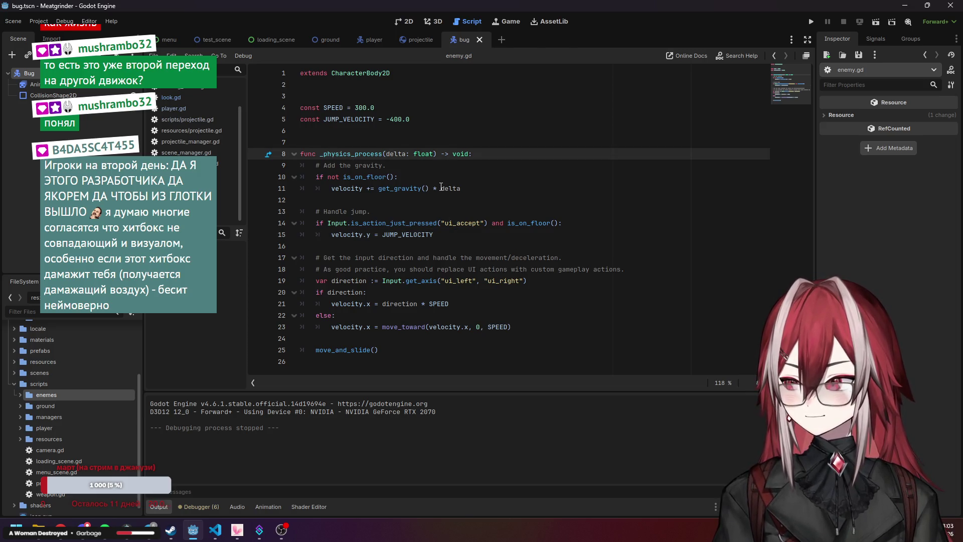
drag(461, 189, 273, 169)
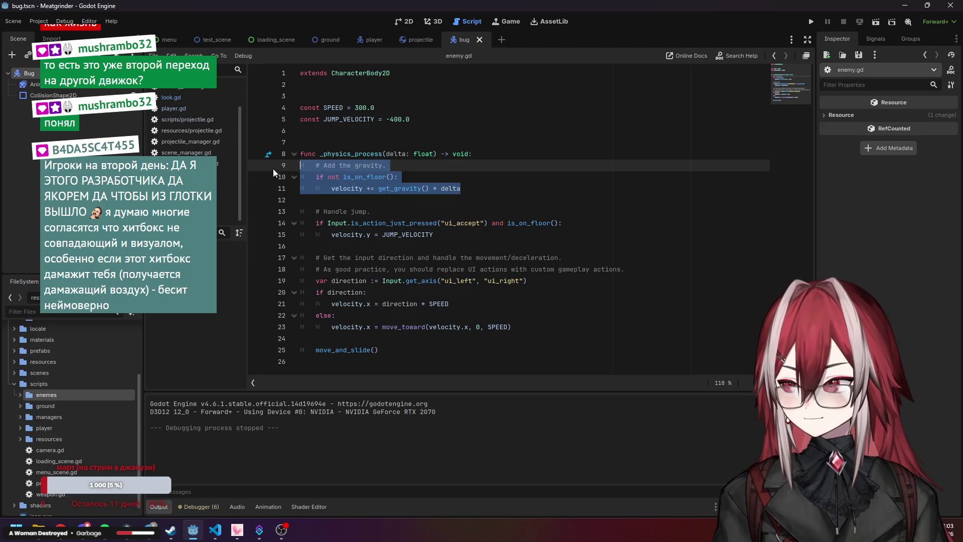
key(BackSpace)
Delete the jump-handling block and the SPEED and JUMP_VELOCITY constants
drag(451, 221, 321, 176)
key(BackSpace)
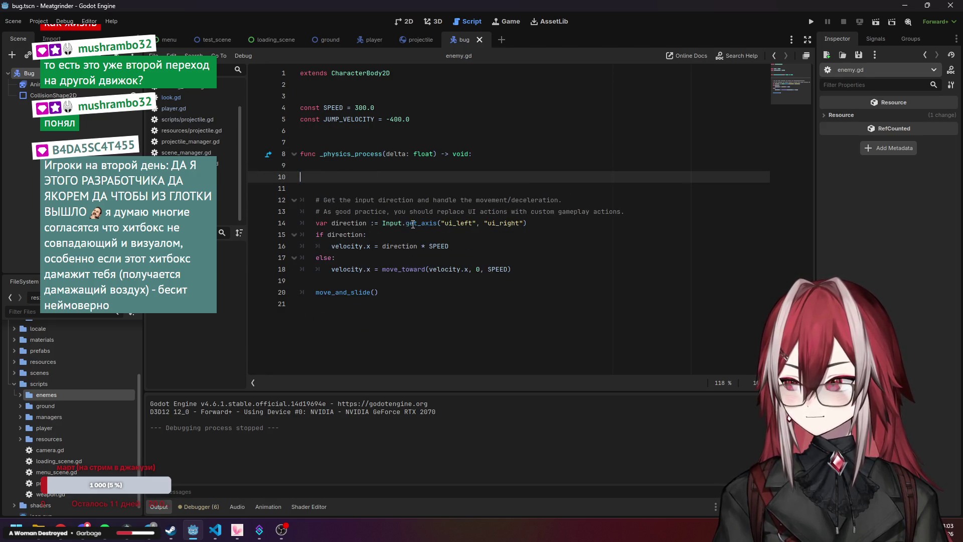
drag(419, 117, 264, 95)
key(BackSpace)
key(BackSpace)
key(BackSpace)
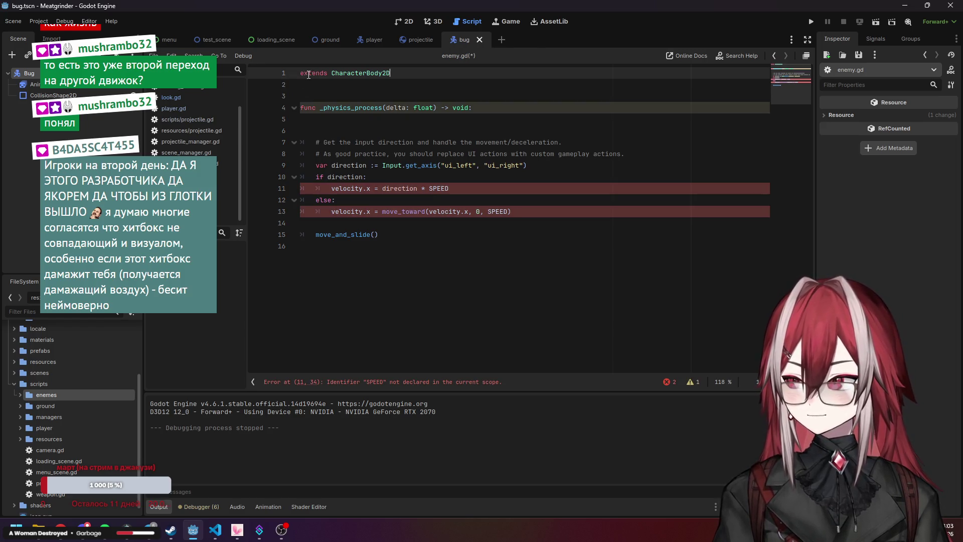
Add 'class_name Enemy' at the start of line 1 of enemy.gd
key(Home)
key(Left)
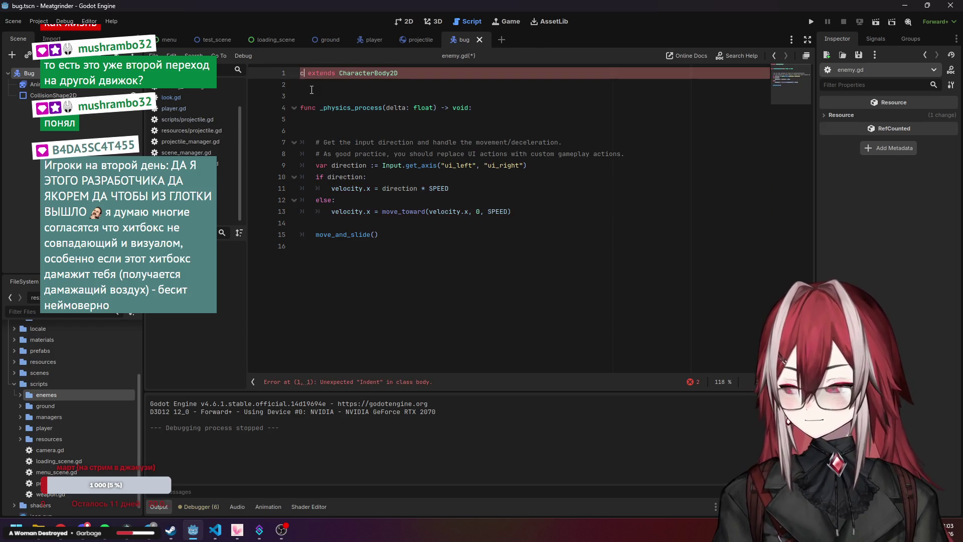
text(calass)
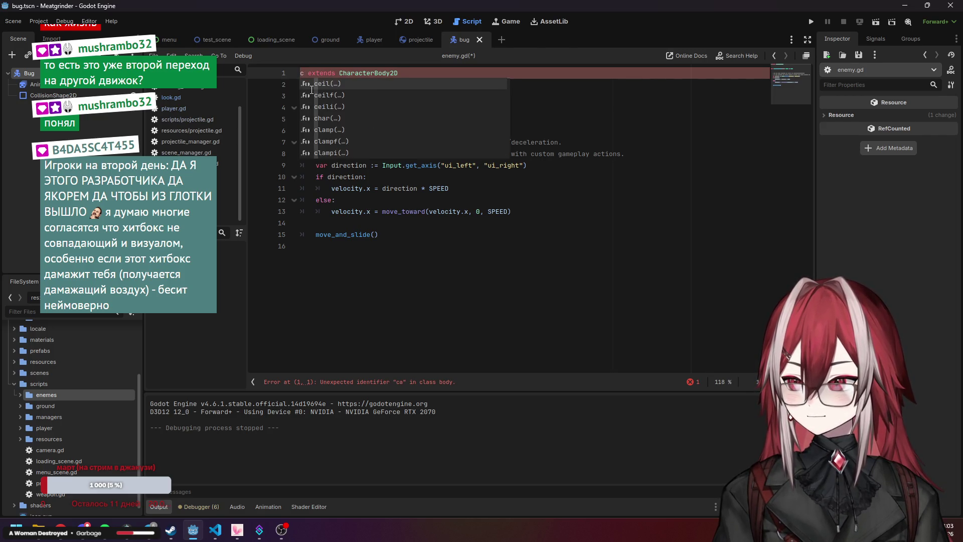
click(312, 90)
key(Up)
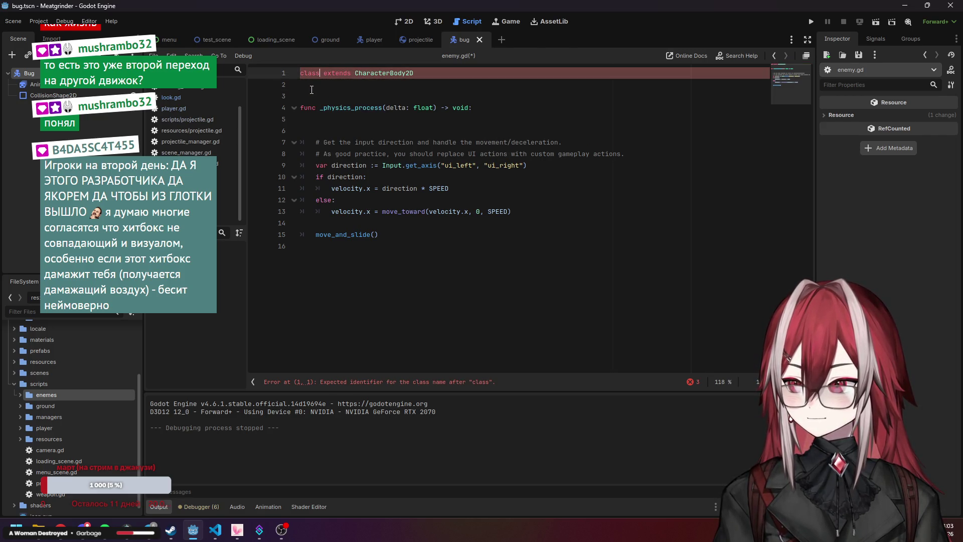
text(_name )
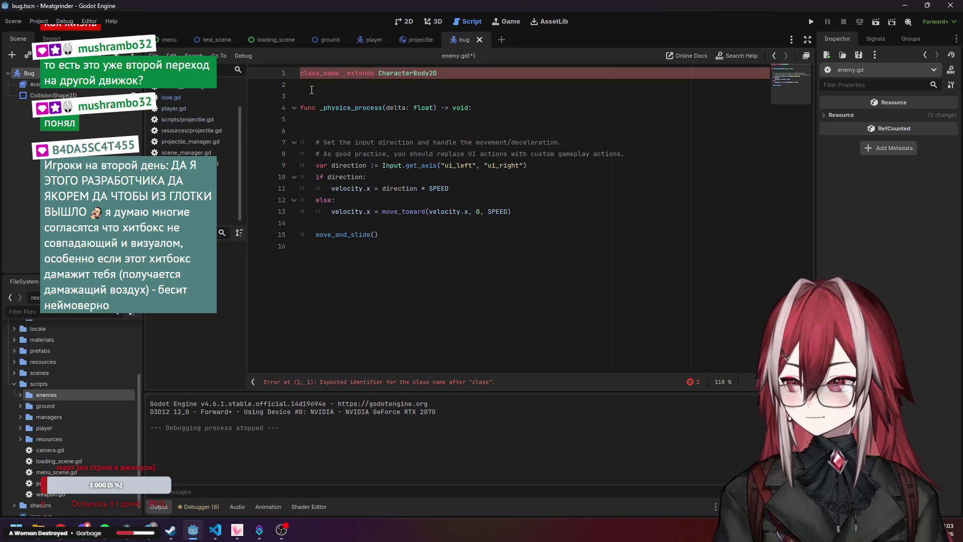
text(EnemyBas)
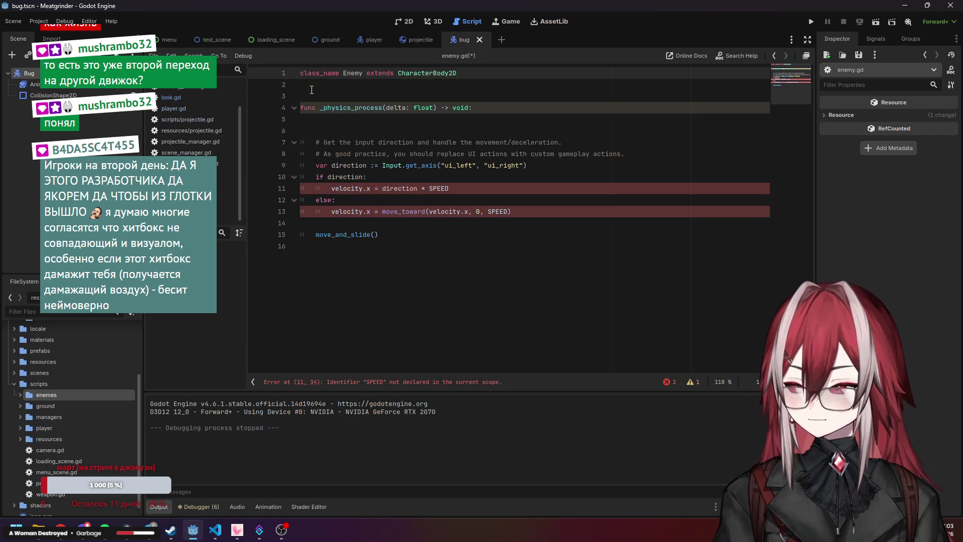
text(e)
key(ctrl+BackSpace)
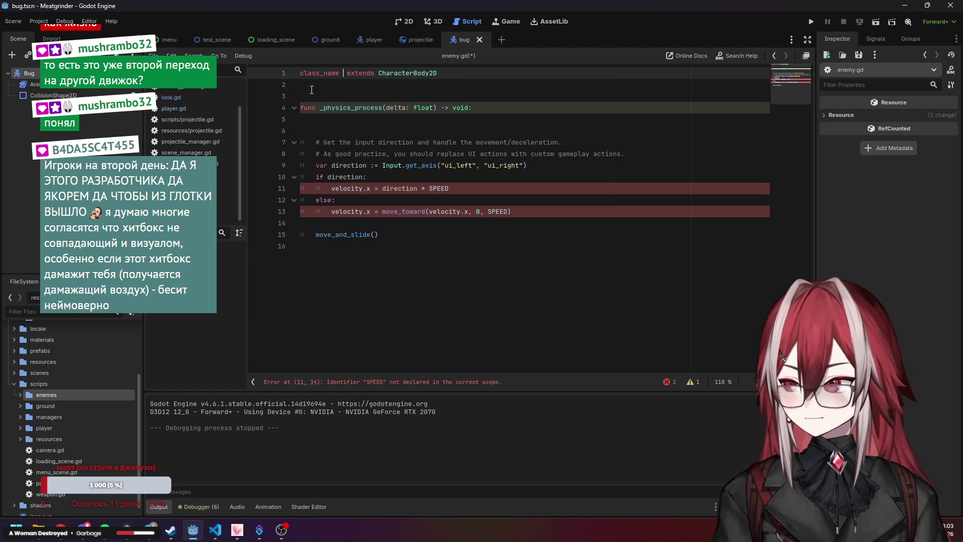
text(Enemy)
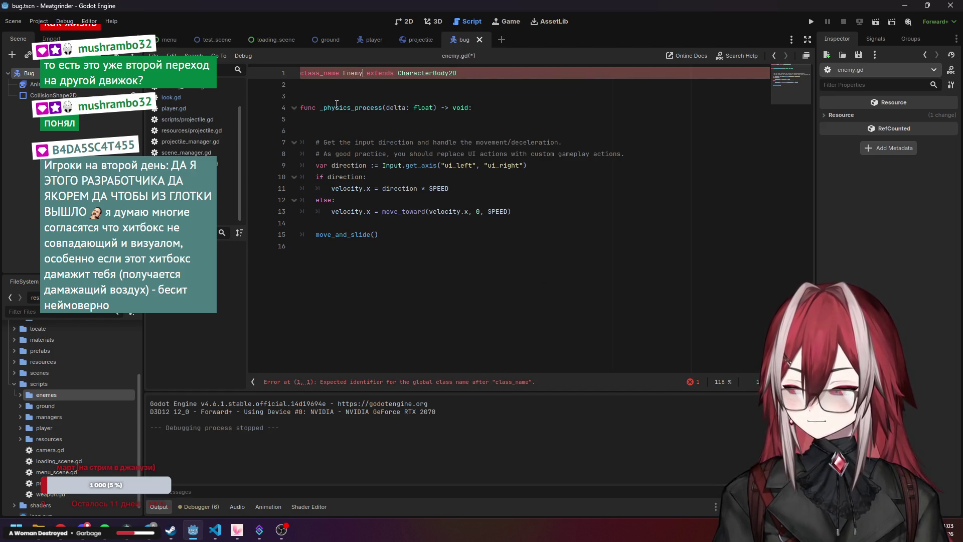
Delete the template direction and velocity code, keeping only move_and_slide() in _physics_process
click(370, 131)
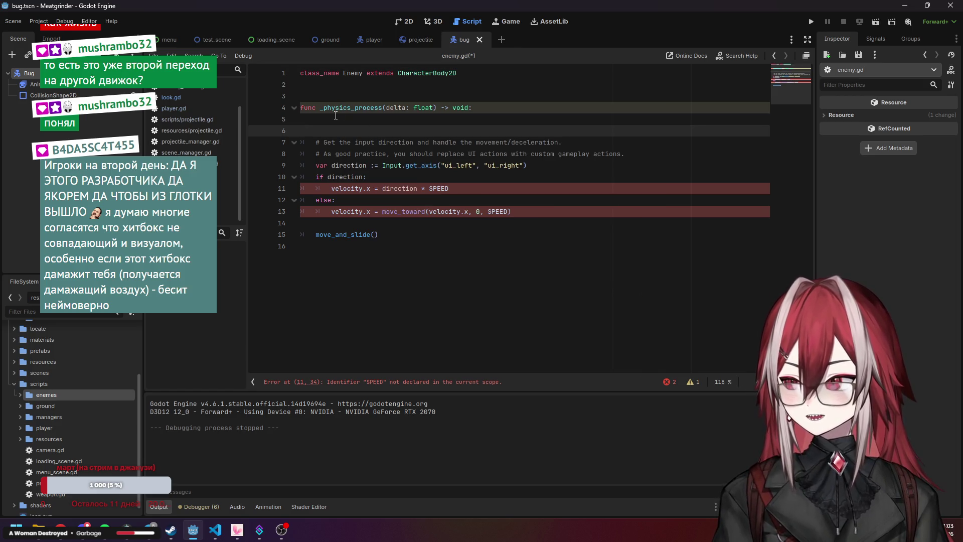
click(336, 115)
click(349, 143)
click(360, 166)
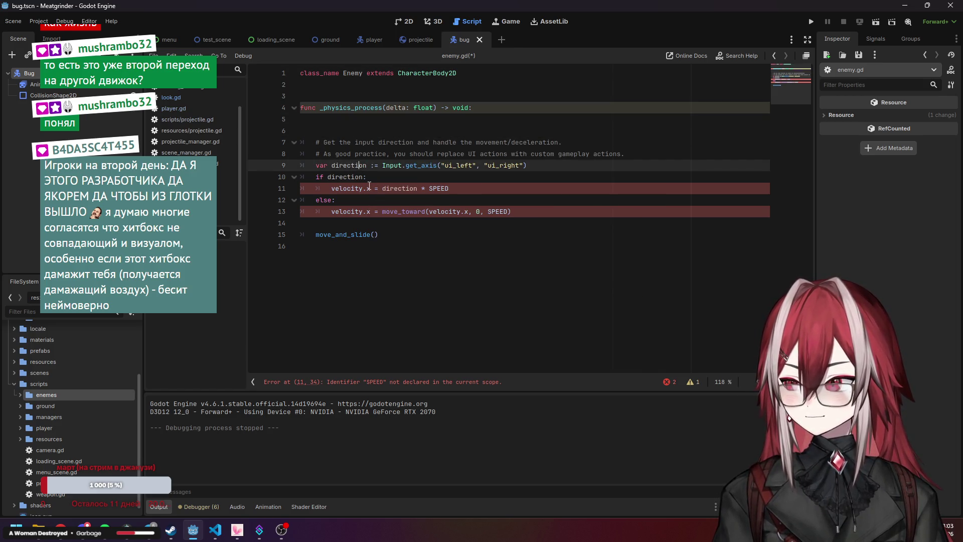
click(370, 178)
click(396, 199)
click(428, 235)
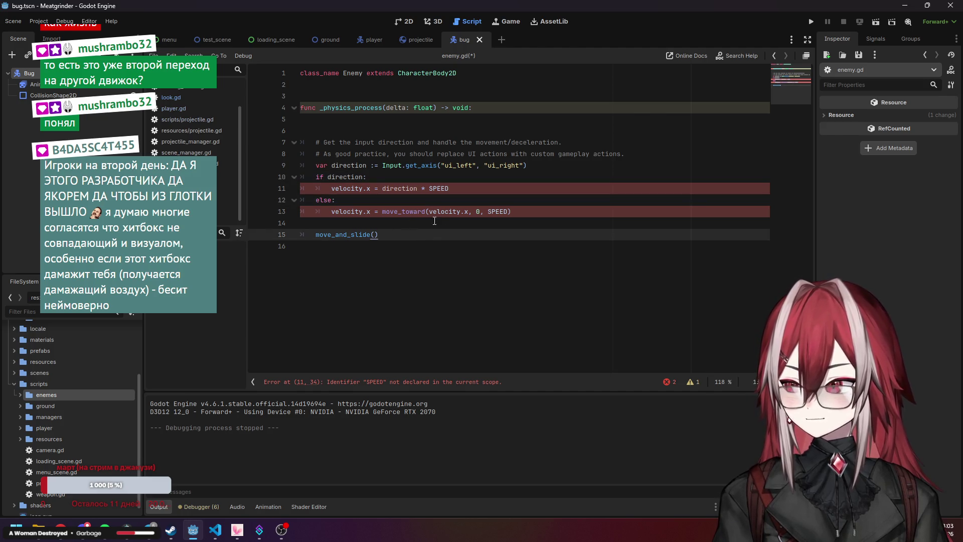
drag(435, 220, 287, 134)
key(ctrl+c)
key(BackSpace)
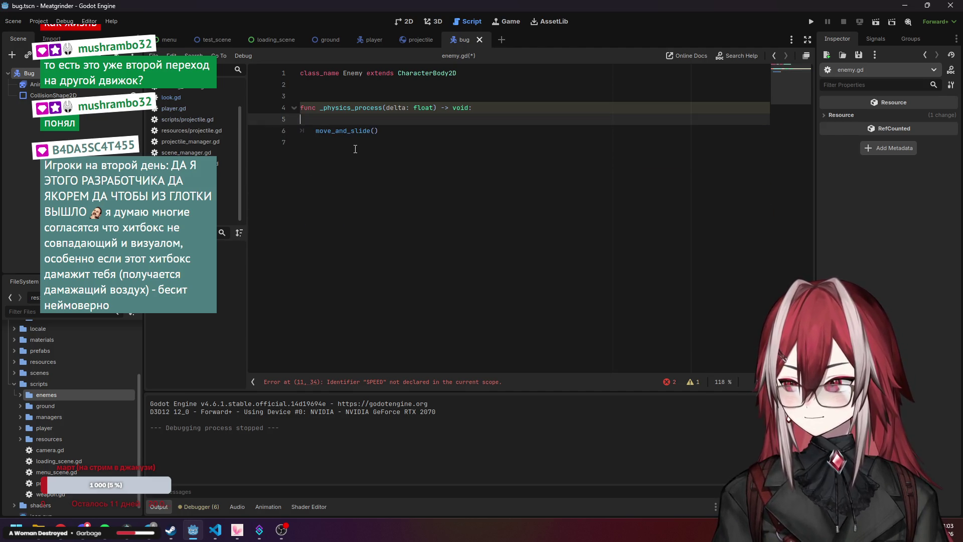
click(416, 132)
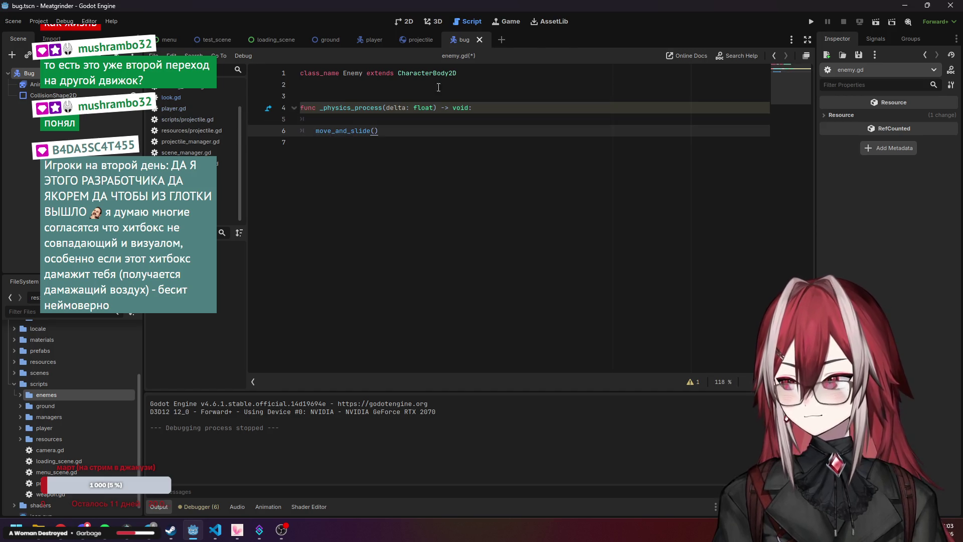
scroll(204, 125, up, 2)
Review player.gd's input check and move_toward lines, then switch back to enemy.gd
click(189, 140)
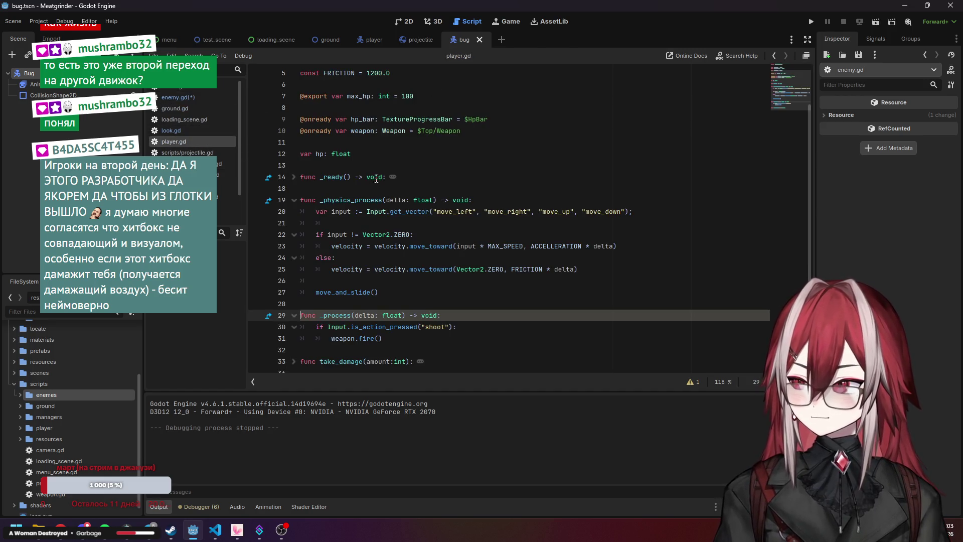
scroll(376, 179, down, 1)
click(364, 219)
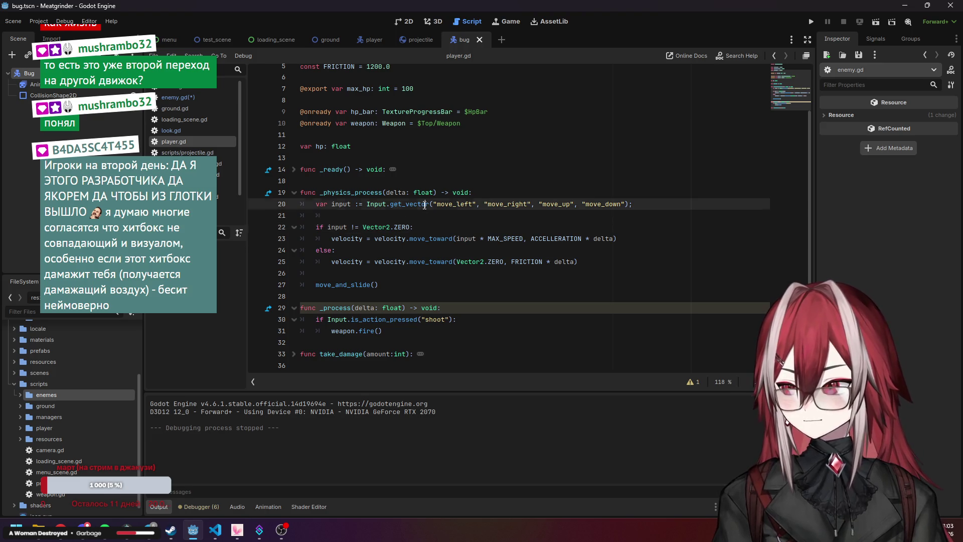
click(347, 229)
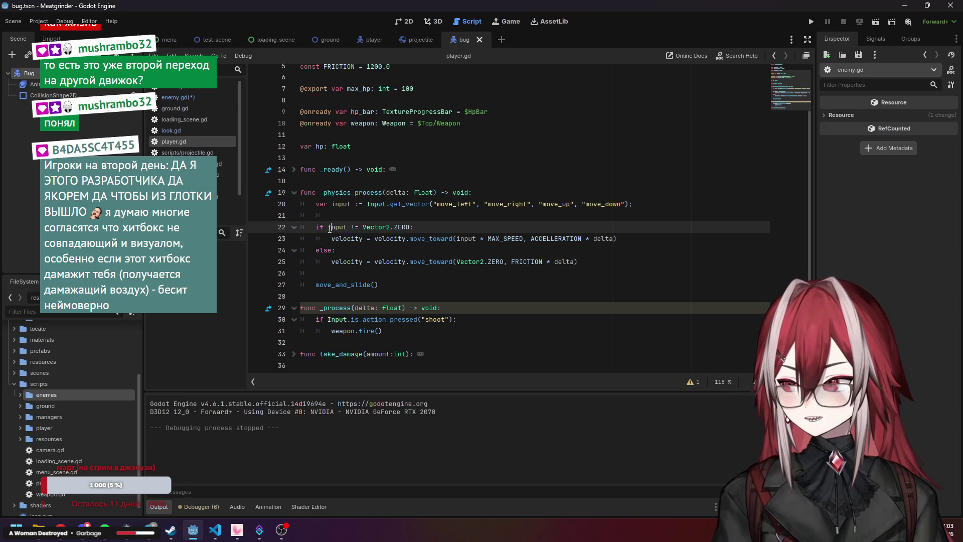
click(613, 265)
click(418, 238)
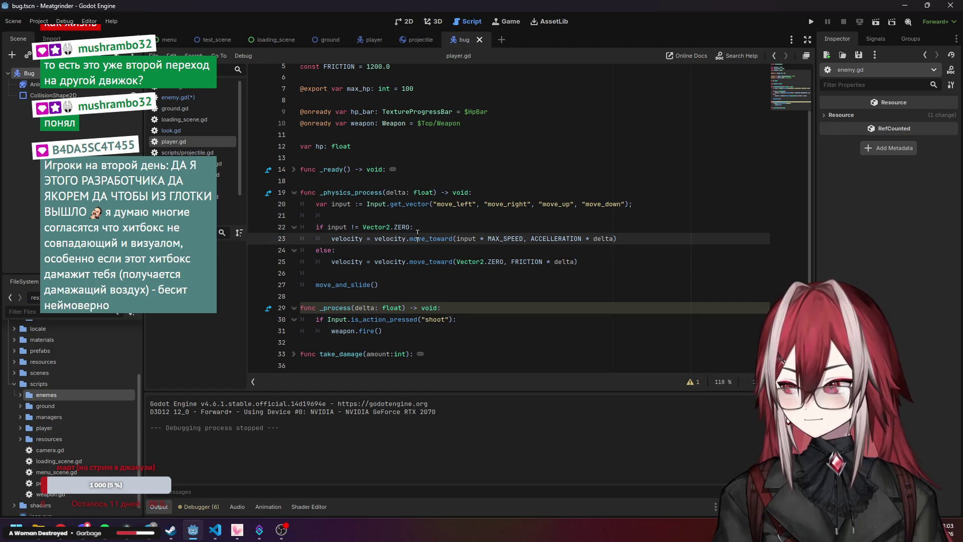
mouse_move(433, 235)
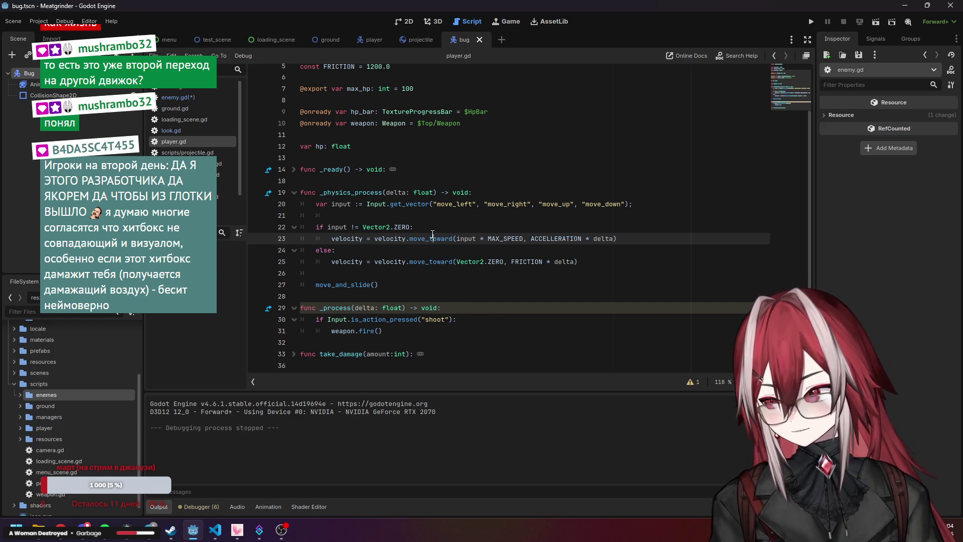
click(438, 228)
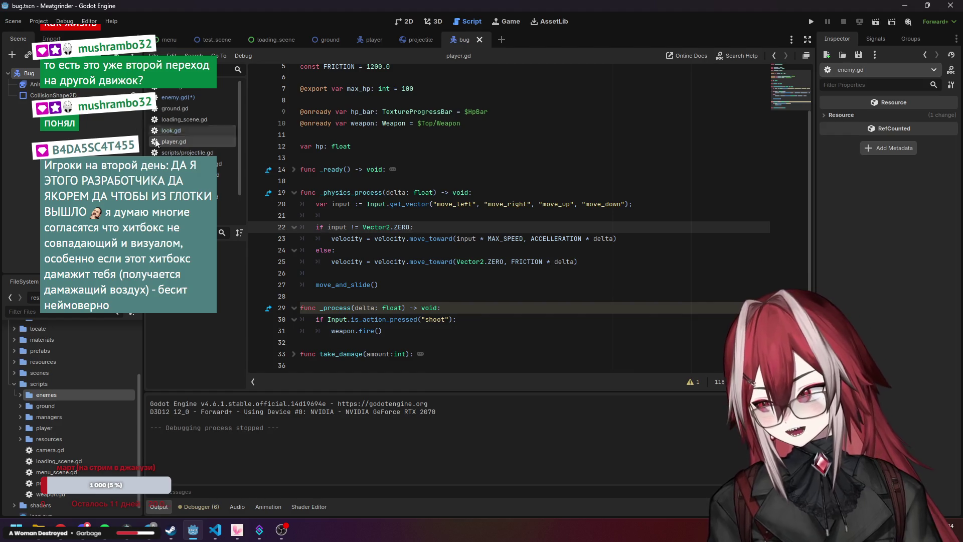
click(179, 97)
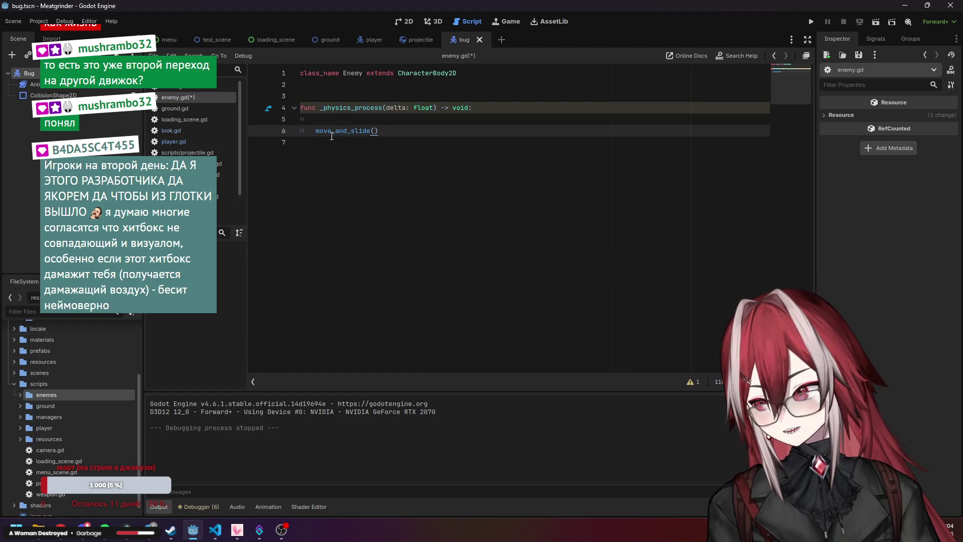
Paste the CharacterBody2D movement template into enemy.gd's _physics_process
click(339, 117)
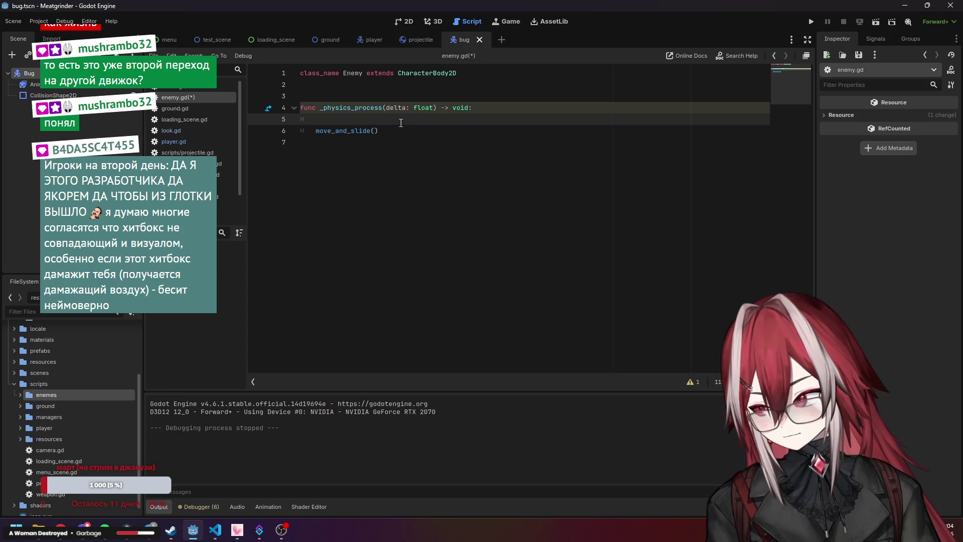
key(BackSpace)
key(BackSpace)
key(ctrl+v)
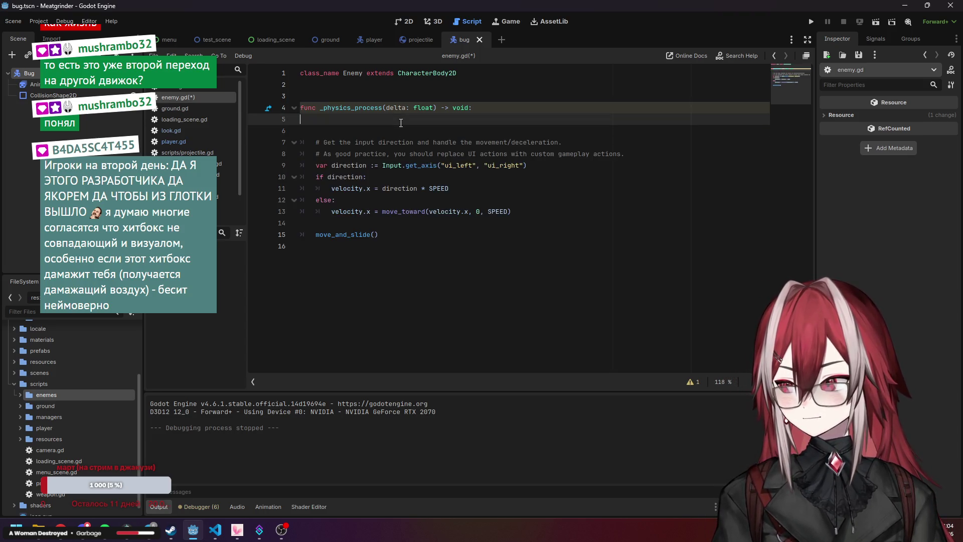
Remove the input comments and var direction line, then add a blank line above the function
click(366, 166)
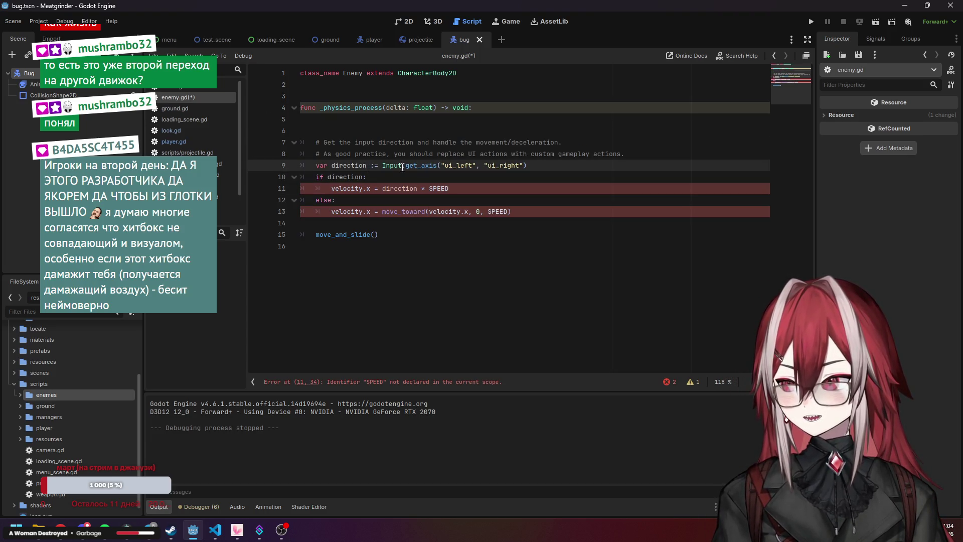
key(Down)
key(Down)
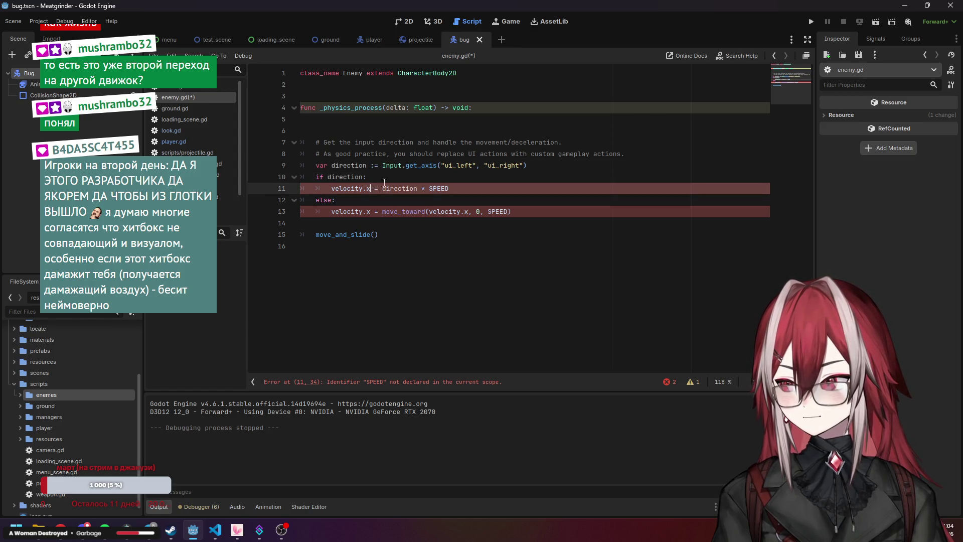
drag(530, 164, 326, 131)
key(BackSpace)
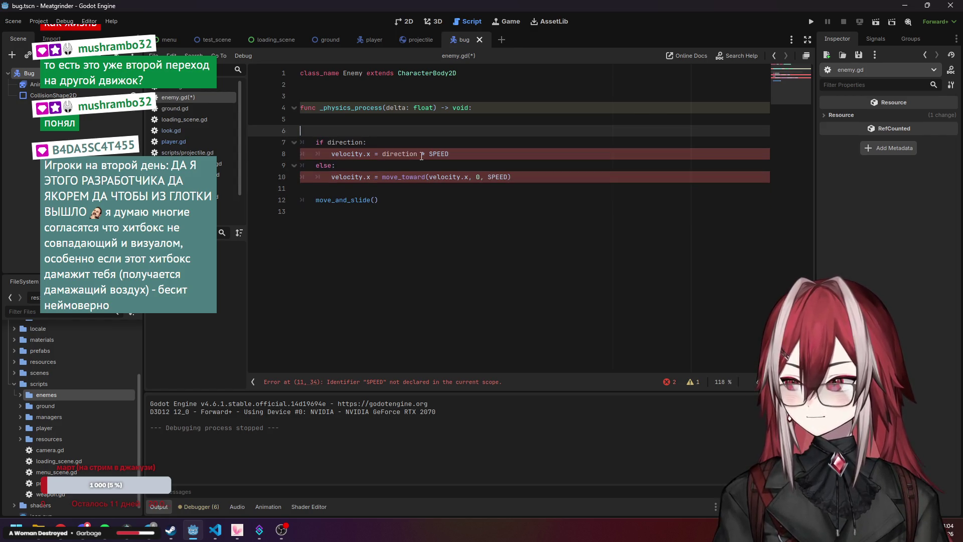
key(Down)
key(Down)
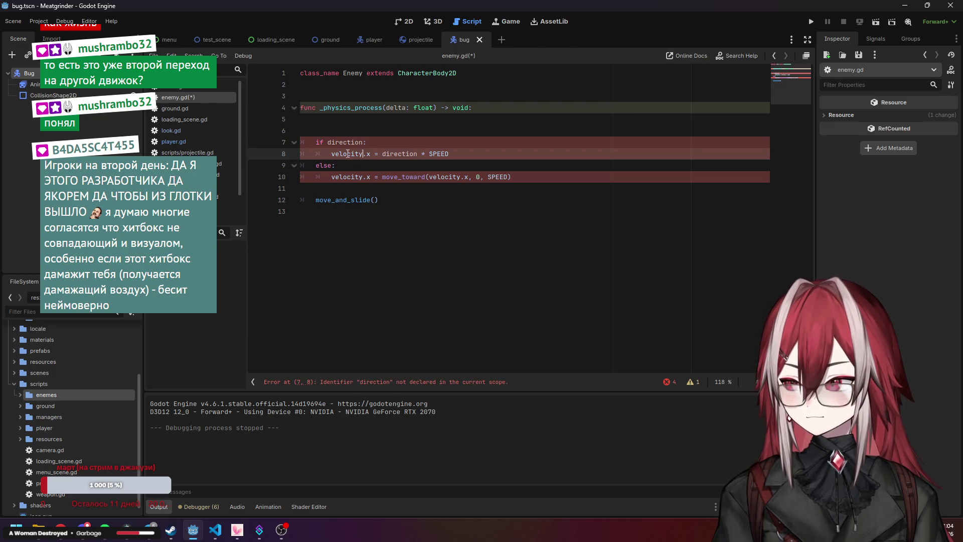
drag(383, 153, 419, 153)
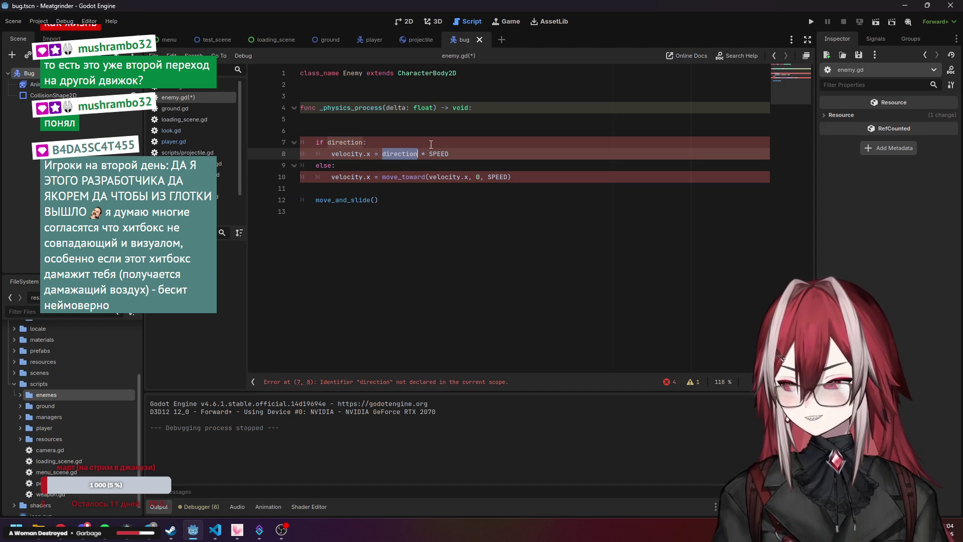
click(435, 153)
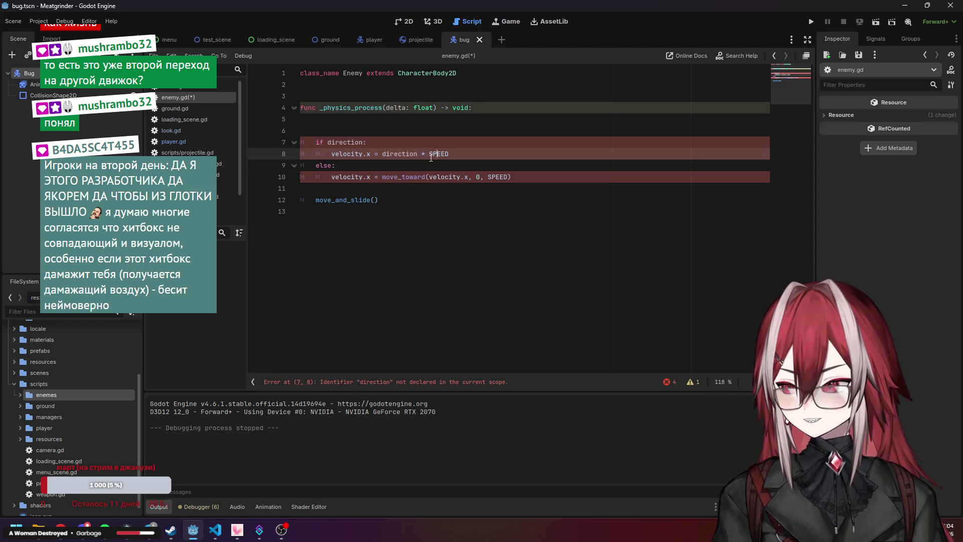
click(345, 90)
key(Return)
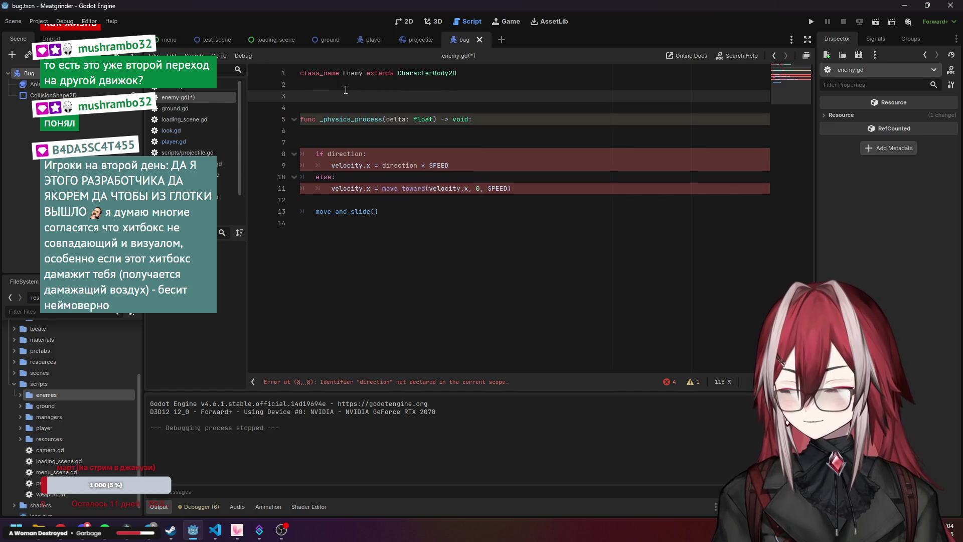
Declare var speed := 100 on line 3, above _physics_process
text(var speed: = )
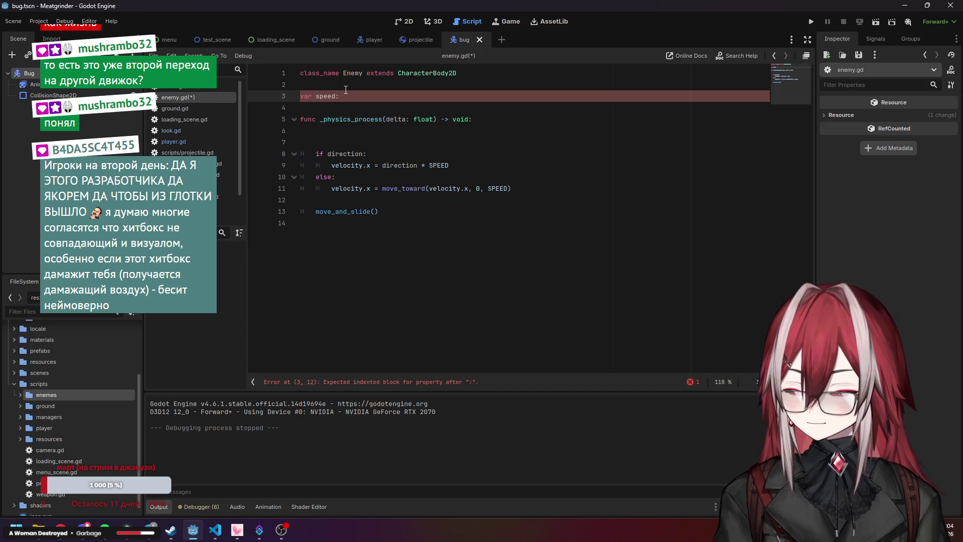
text(1000)
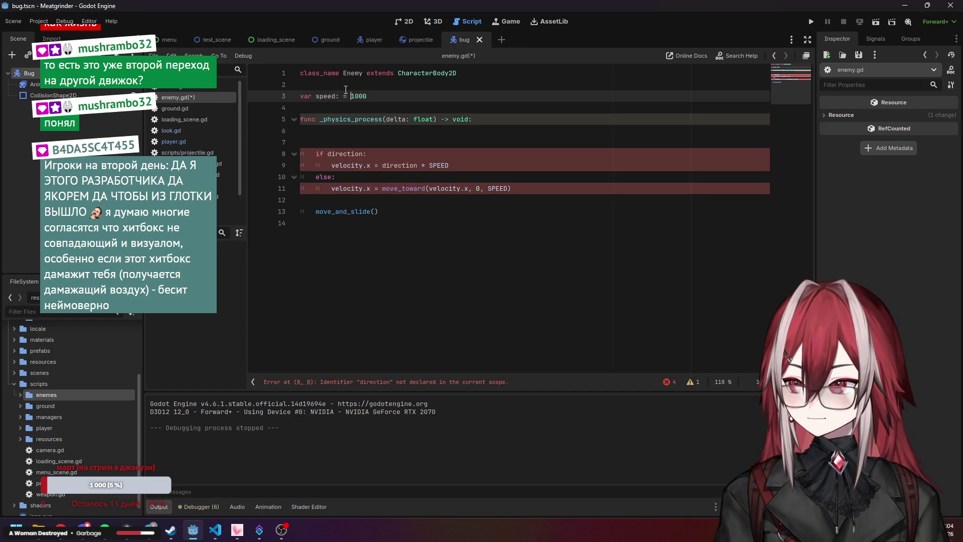
key(Delete)
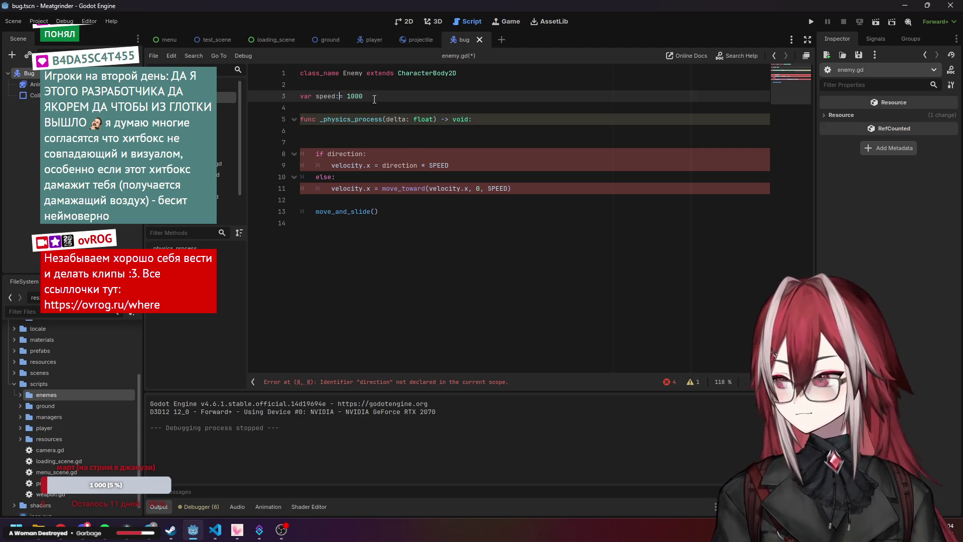
click(350, 96)
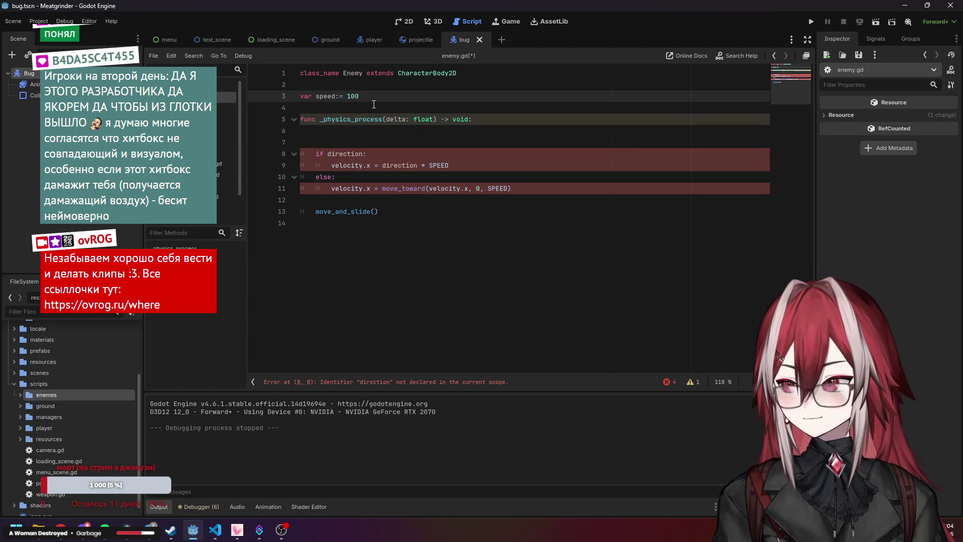
click(374, 105)
drag(316, 97, 335, 97)
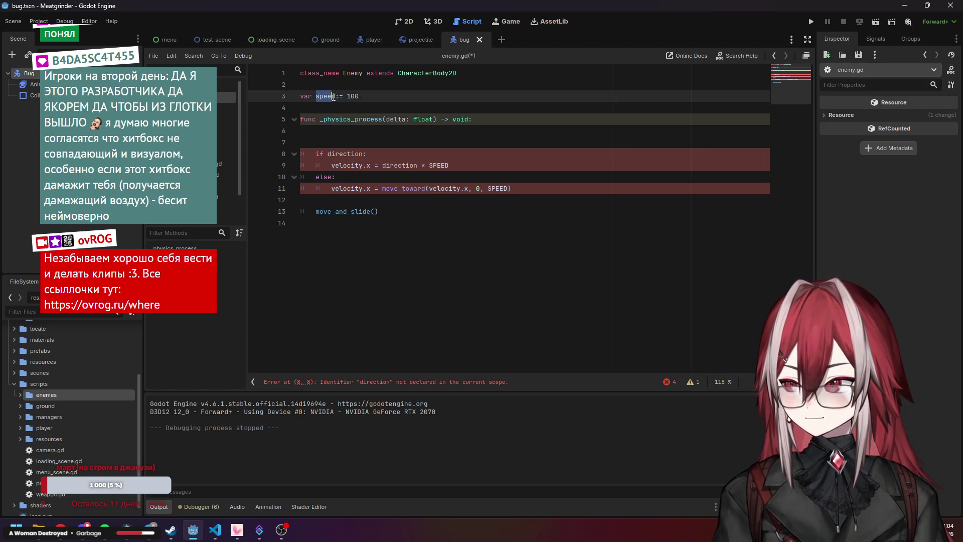
click(385, 157)
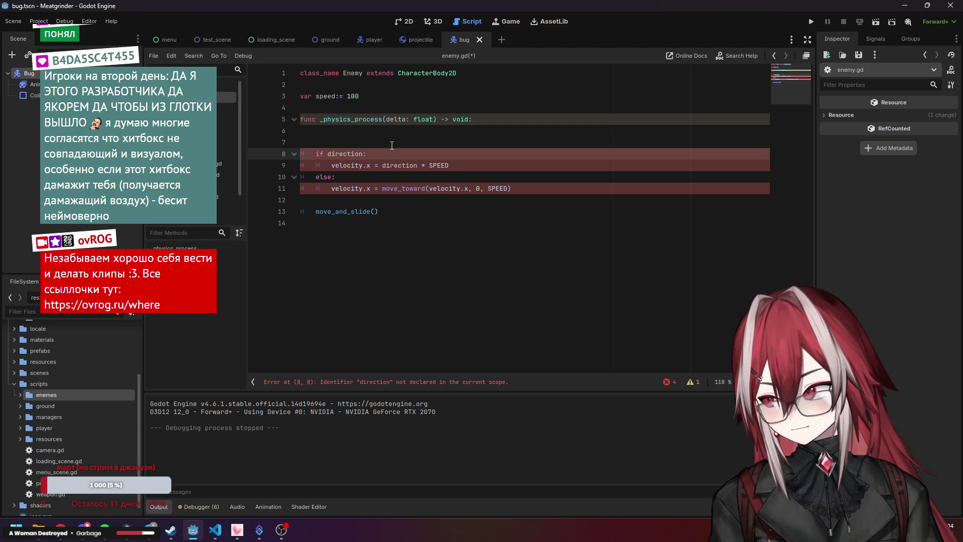
click(375, 166)
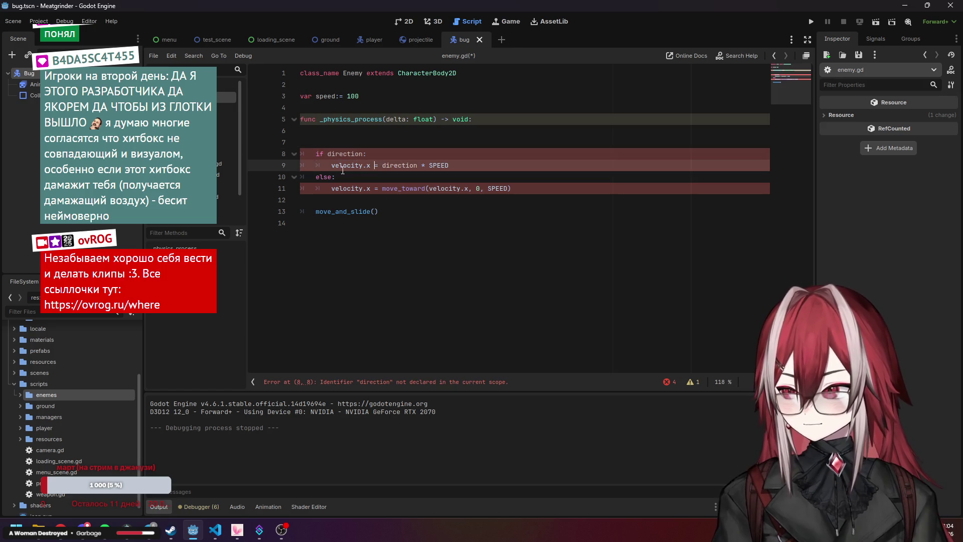
click(496, 177)
click(339, 153)
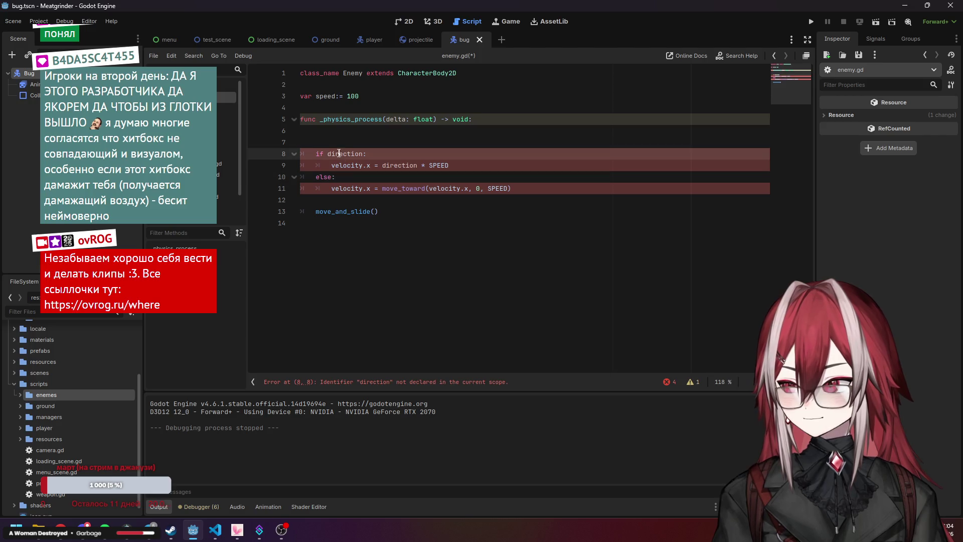
click(396, 129)
click(395, 106)
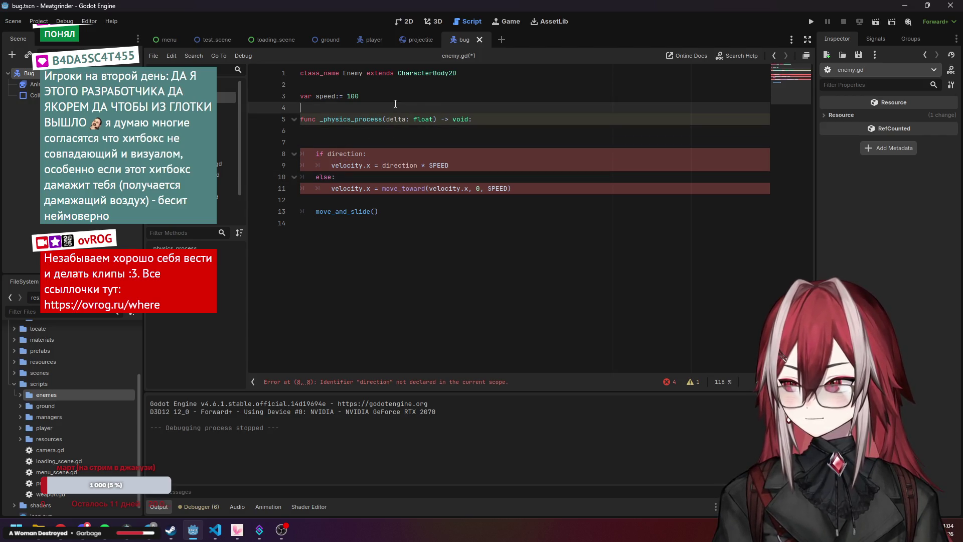
click(396, 98)
Start a var is_moving line below speed, then erase it
key(Return)
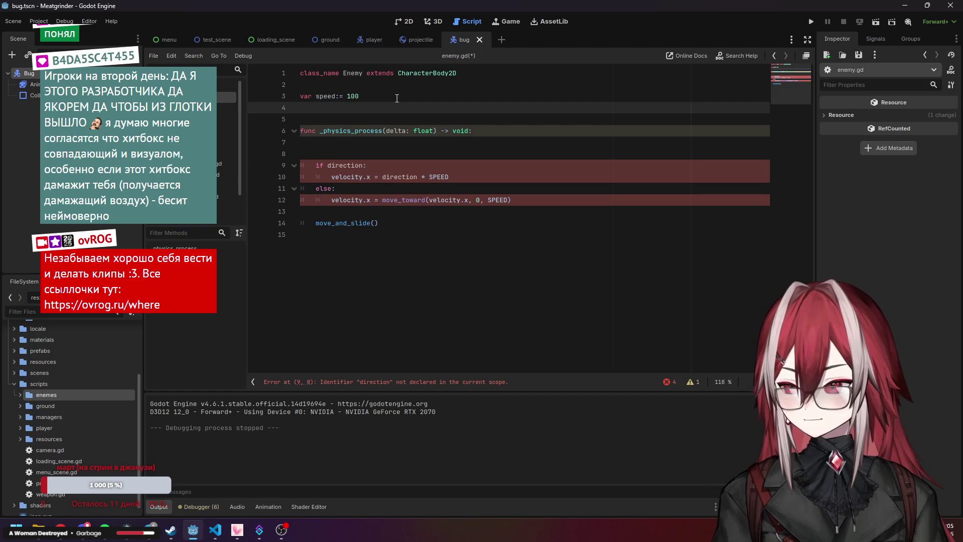
text(var)
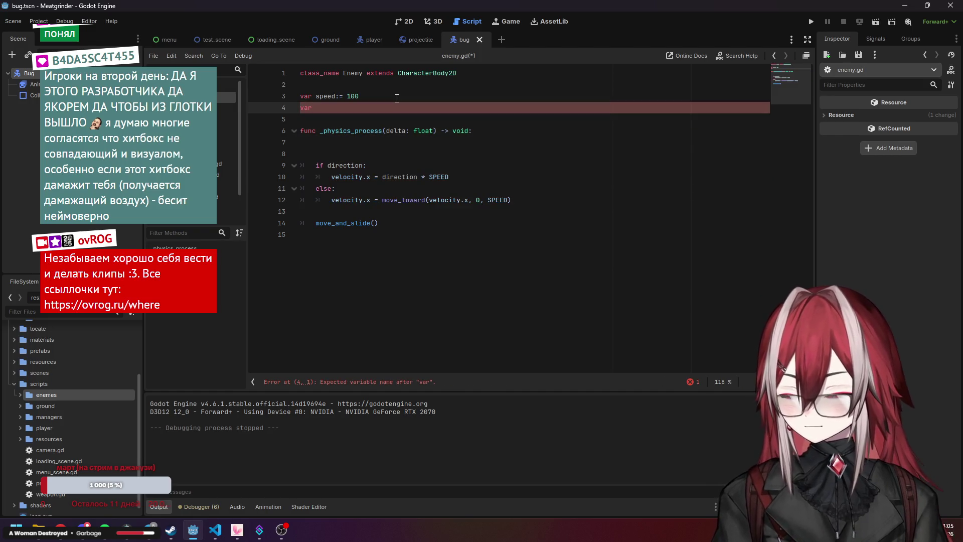
text(: )
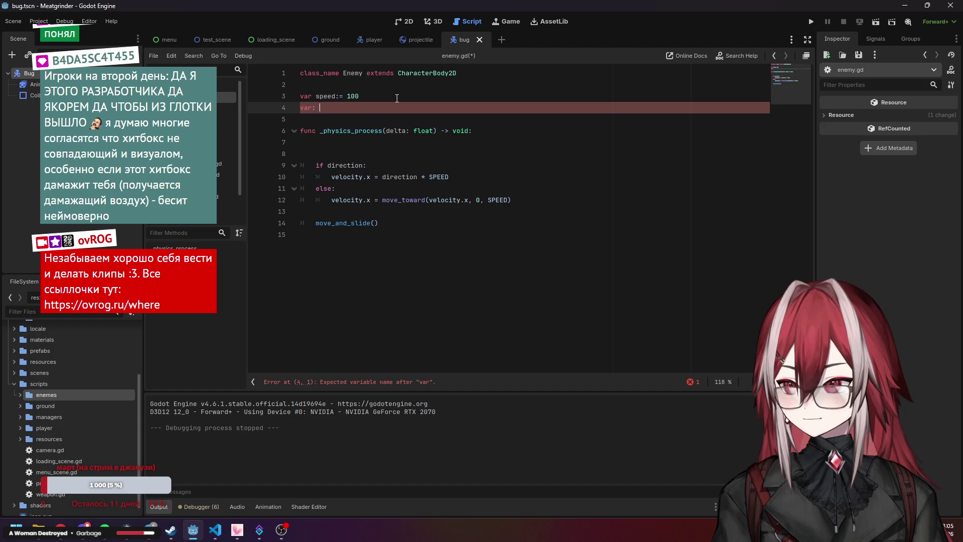
text(is_moving)
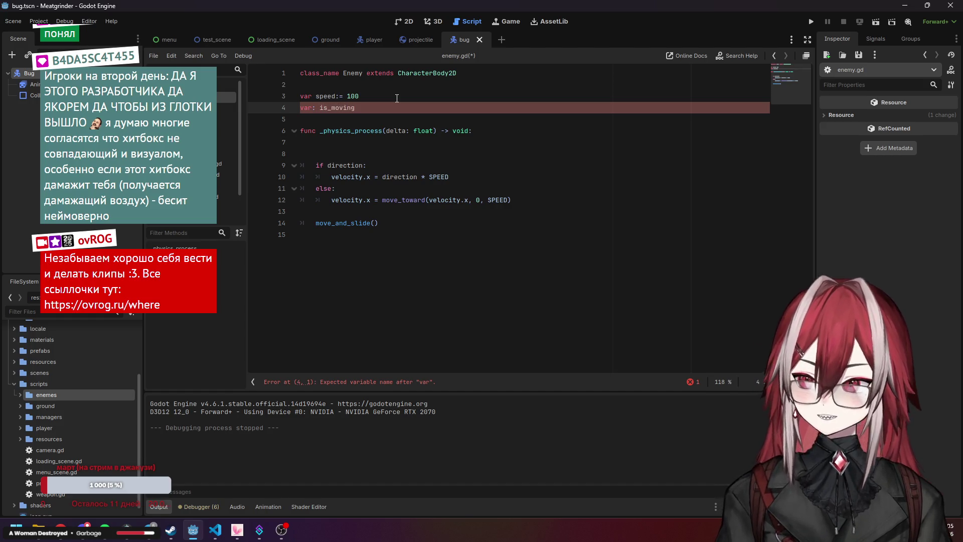
key(BackSpace)
key(BackSpace)
key(BackSpace)
key(BackSpace)
key(BackSpace)
key(BackSpace)
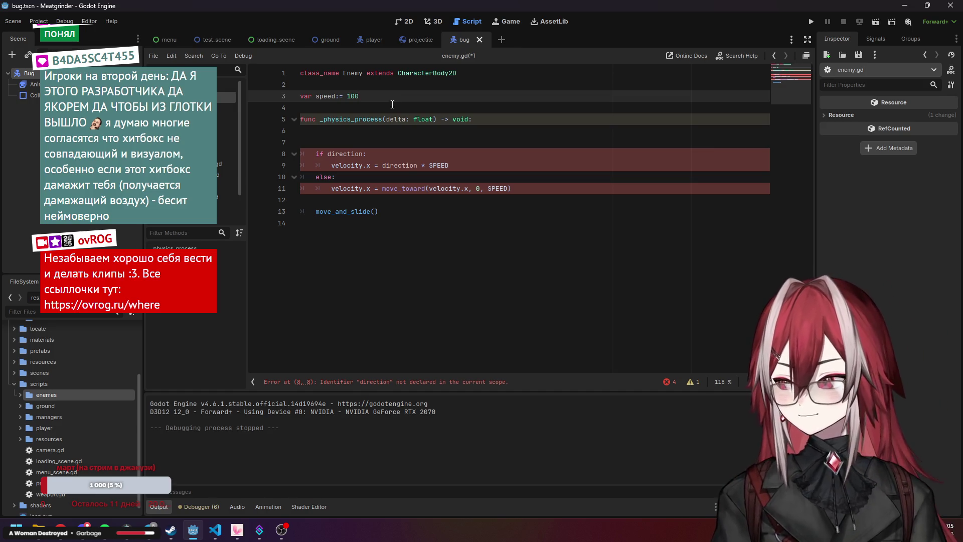
Delete the else branch and the if direction line from _physics_process
click(417, 180)
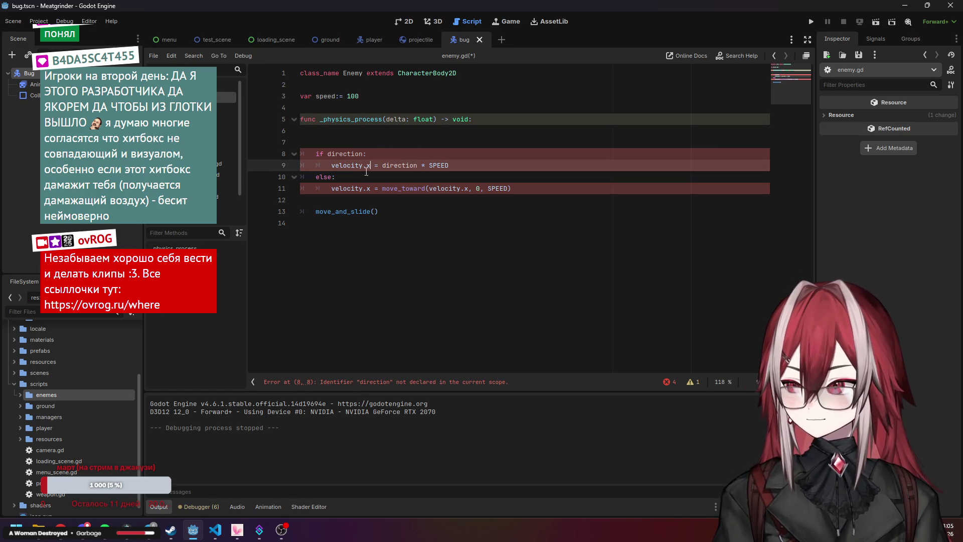
click(409, 188)
drag(527, 188, 294, 171)
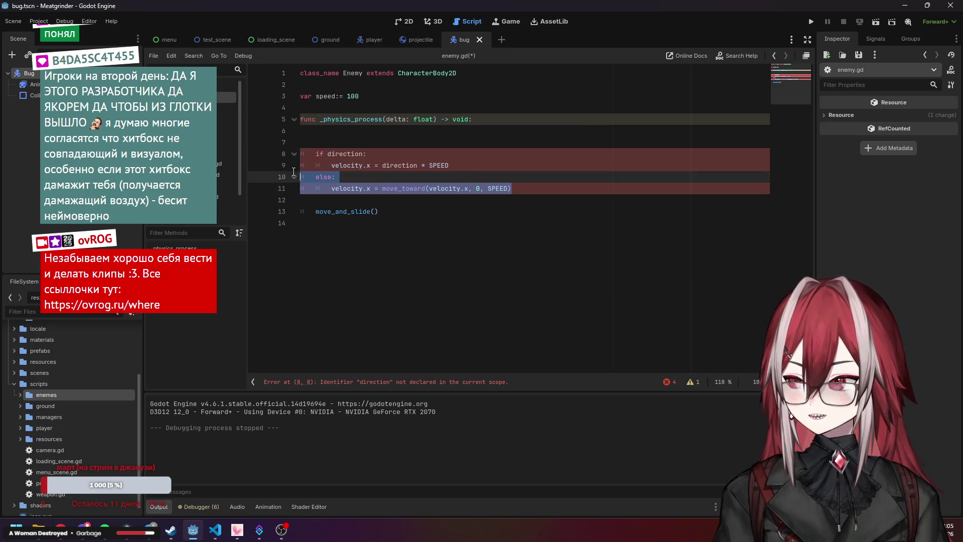
key(BackSpace)
click(377, 155)
key(shift+Up)
key(shift+Up)
key(BackSpace)
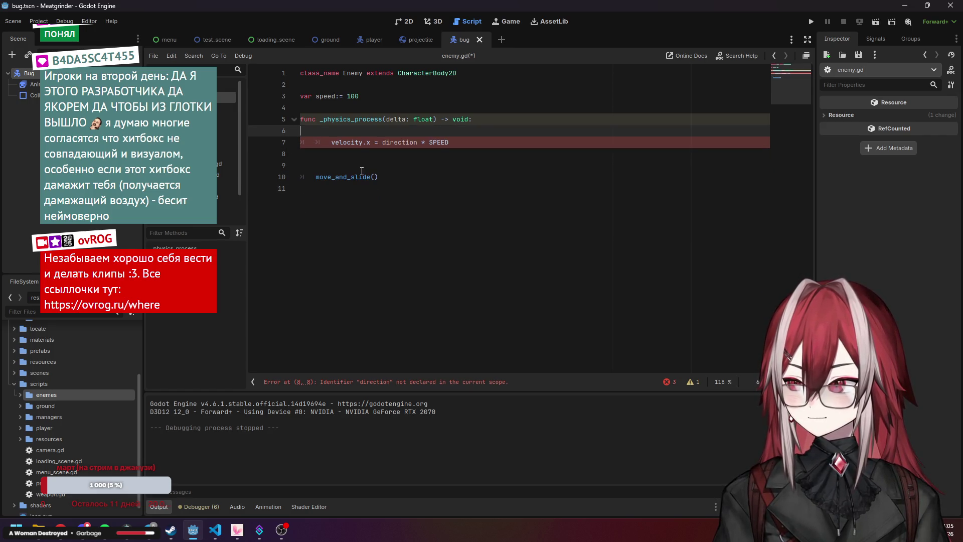
Fix the velocity line's indent and remove the blank lines before move_and_slide()
click(329, 144)
key(BackSpace)
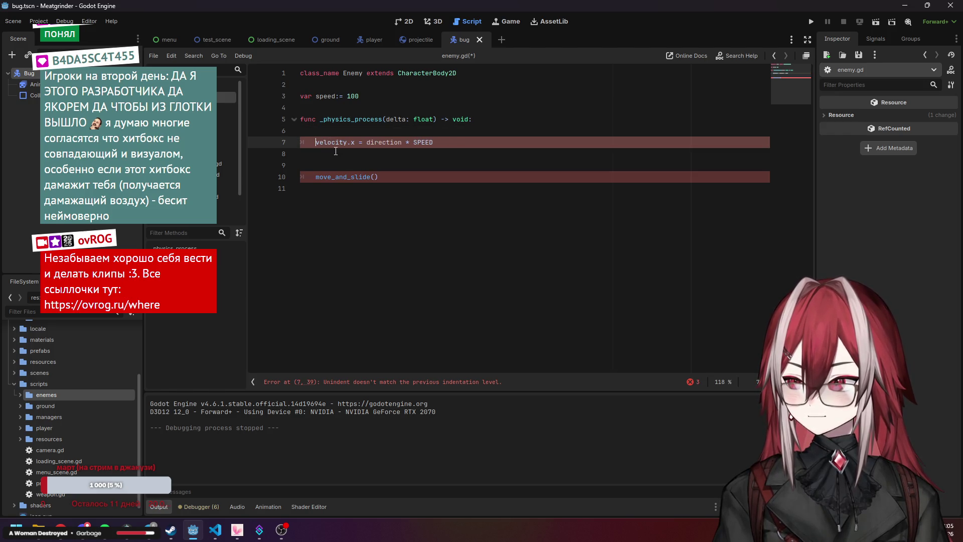
key(Up)
key(BackSpace)
click(353, 146)
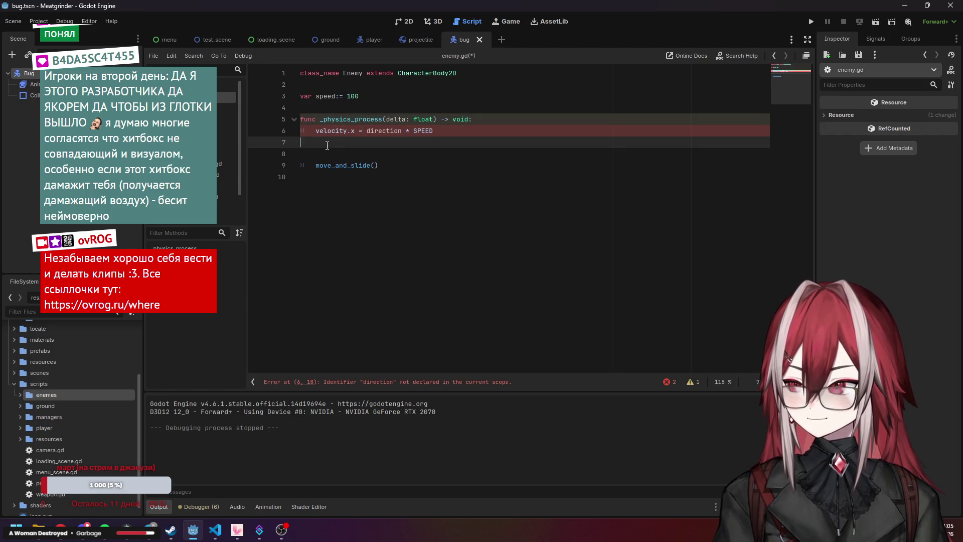
click(326, 153)
key(BackSpace)
key(BackSpace)
Change the velocity line to velocity.x = speed, save enemy.gd, and bring up player.gd
click(323, 93)
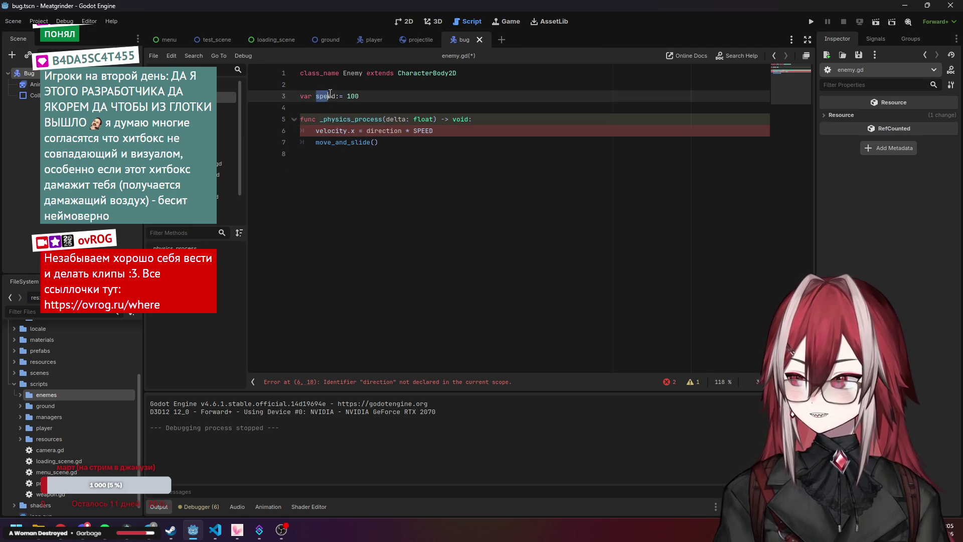
double_click(371, 131)
shift+click(434, 131)
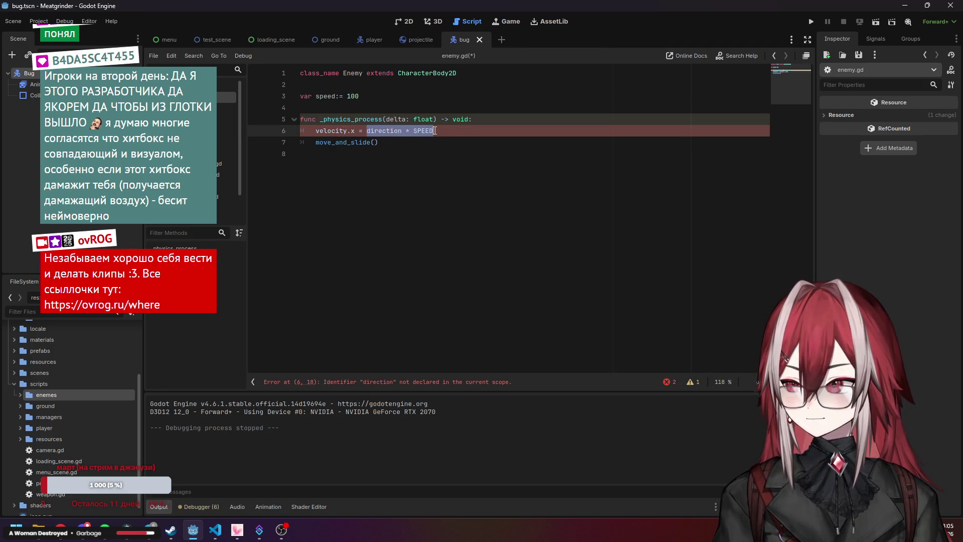
text(speed)
click(381, 166)
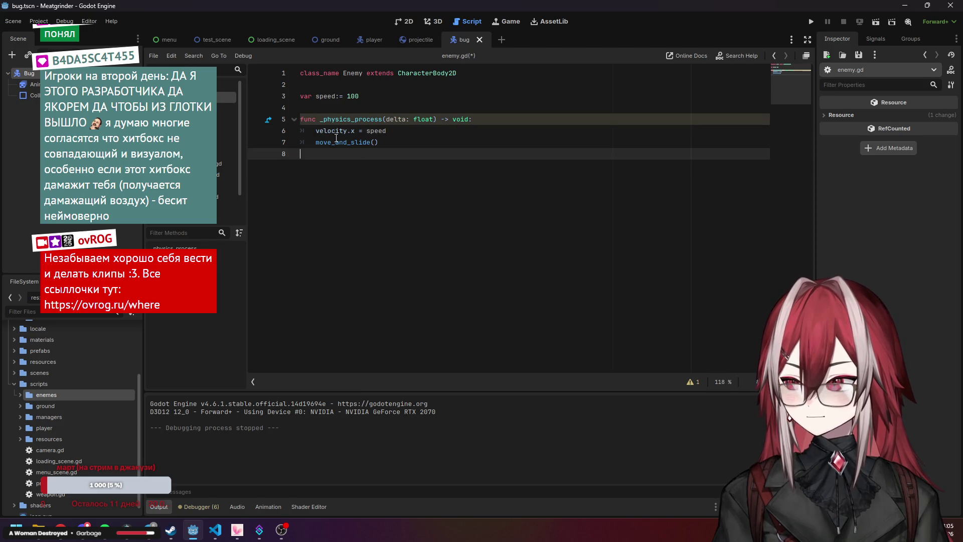
click(382, 107)
key(ctrl+s)
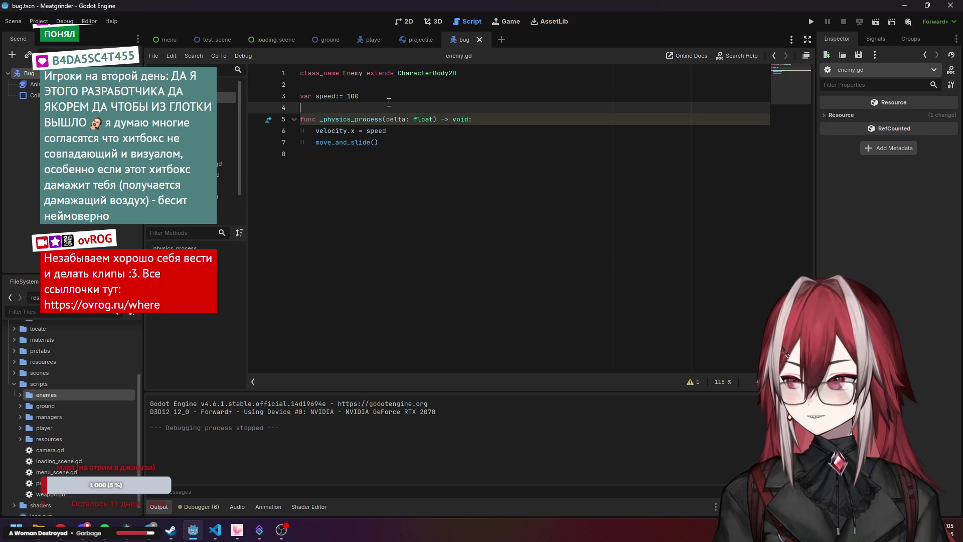
click(396, 95)
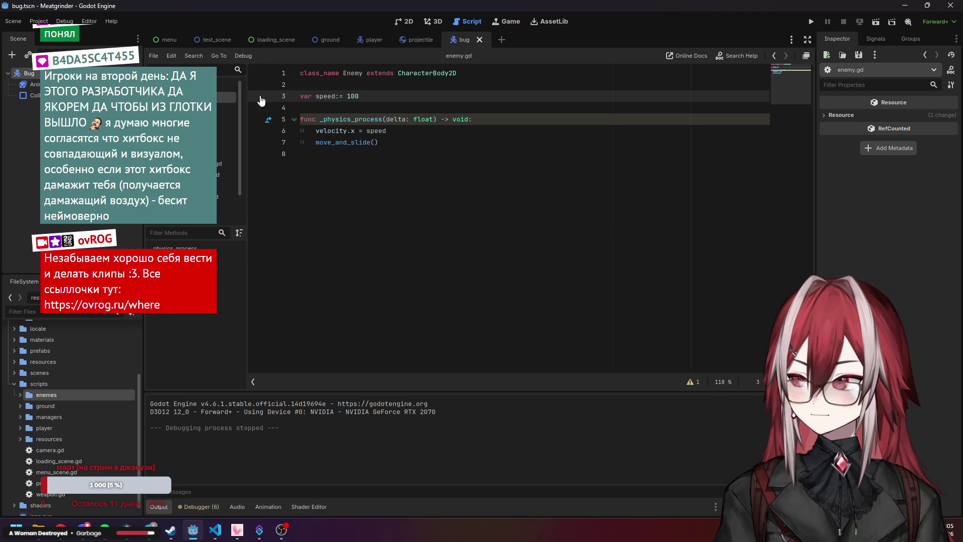
click(191, 141)
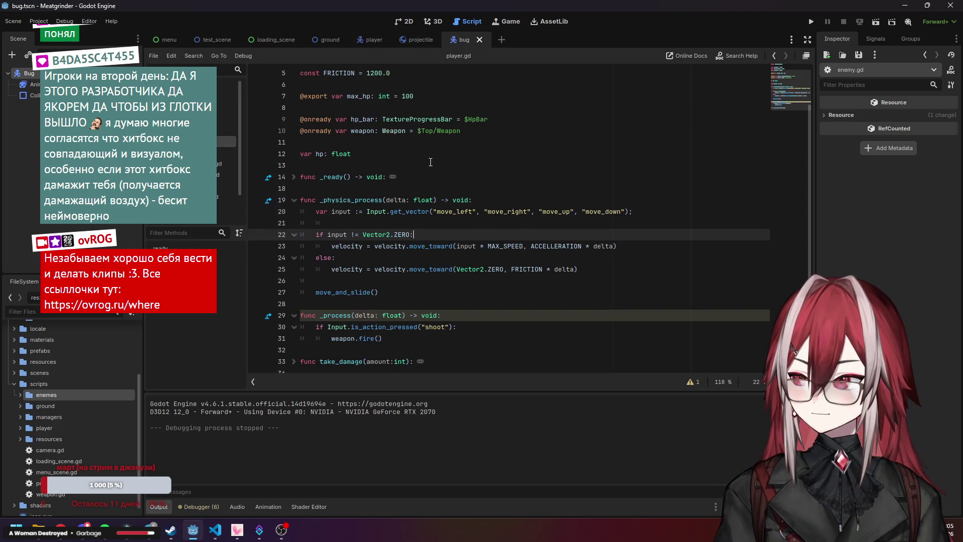
Step through player.gd's velocity lines, then check move_and_slide() in enemy.gd
key(Down)
key(Down)
key(Down)
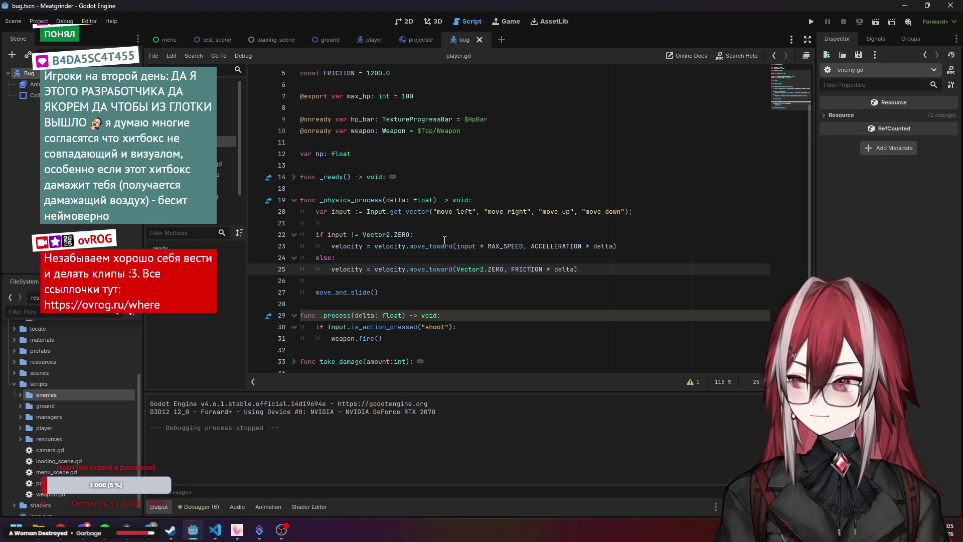
key(Up)
key(Up)
key(Up)
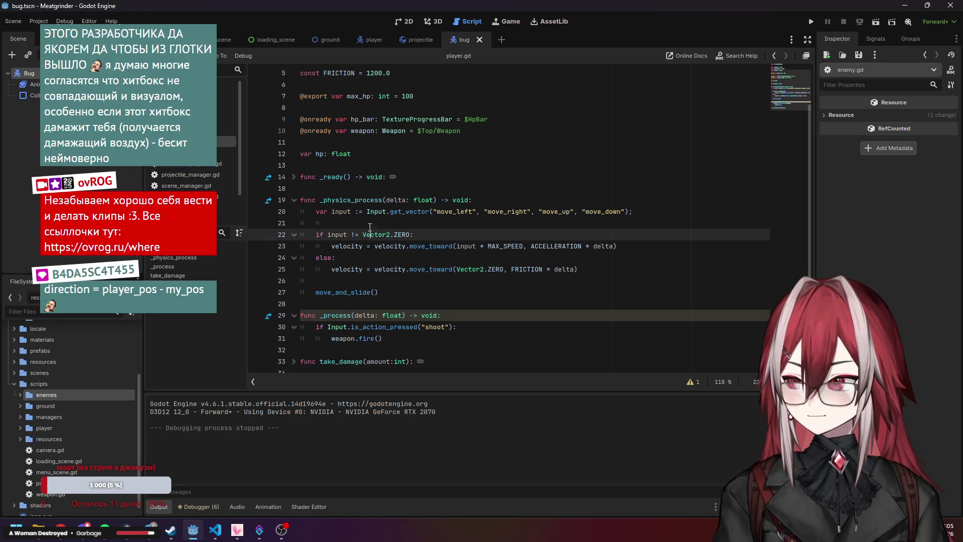
key(Up)
key(Up)
click(191, 97)
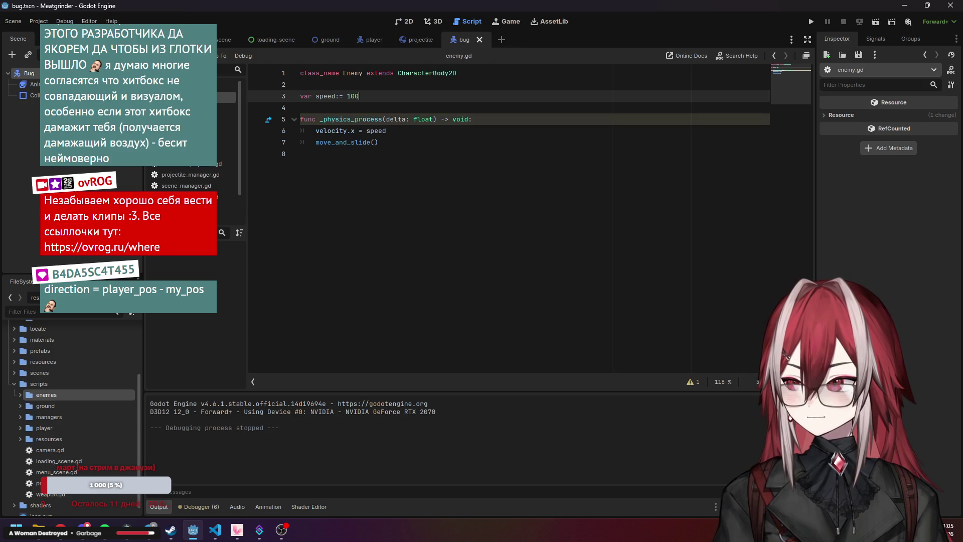
click(449, 146)
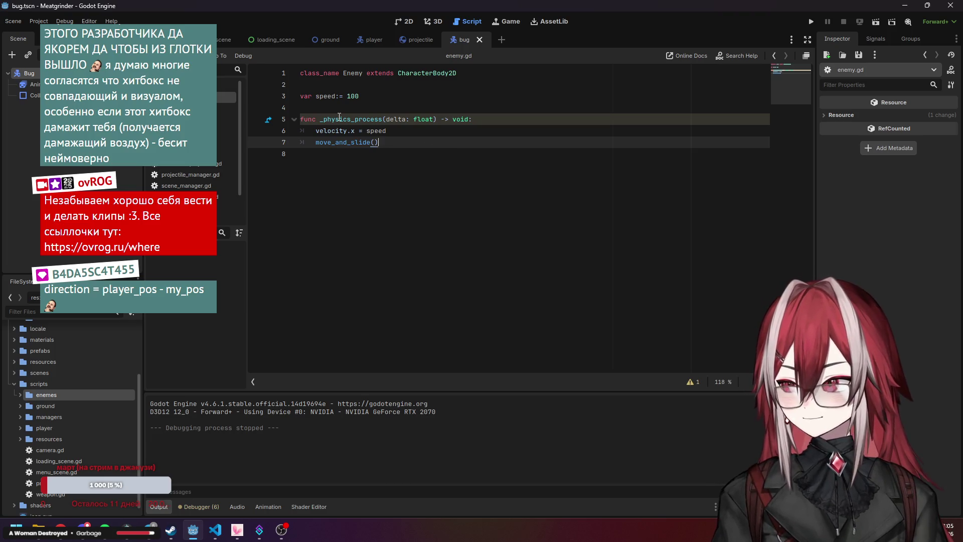
click(356, 156)
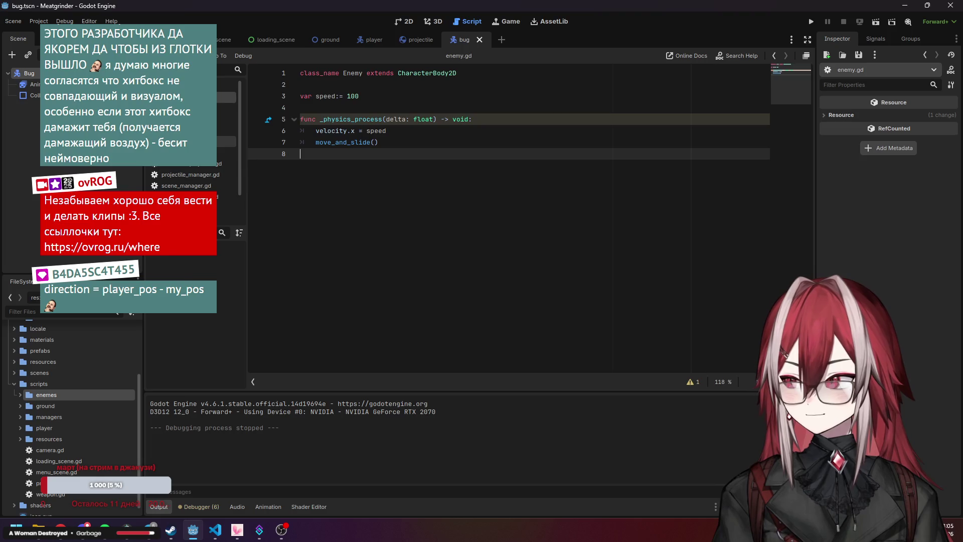
Flip between the projectile and bug scenes and both scripts, ending on enemy.gd
key(alt+Left)
scroll(438, 276, up, 2)
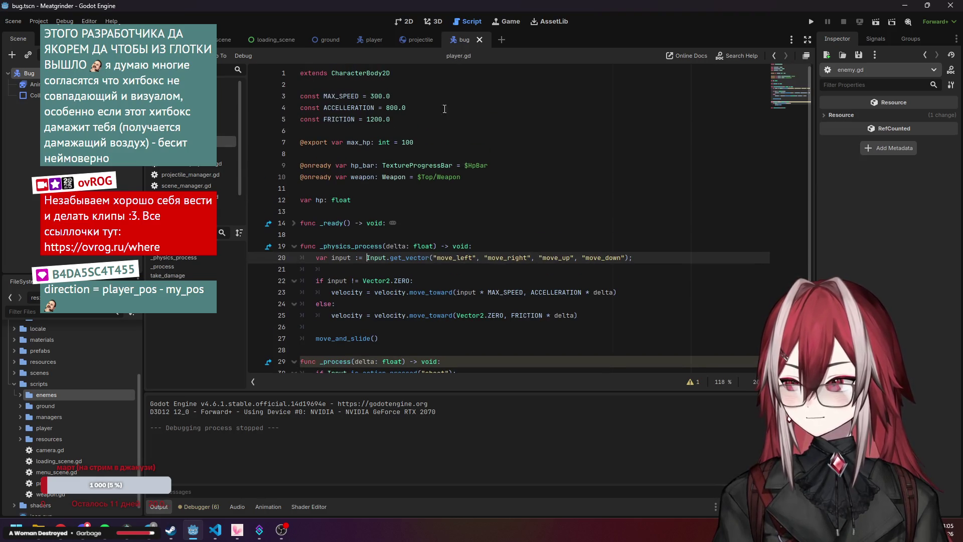
click(420, 44)
click(467, 41)
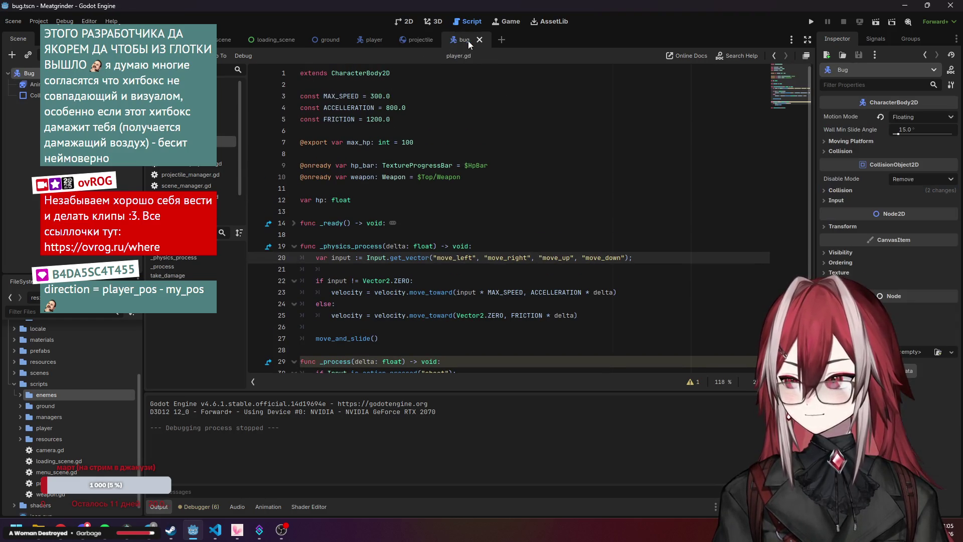
click(186, 97)
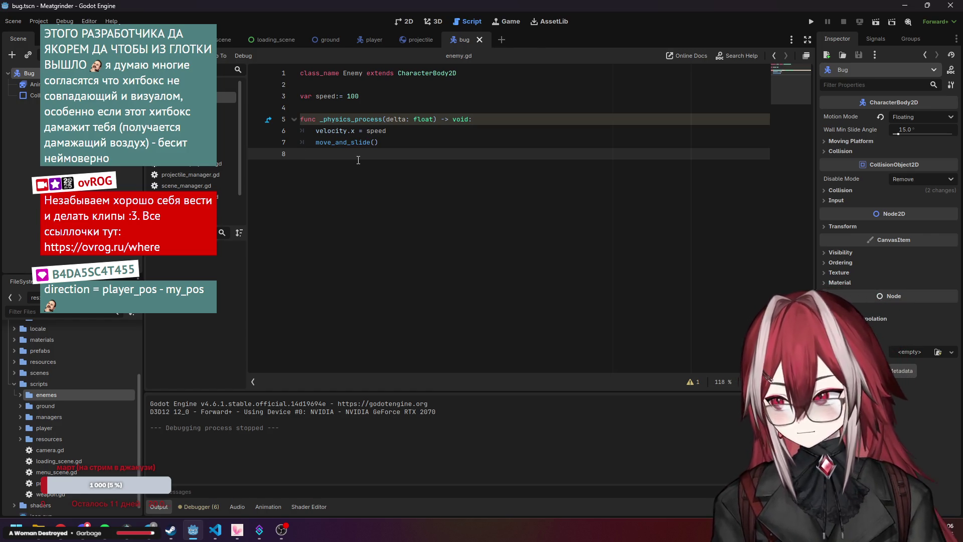
click(415, 43)
click(456, 44)
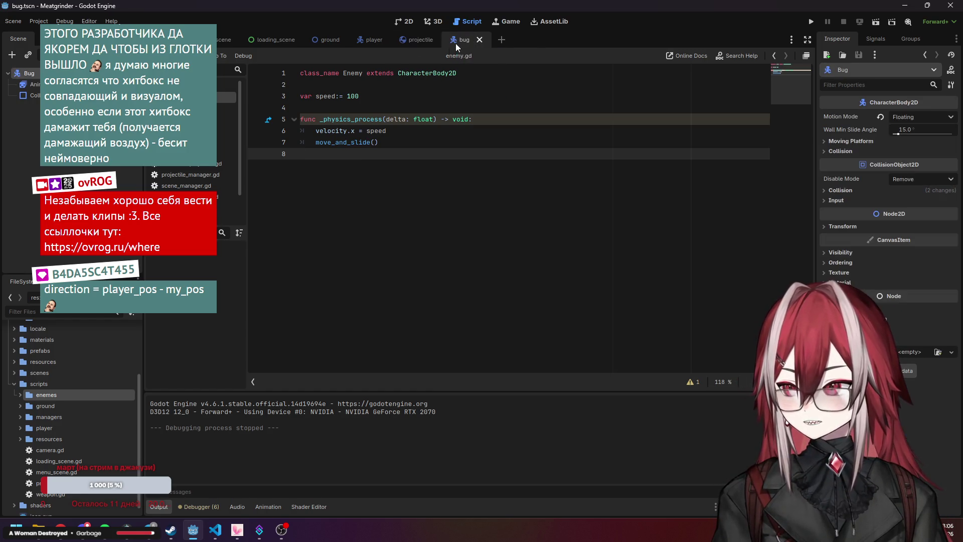
click(226, 142)
click(424, 293)
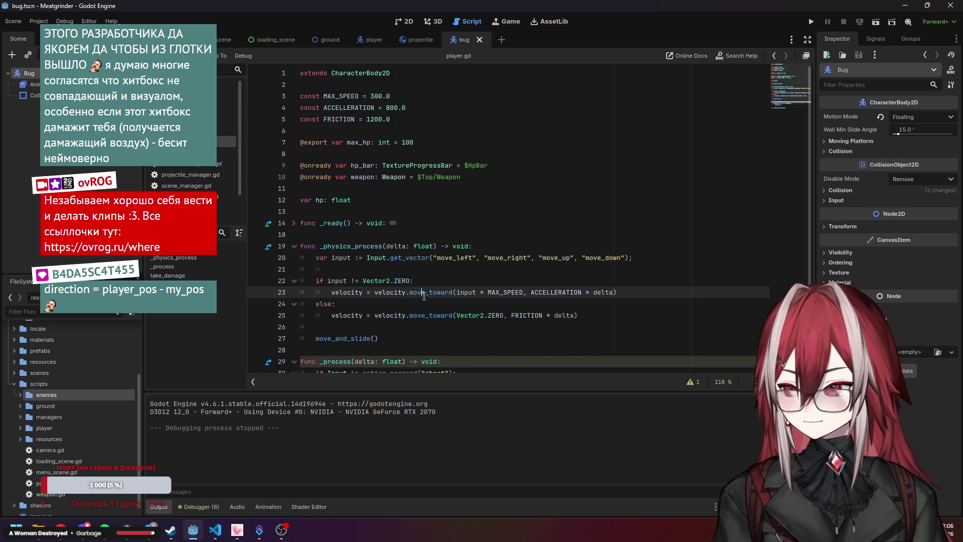
click(417, 38)
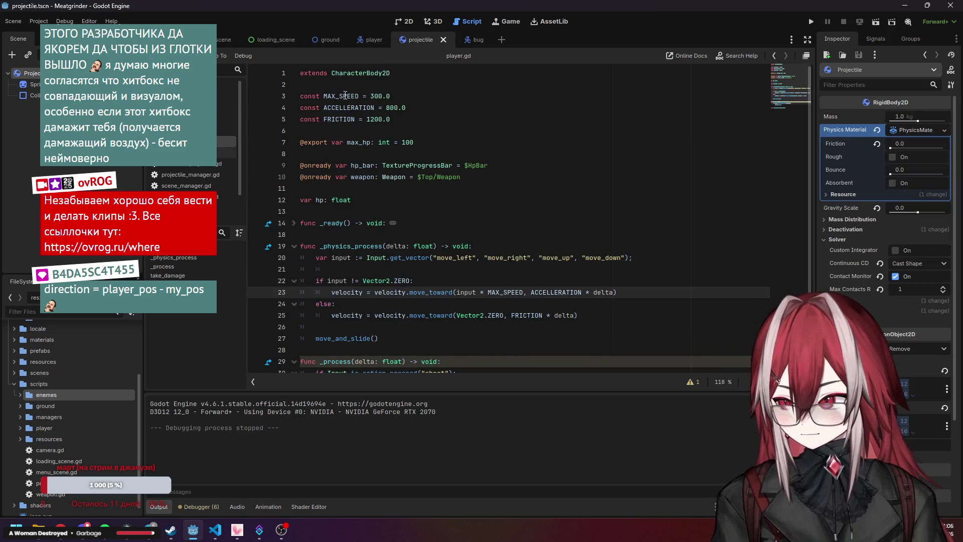
click(465, 44)
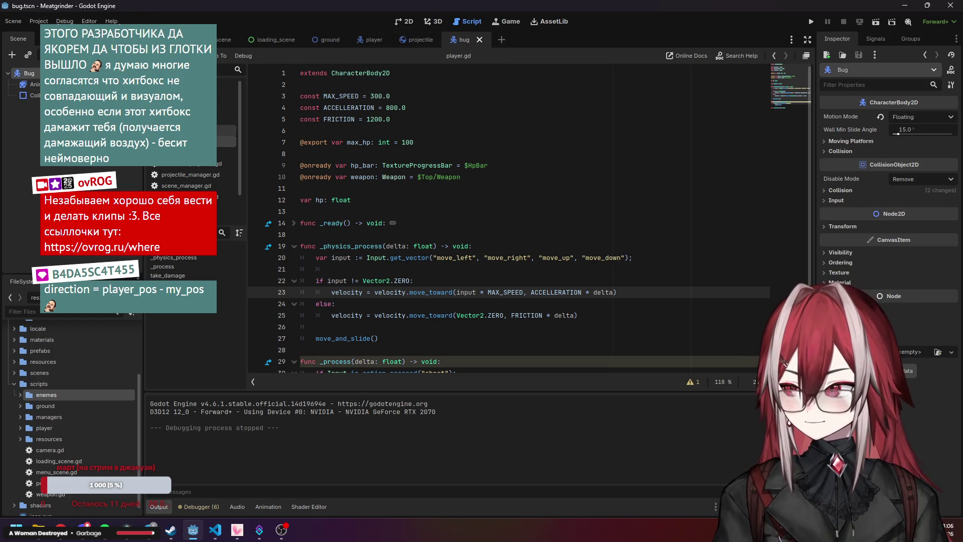
click(226, 97)
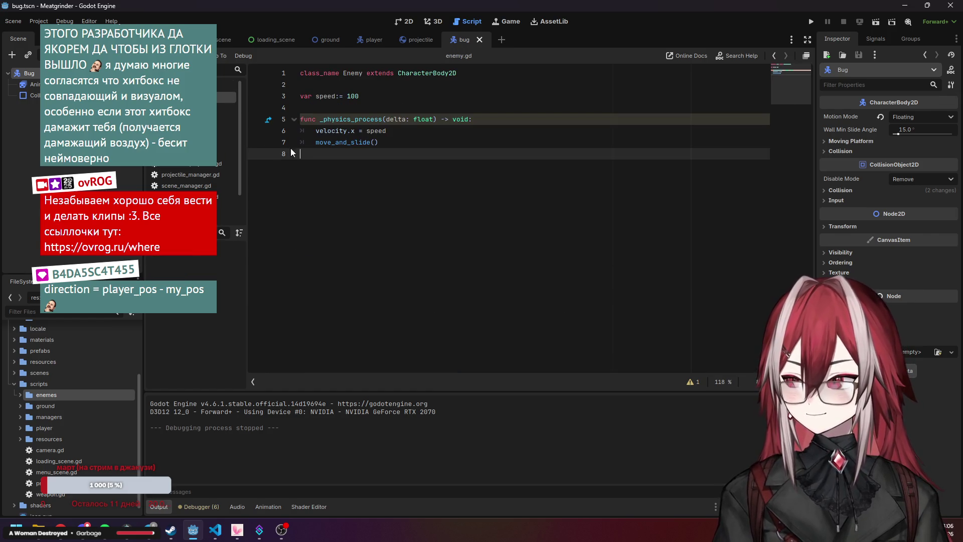
click(431, 141)
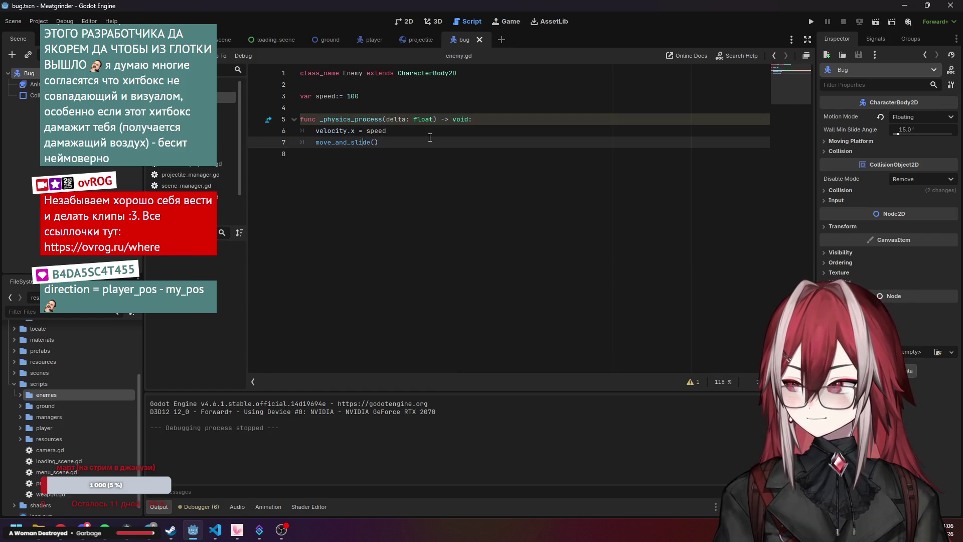
Save enemy.gd, briefly starting and then discarding a new function at the end
click(434, 132)
key(Return)
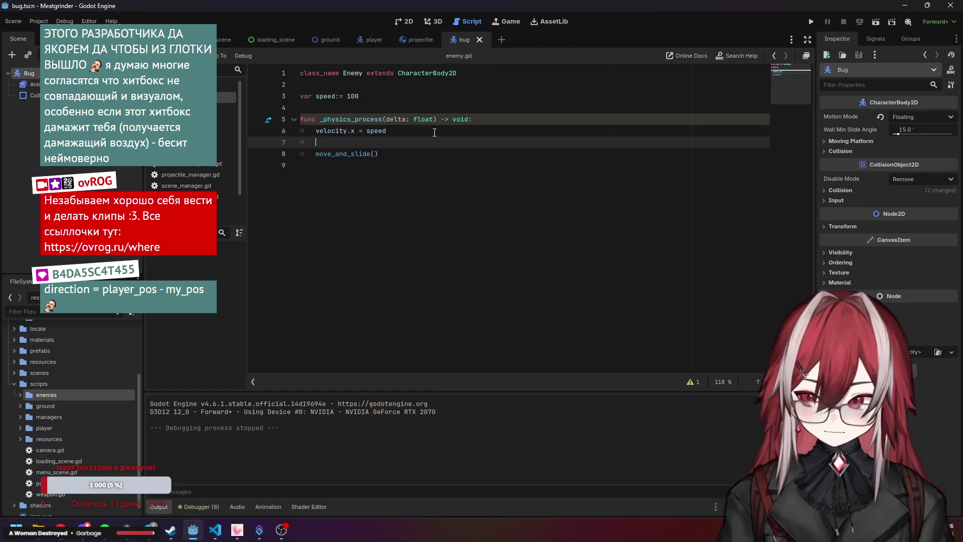
key(BackSpace)
key(BackSpace)
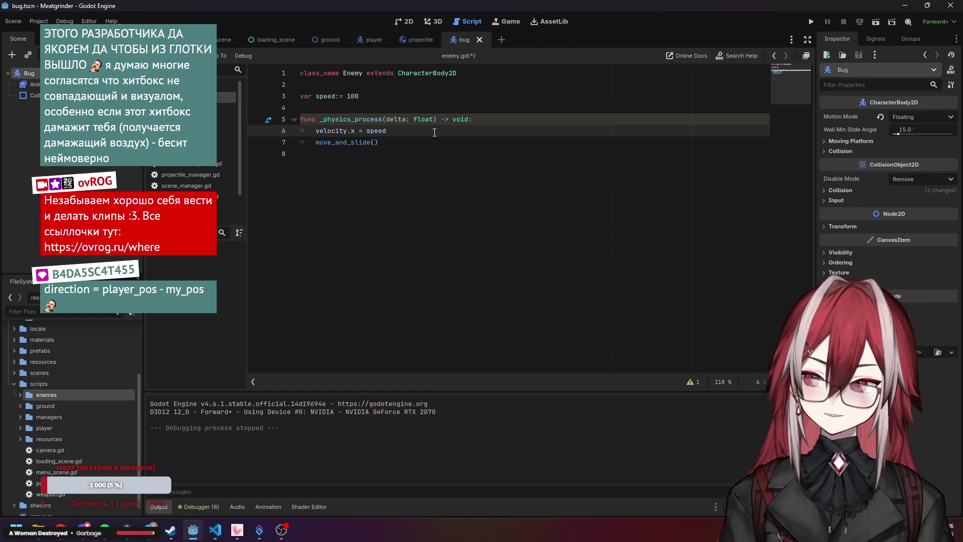
click(374, 168)
key(ctrl+s)
key(Return)
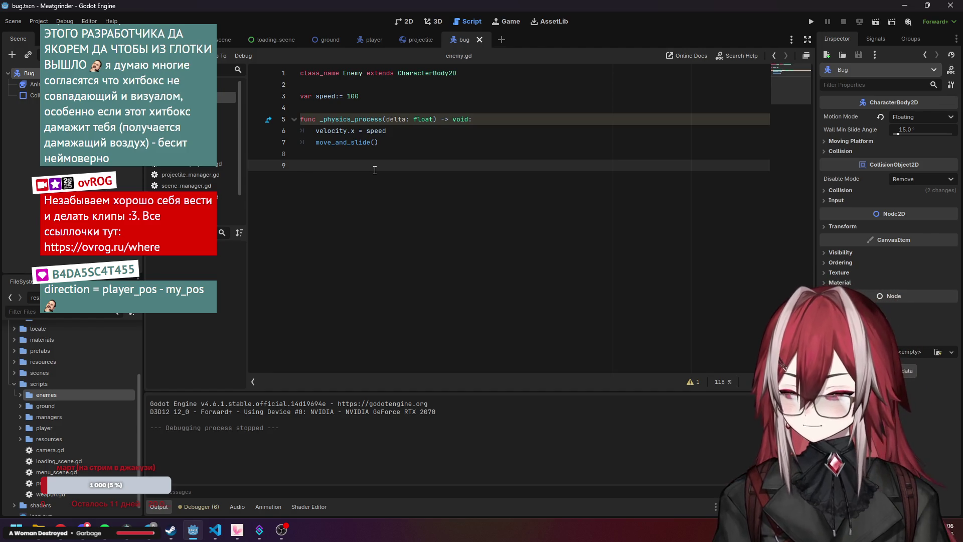
text(founf)
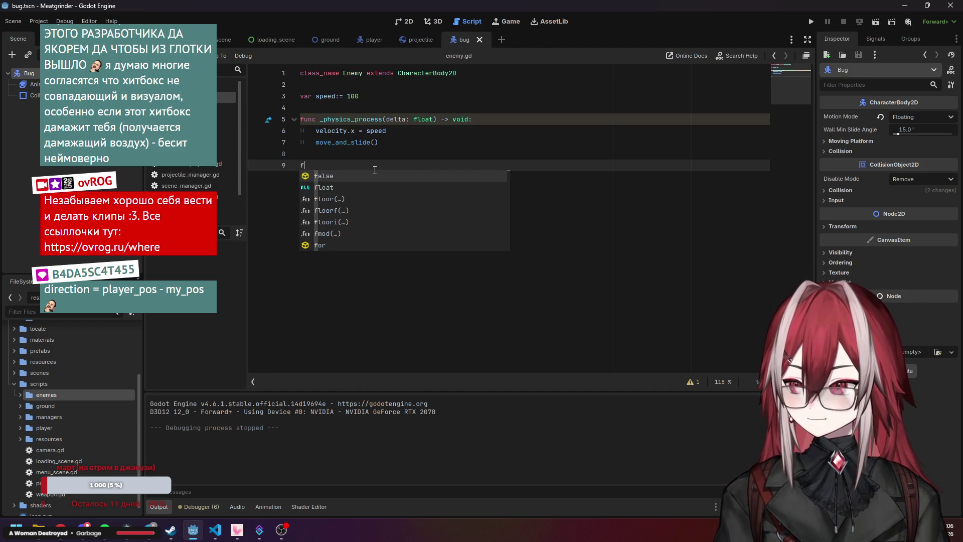
text(unc _)
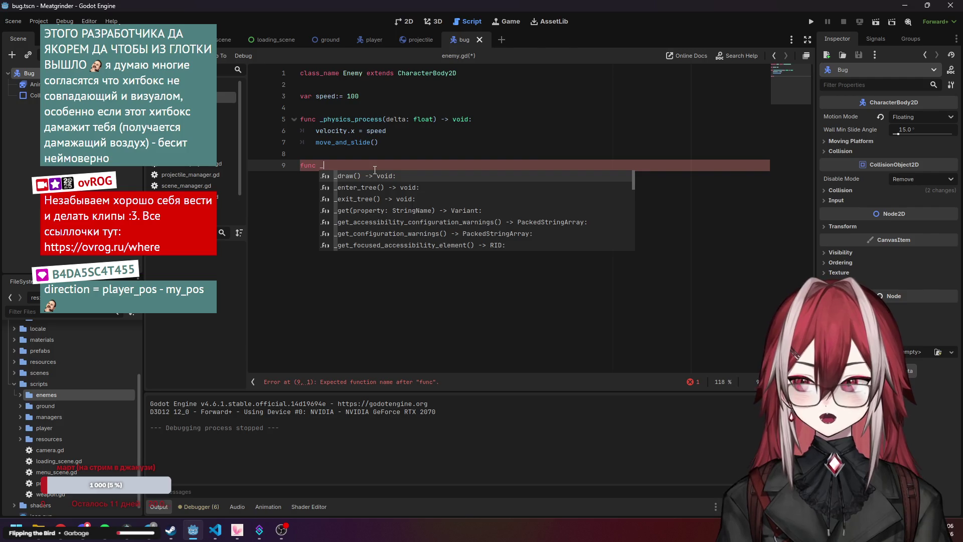
key(BackSpace)
key(BackSpace)
key(BackSpace)
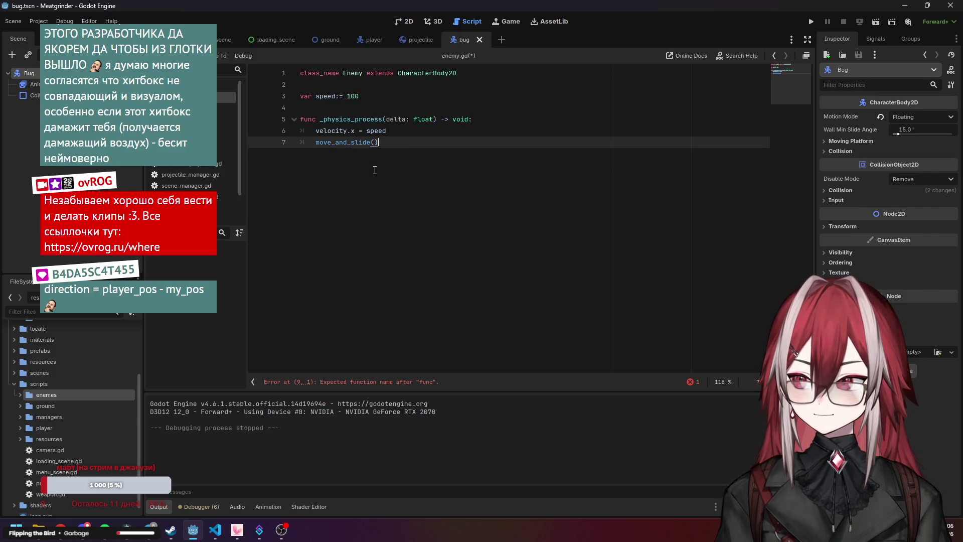
Write rotate_toward(rotation, 0, delta) on line 7 using autocomplete suggestions
key(ctrl+shift+Return)
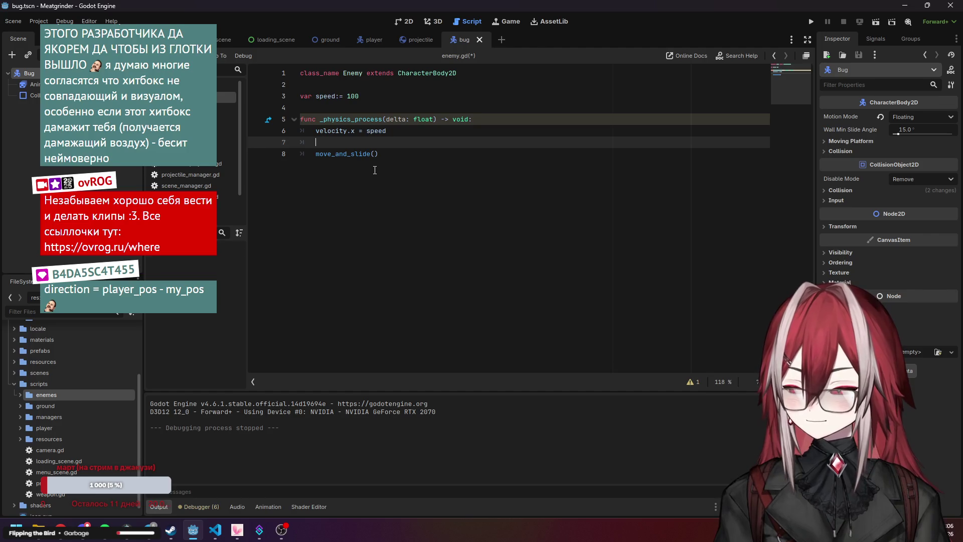
text(rot)
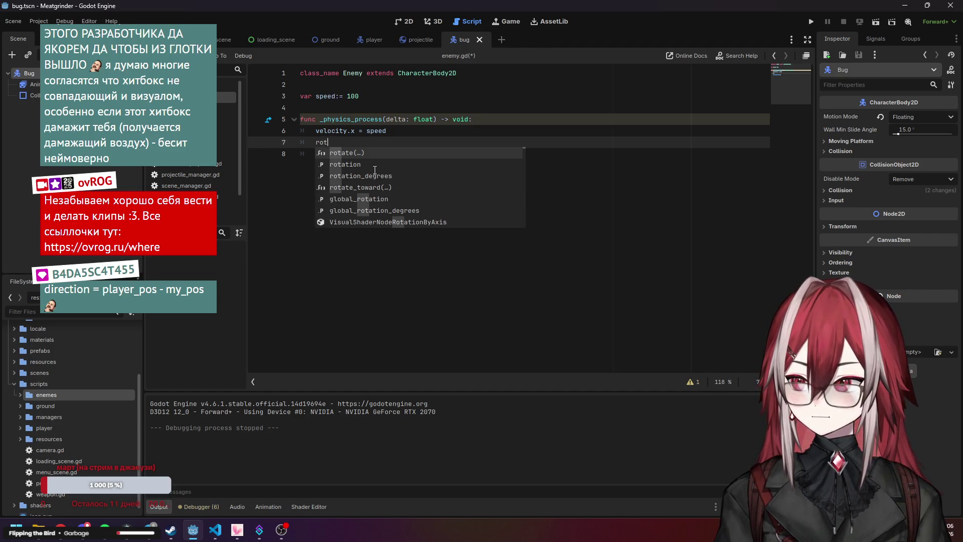
key(Down)
key(Down)
key(Return)
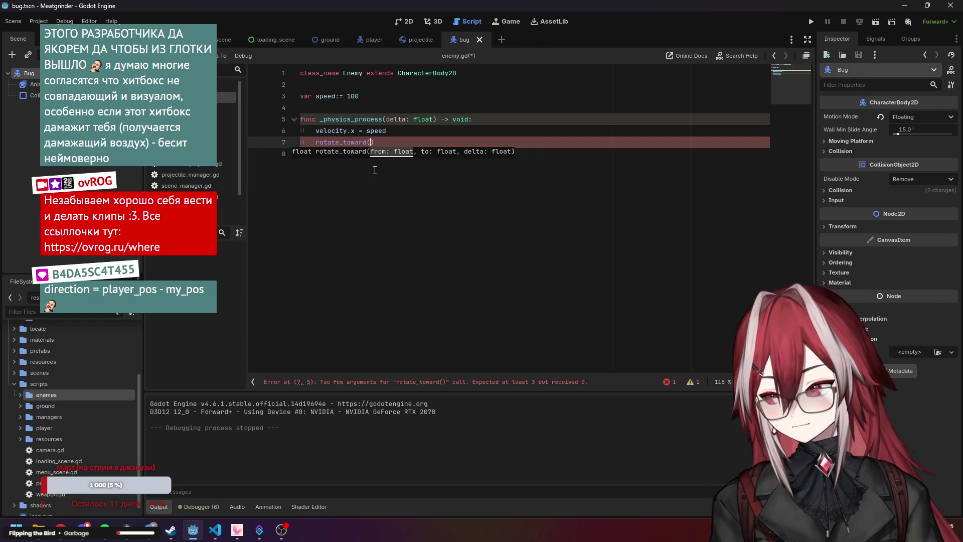
text(ro)
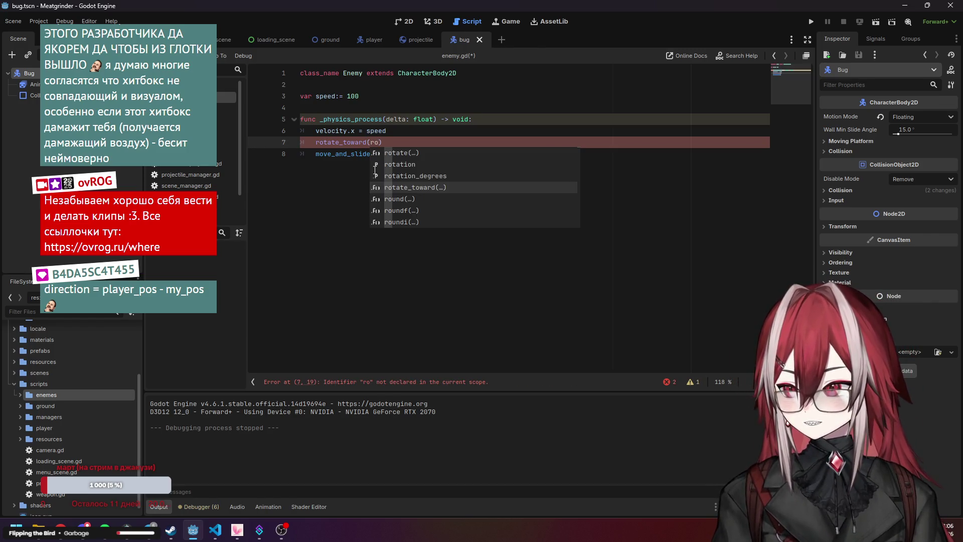
key(Up)
key(Up)
key(Return)
text(,)
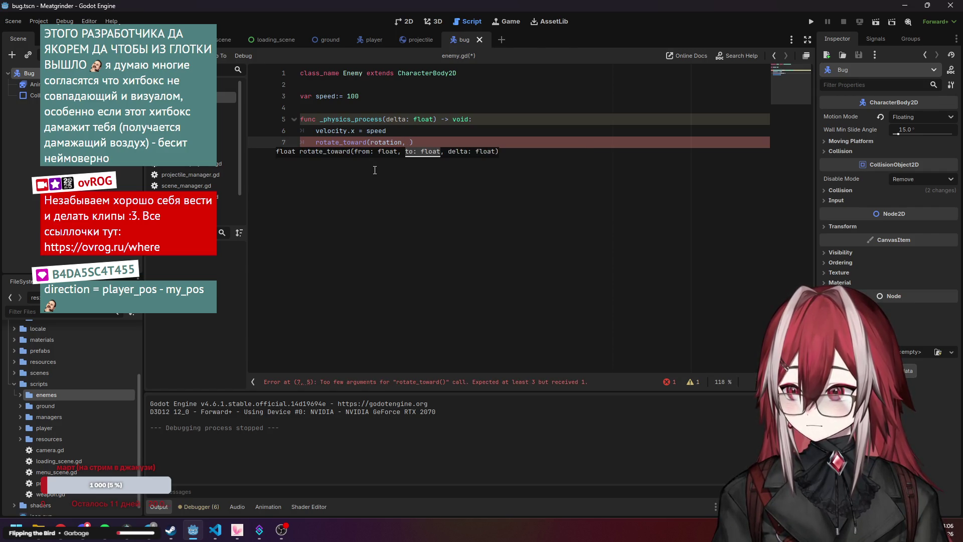
text( tgt)
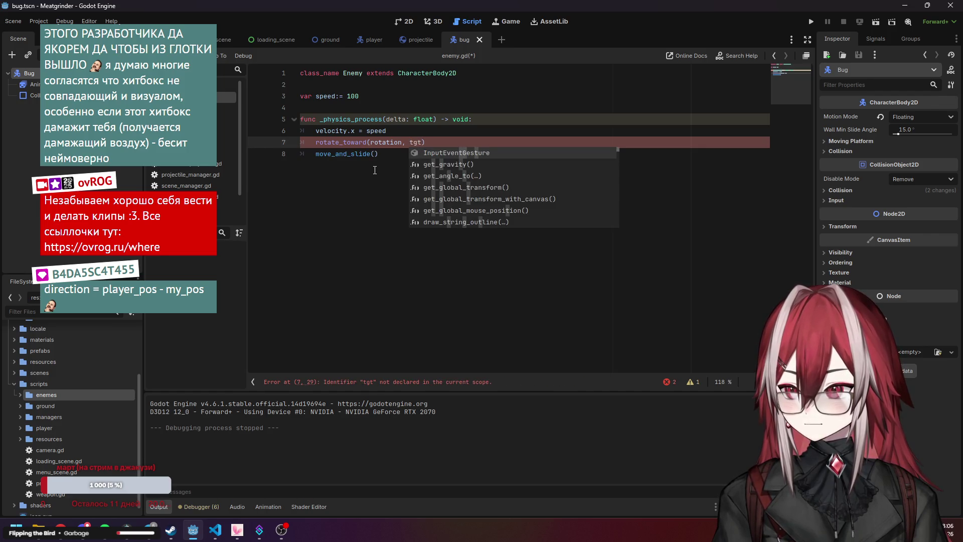
key(BackSpace)
key(BackSpace)
key(BackSpace)
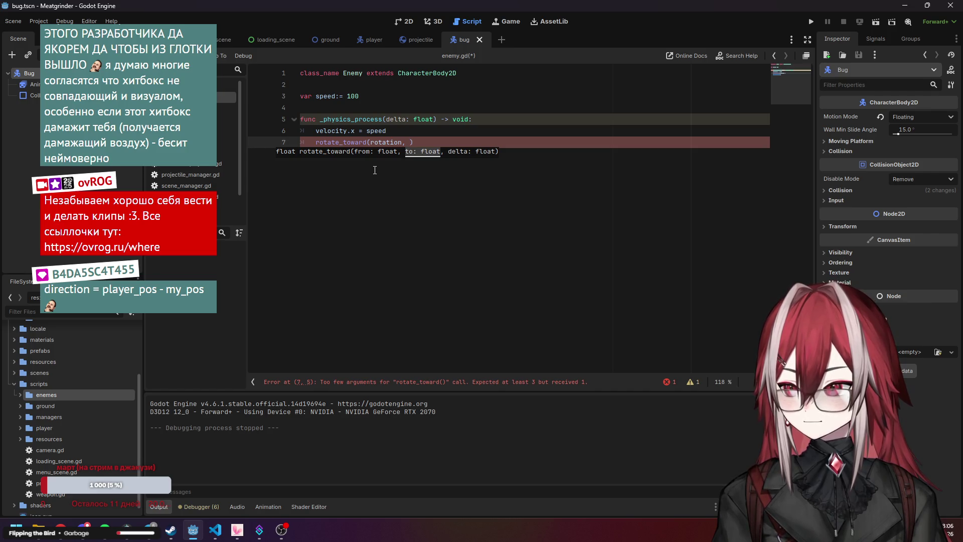
text(0, de)
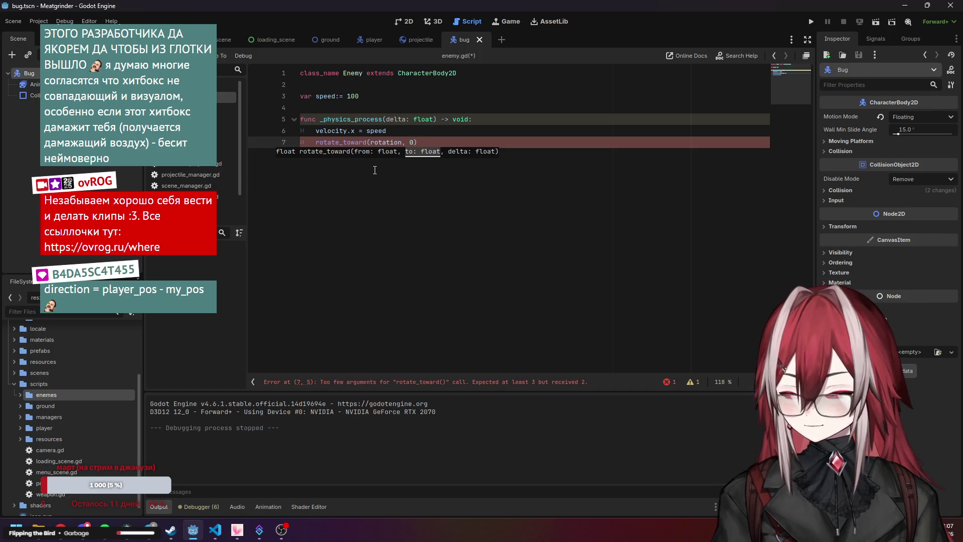
key(Return)
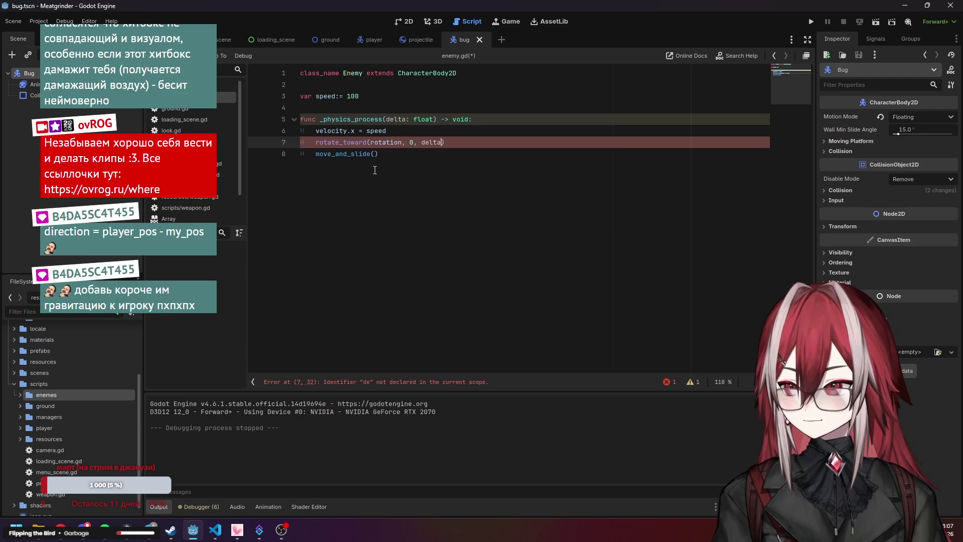
key(Down)
mouse_move(357, 139)
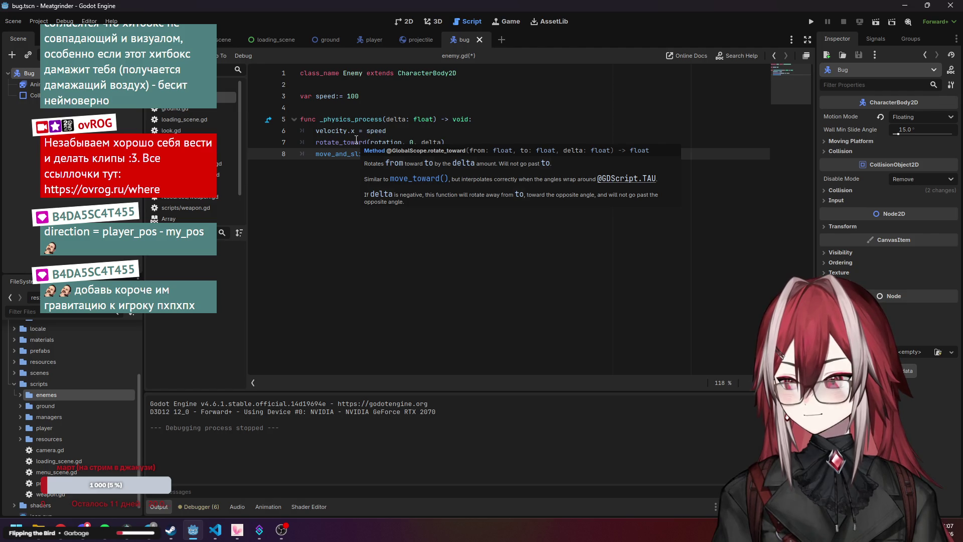
Declare var rot_speed := 100 below the speed variable
click(384, 96)
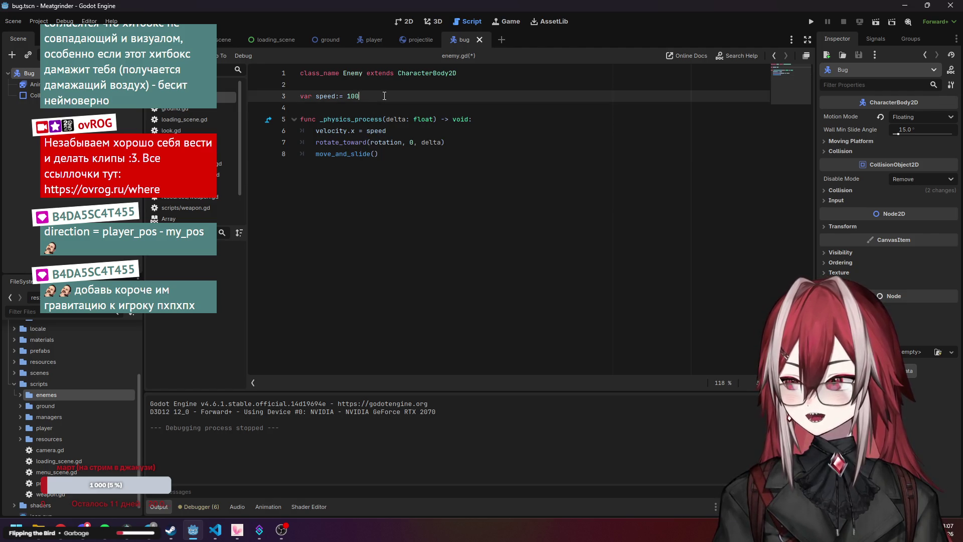
key(Return)
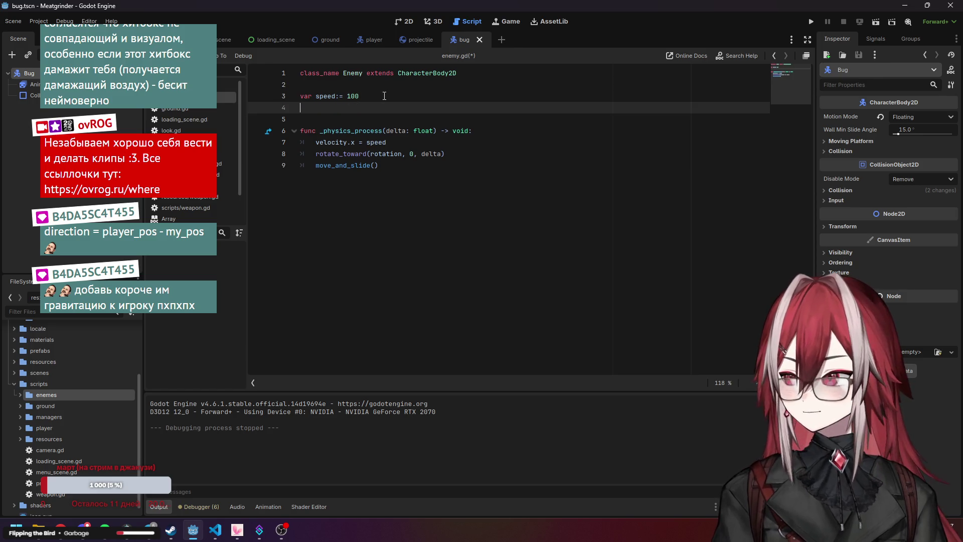
text(var rot_speed:= )
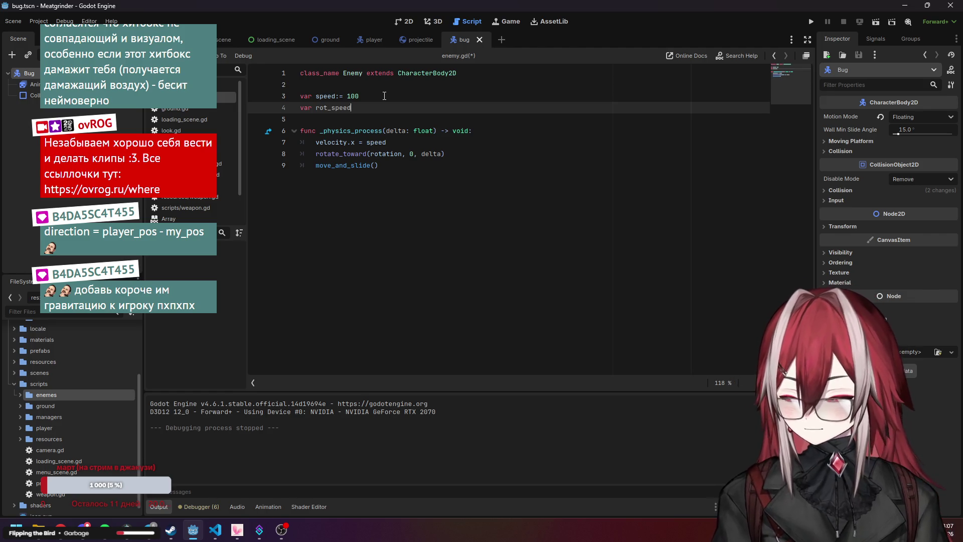
text(100)
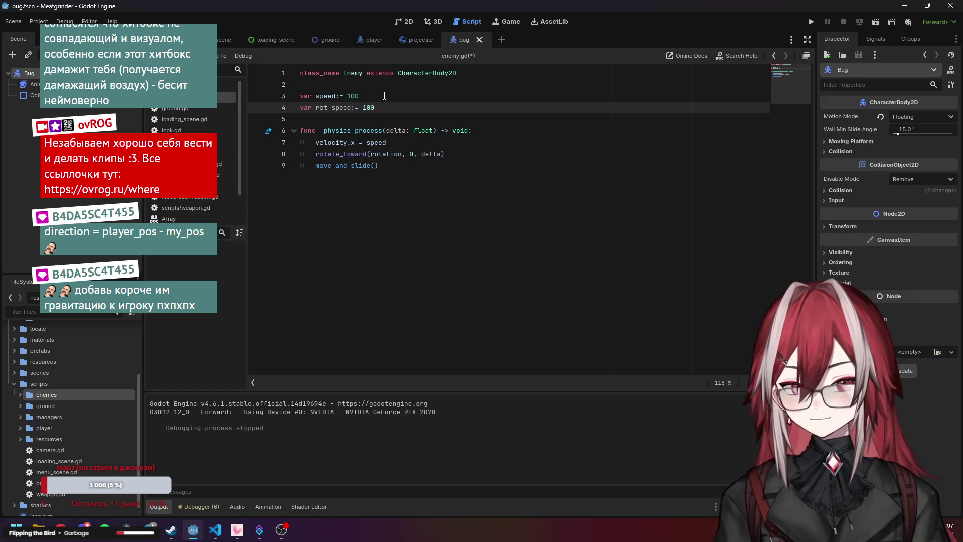
click(390, 96)
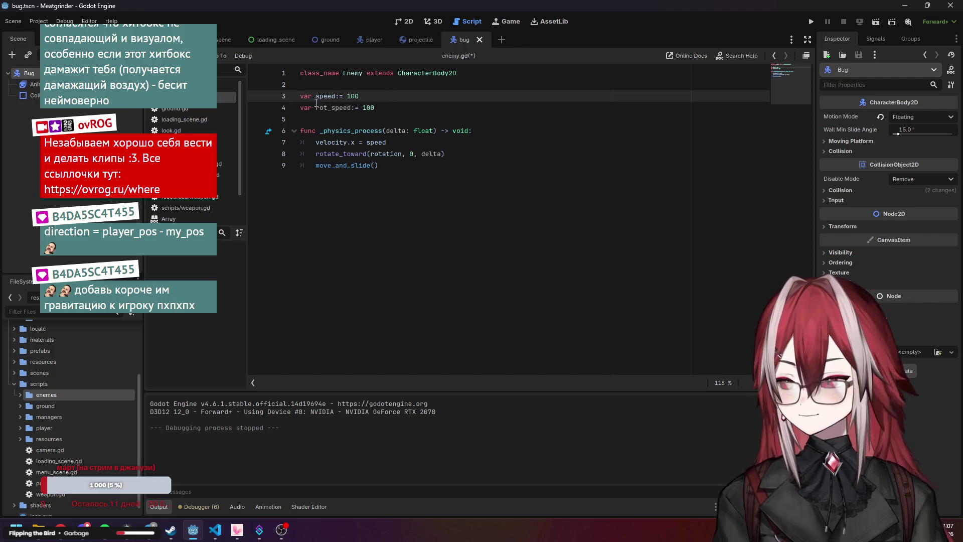
drag(317, 108, 352, 109)
Make rotate_toward's step delta * rot_speed, compare with player.gd, and save enemy.gd
click(442, 156)
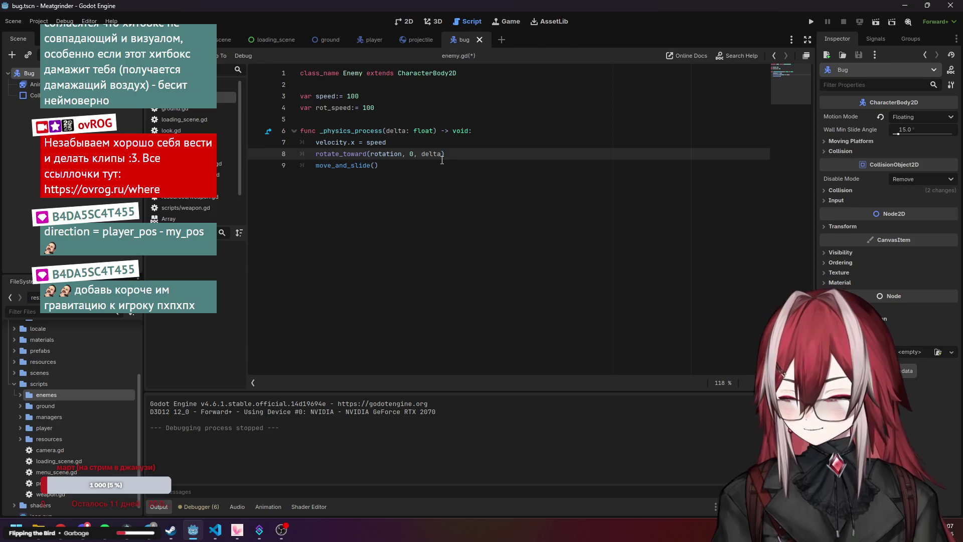
text(* rot_speed)
click(473, 143)
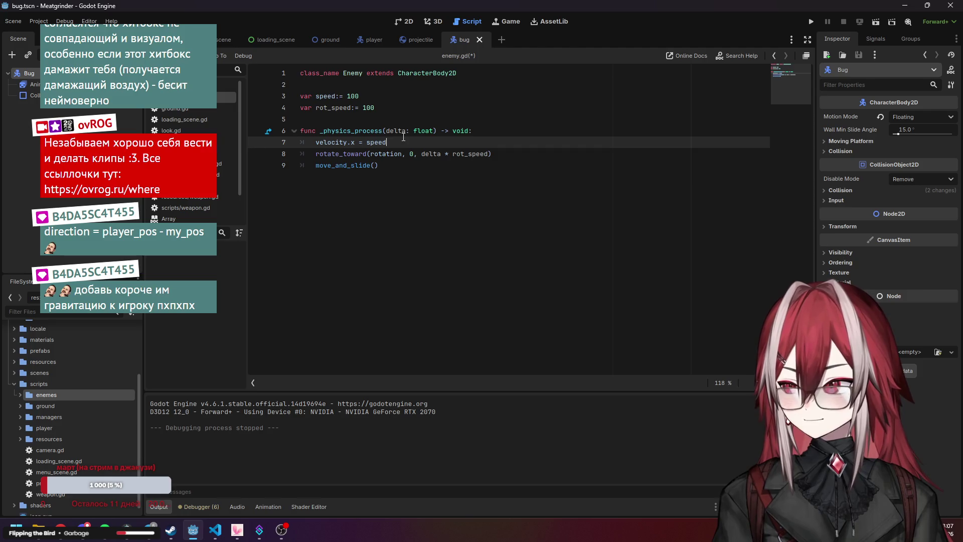
click(166, 141)
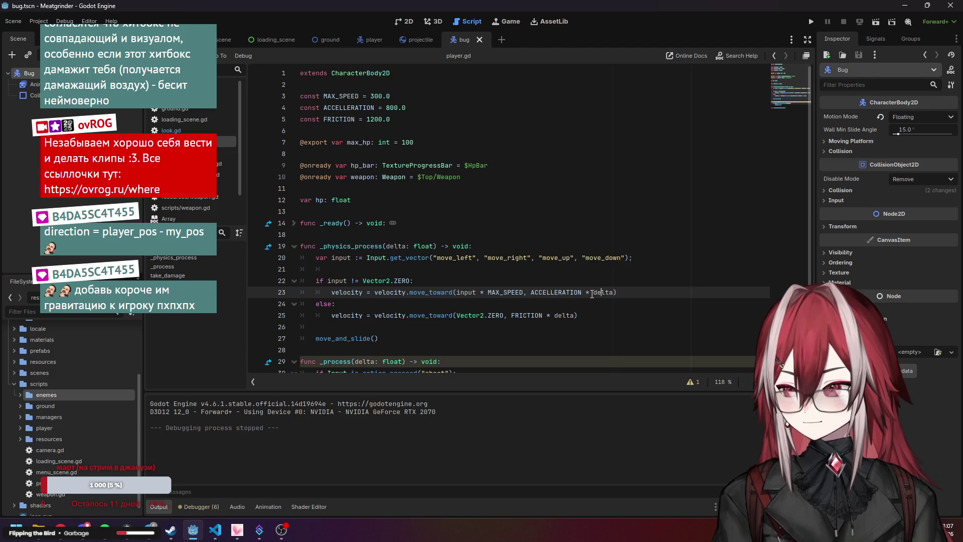
double_click(612, 293)
click(175, 97)
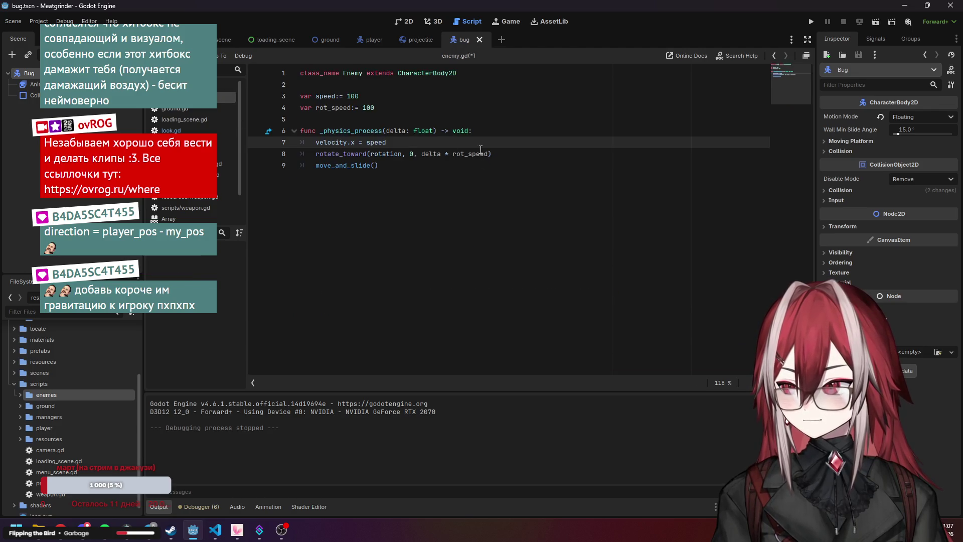
key(ctrl+s)
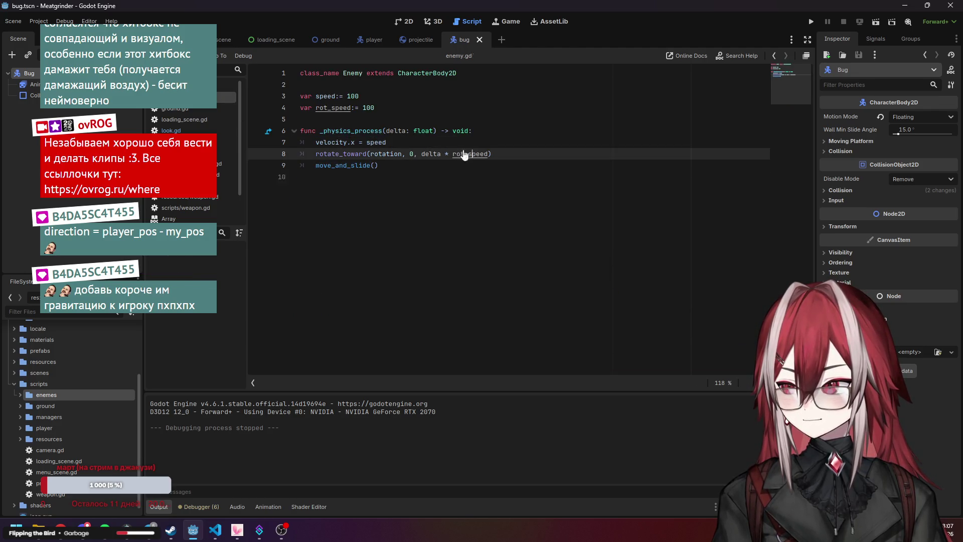
click(394, 173)
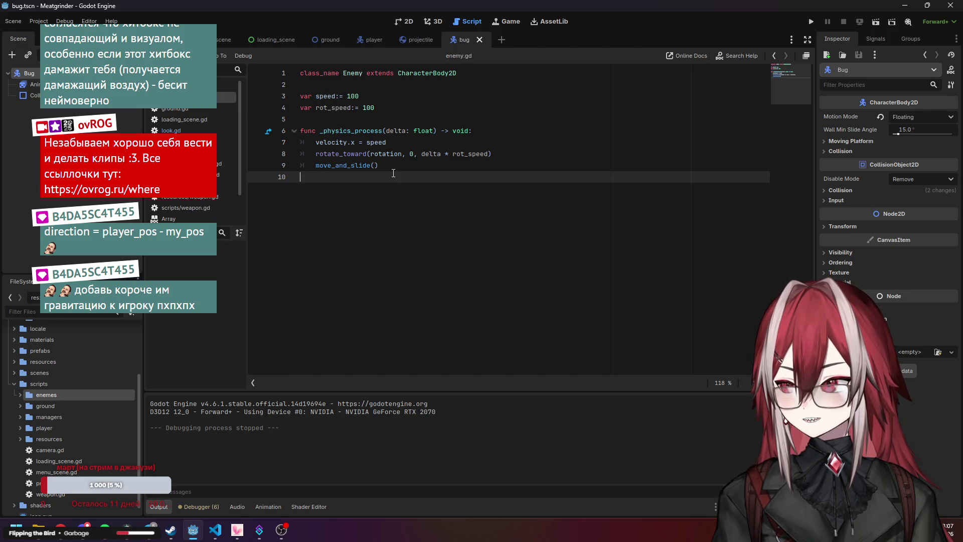
click(412, 157)
click(436, 143)
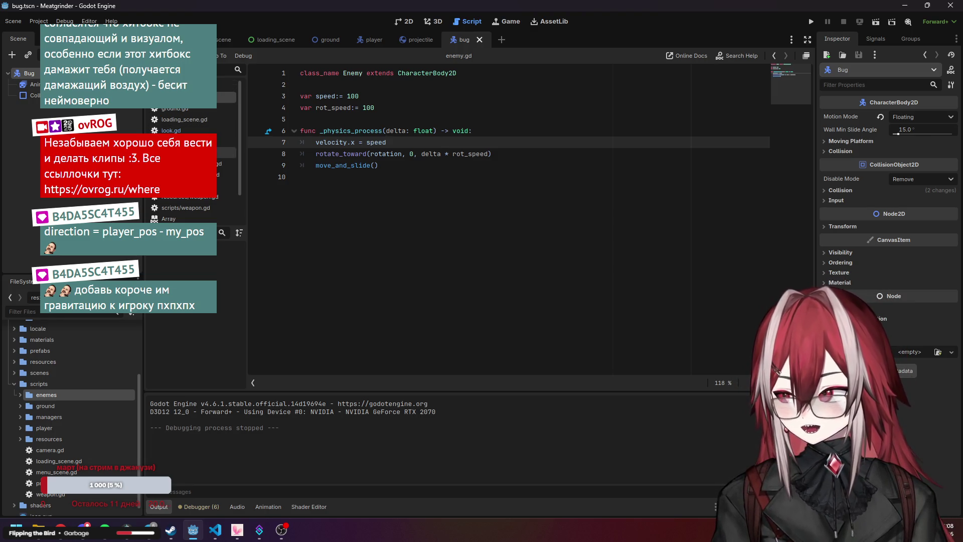
Browse player.gd, projectile.gd, scene_manager.gd, the weapon scripts and projectile_manager.gd for group-registration code
click(211, 142)
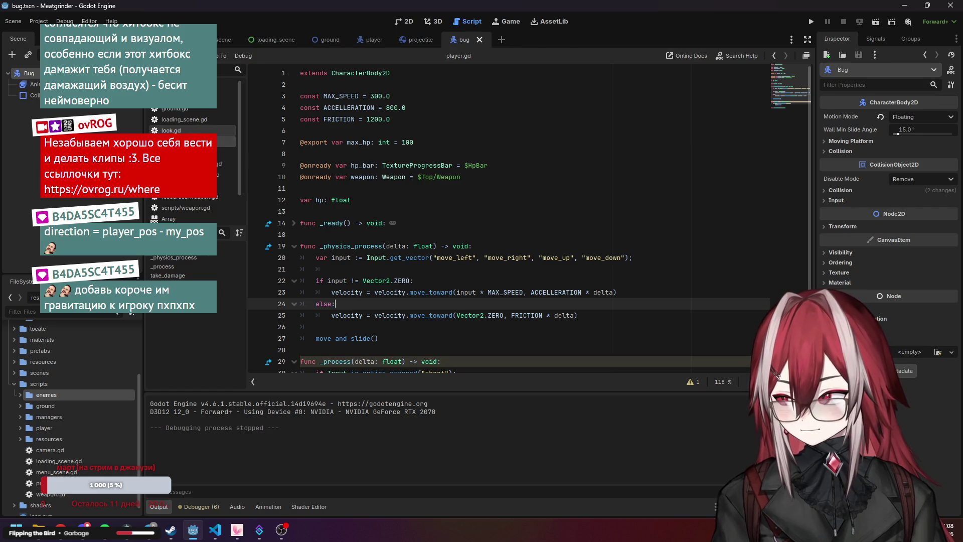
click(226, 153)
click(226, 170)
click(226, 186)
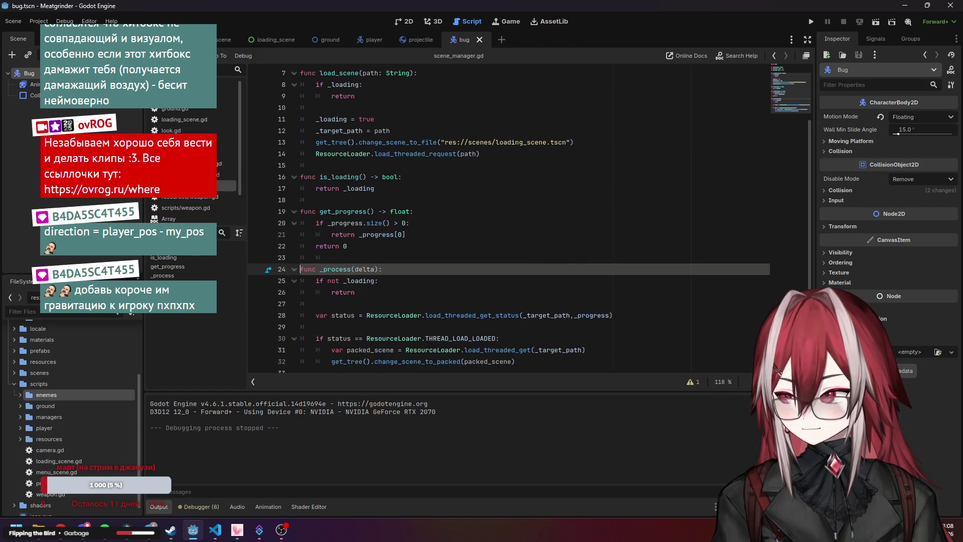
click(191, 197)
click(187, 206)
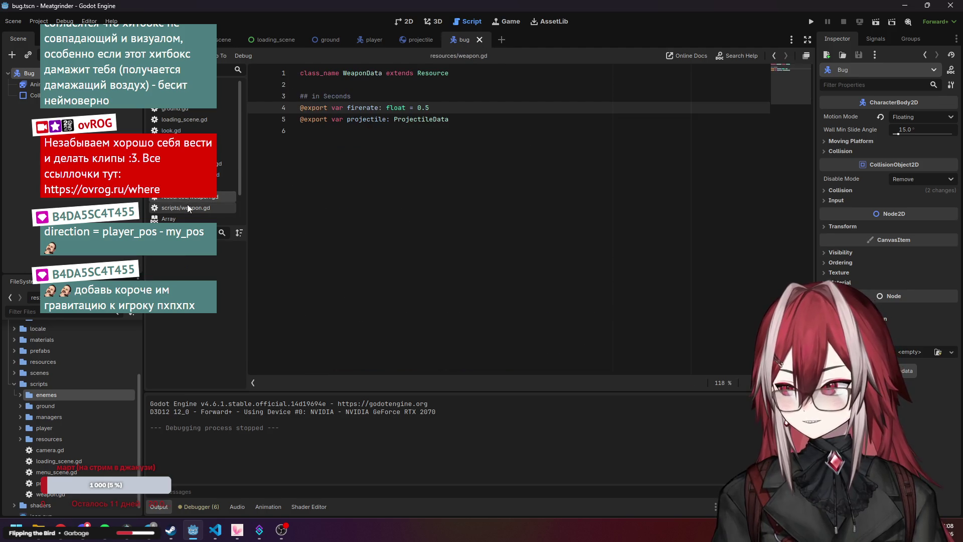
click(192, 197)
click(226, 186)
click(226, 175)
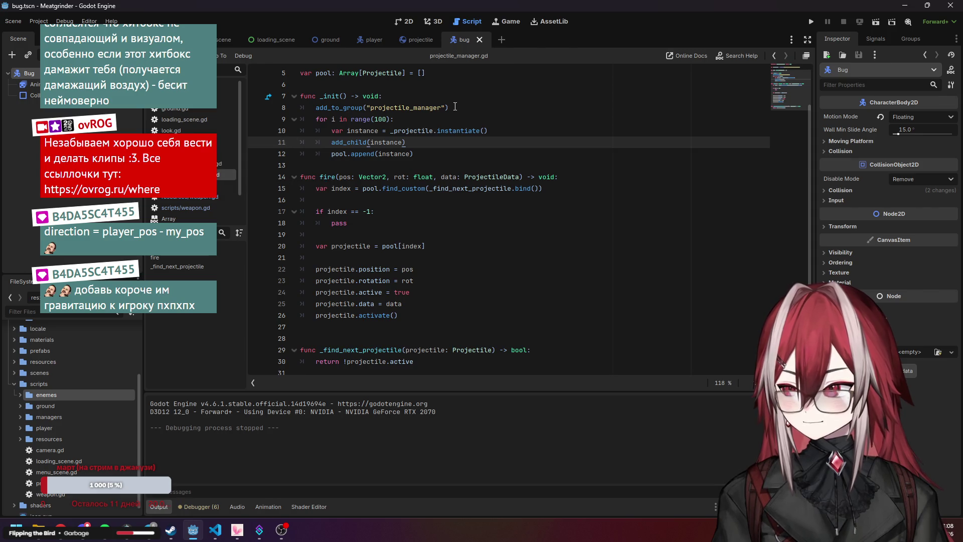
Copy the add_to_group line from projectile_manager.gd, glance at look.gd, and end on player.gd
drag(456, 106, 313, 107)
click(171, 130)
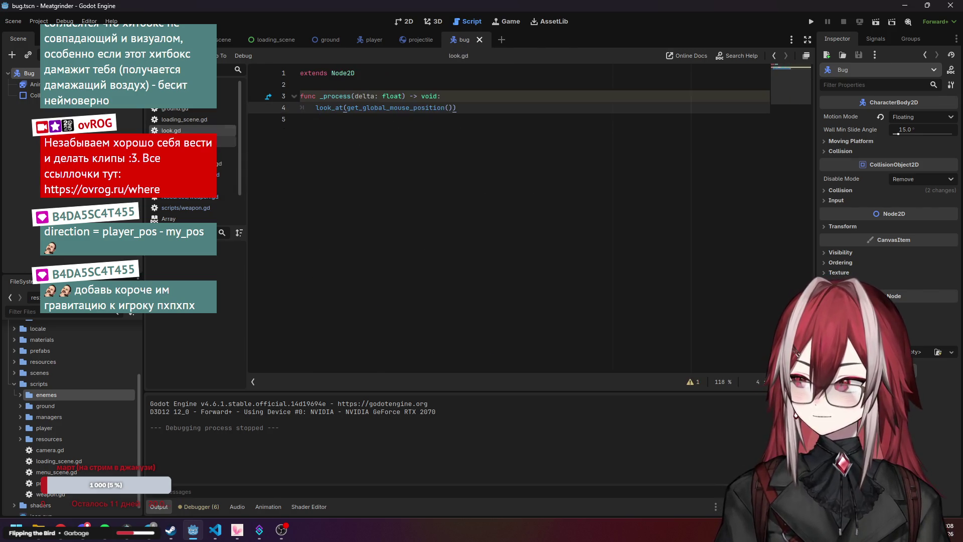
click(225, 141)
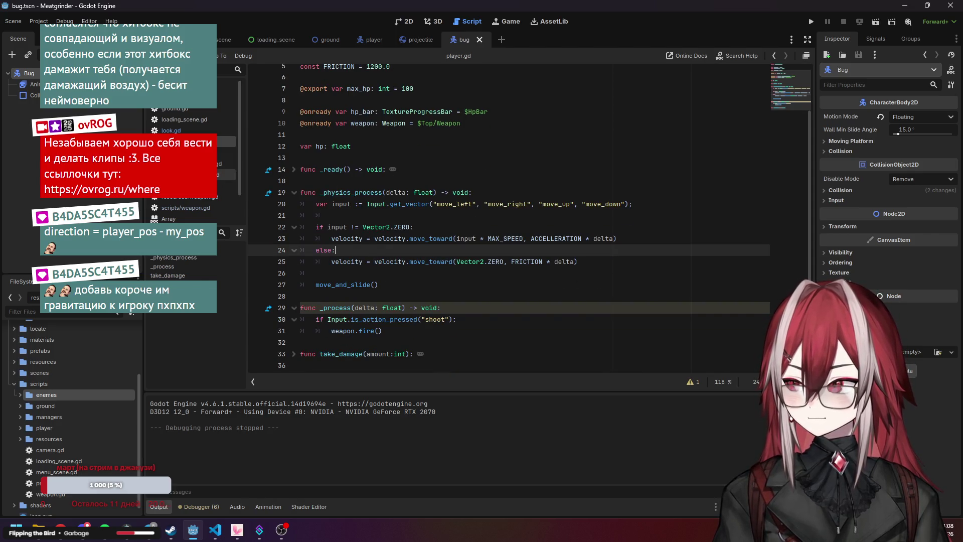
click(223, 174)
click(226, 141)
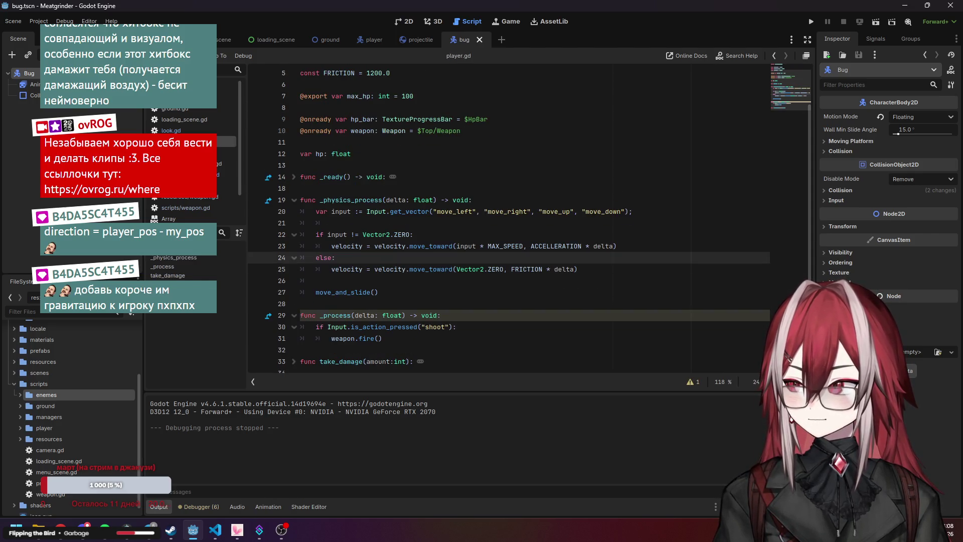
Make room for a new function with blank lines below var hp in player.gd
click(374, 163)
click(294, 177)
click(294, 177)
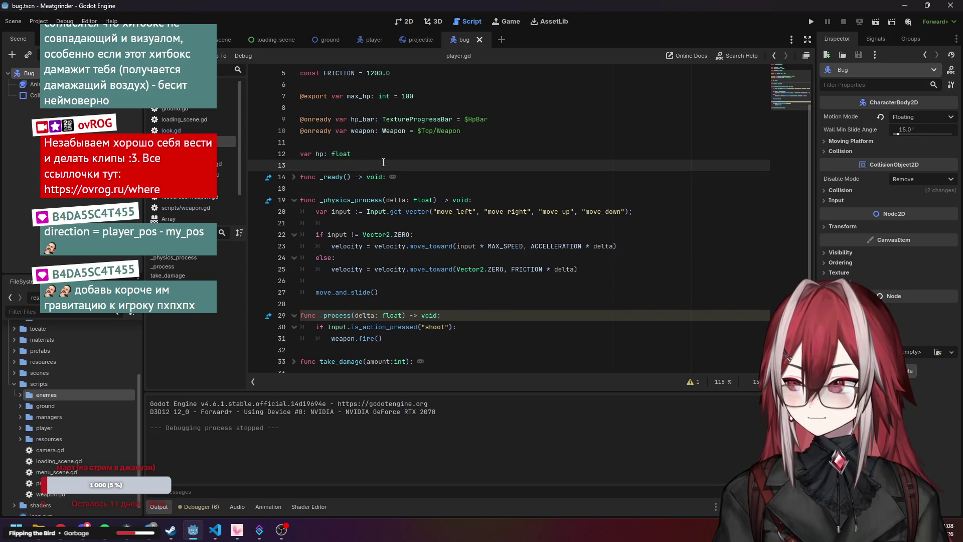
key(Return)
key(Up)
key(Return)
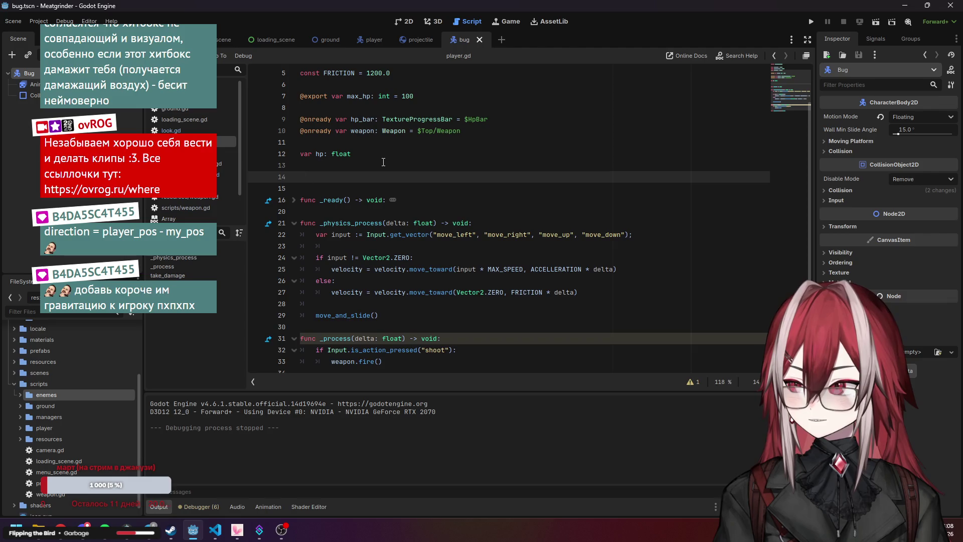
Add func _init() calling add_to_group("player") and save player.gd
text(fu)
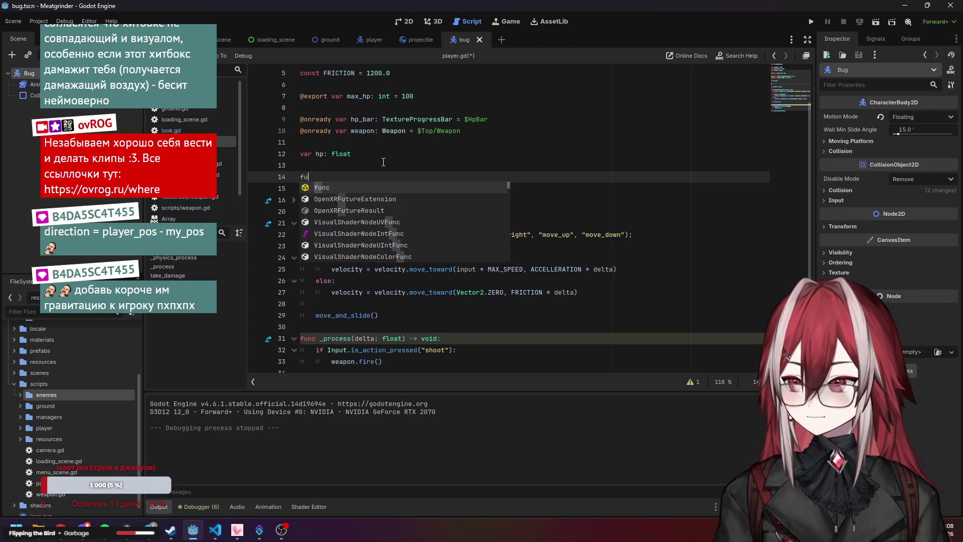
text(nc _i)
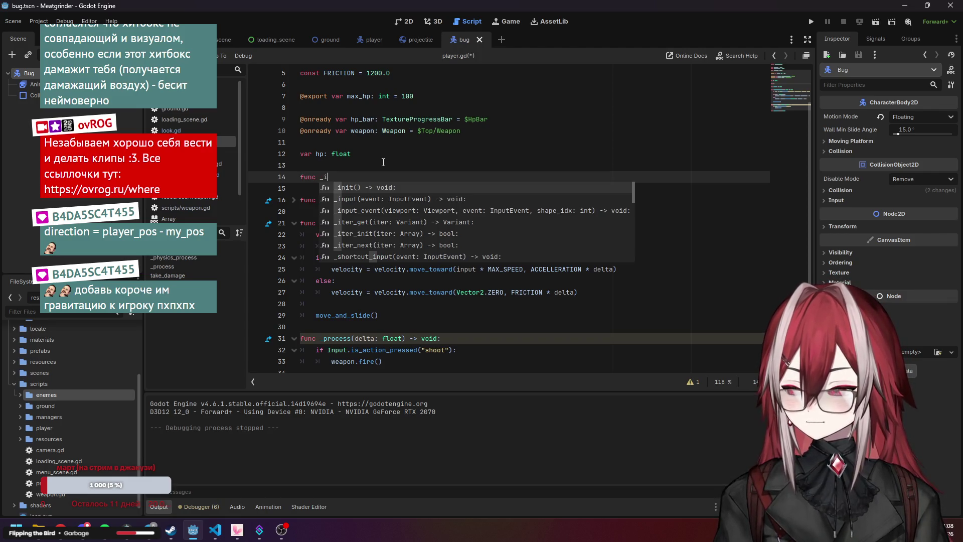
key(Return)
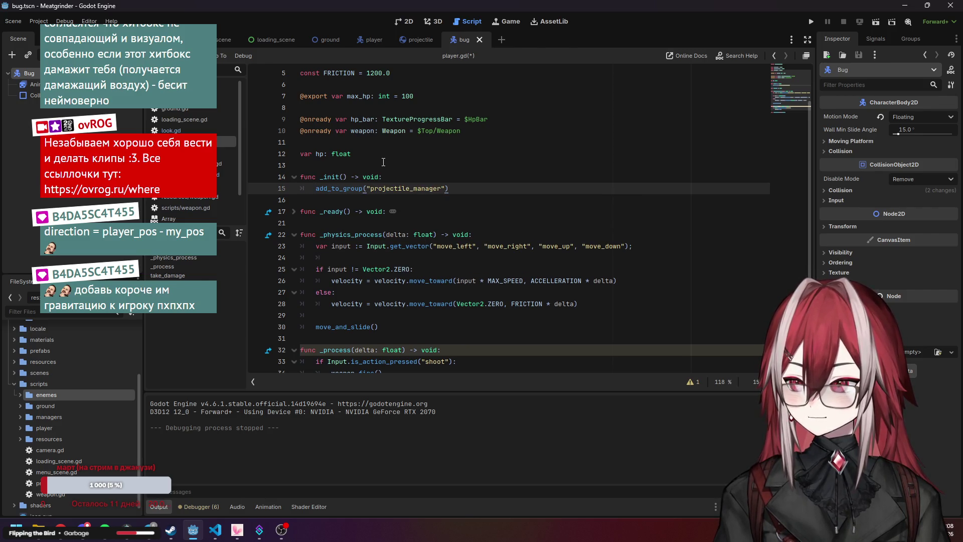
key(BackSpace)
key(BackSpace)
key(BackSpace)
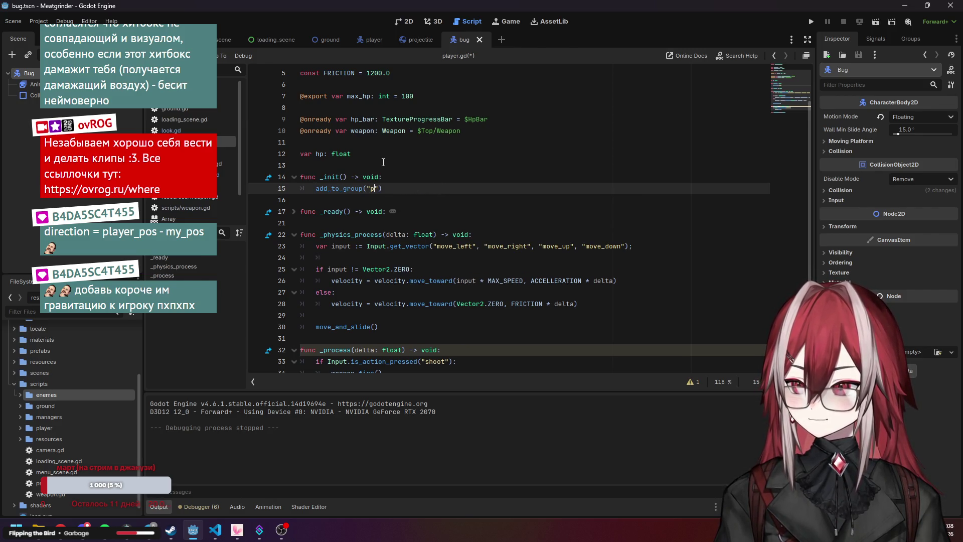
text(player)
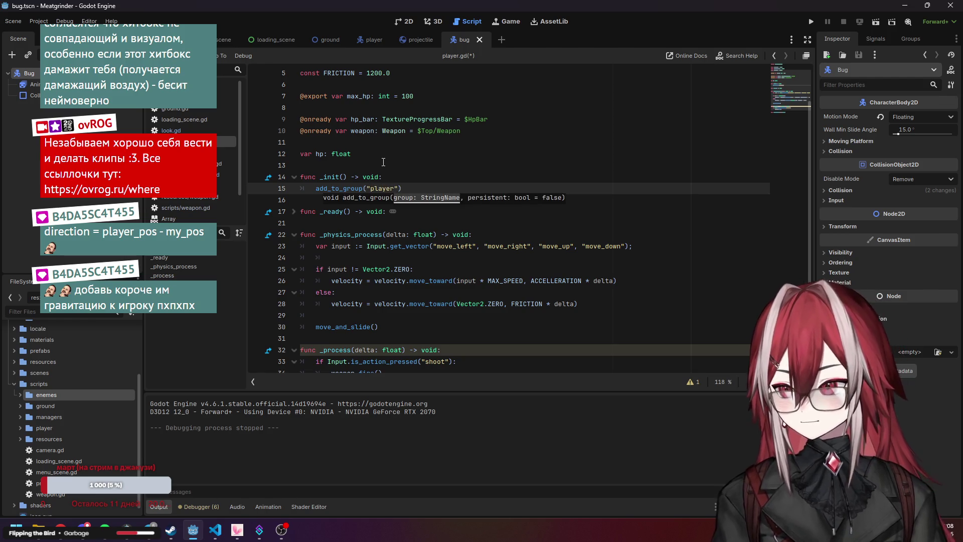
click(384, 162)
click(385, 154)
key(ctrl+s)
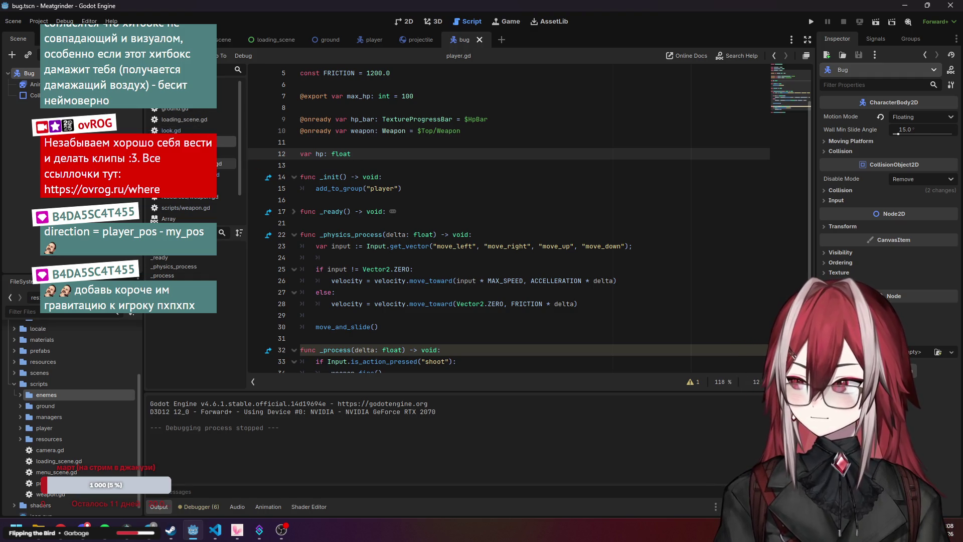
In weapon.gd, select the get_nodes_in_group line that looks up projectile_manager
click(226, 185)
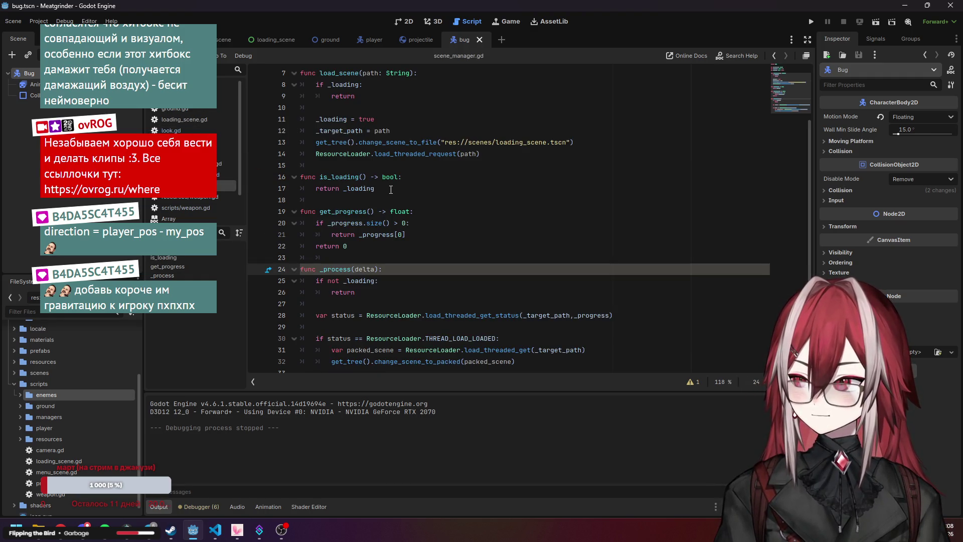
scroll(391, 190, up, 2)
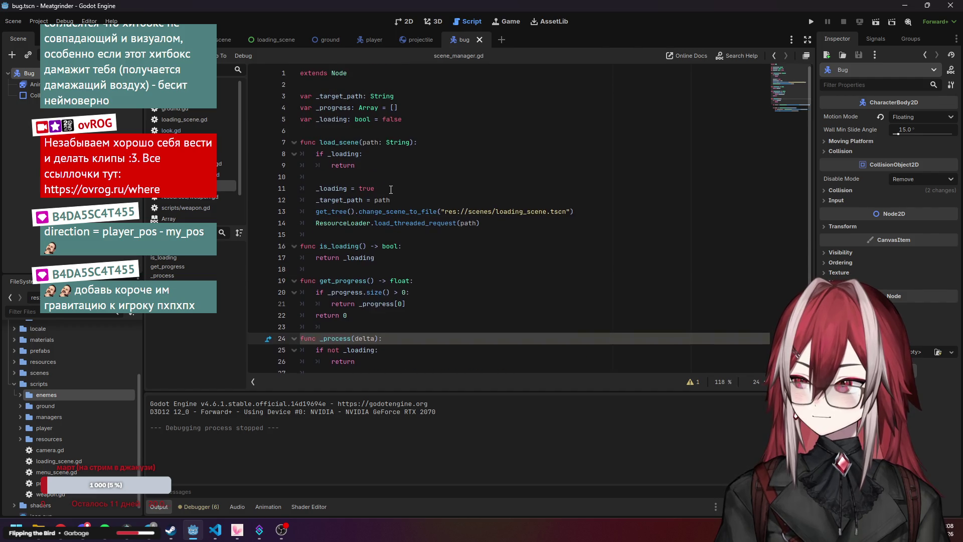
click(191, 200)
click(192, 208)
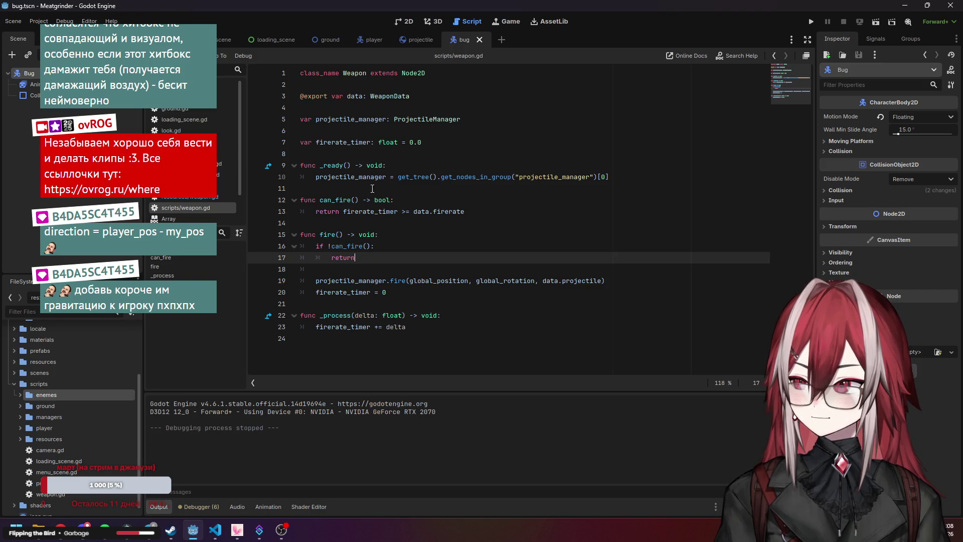
drag(610, 177, 315, 178)
key(ctrl+c)
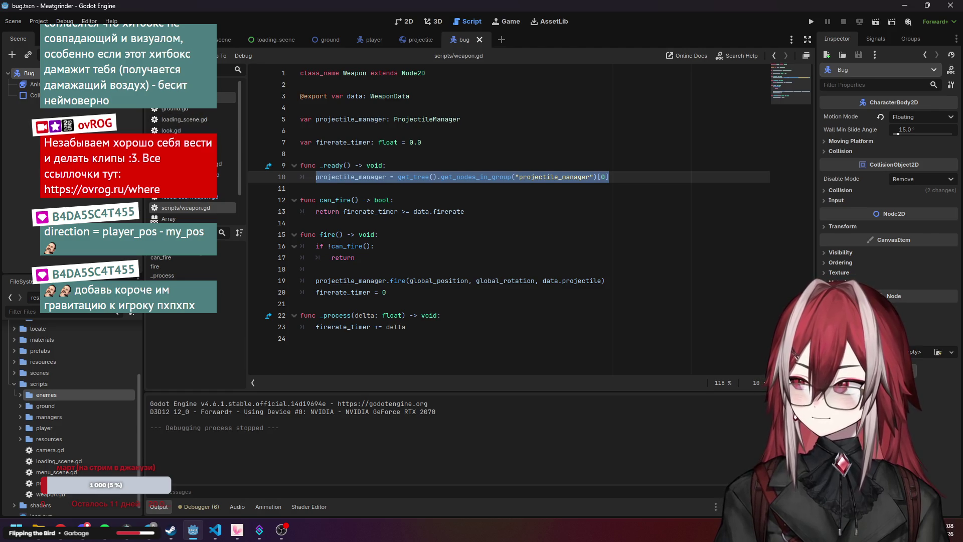
Declare var player: Node2D on line 6 of enemy.gd
click(190, 97)
click(398, 109)
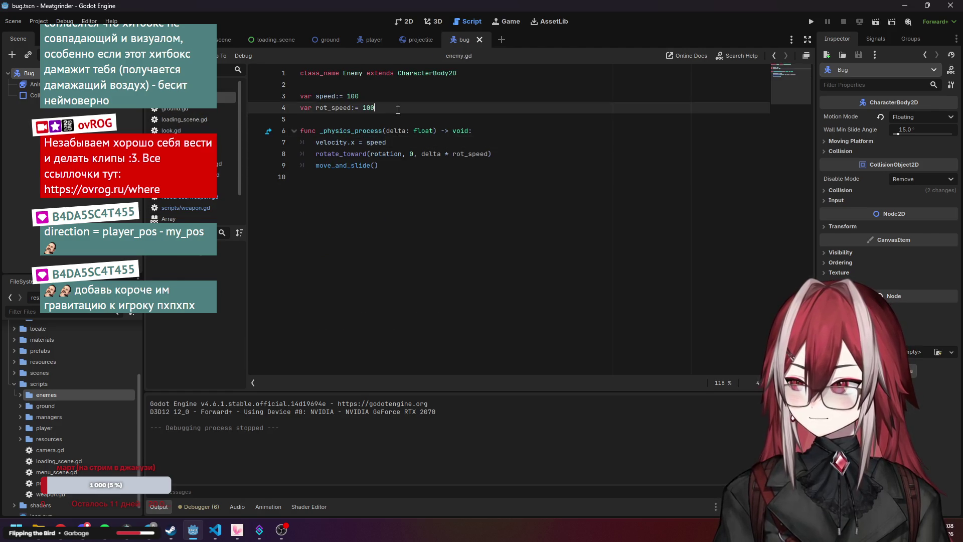
key(Return)
key(Return)
text(var player: Pla)
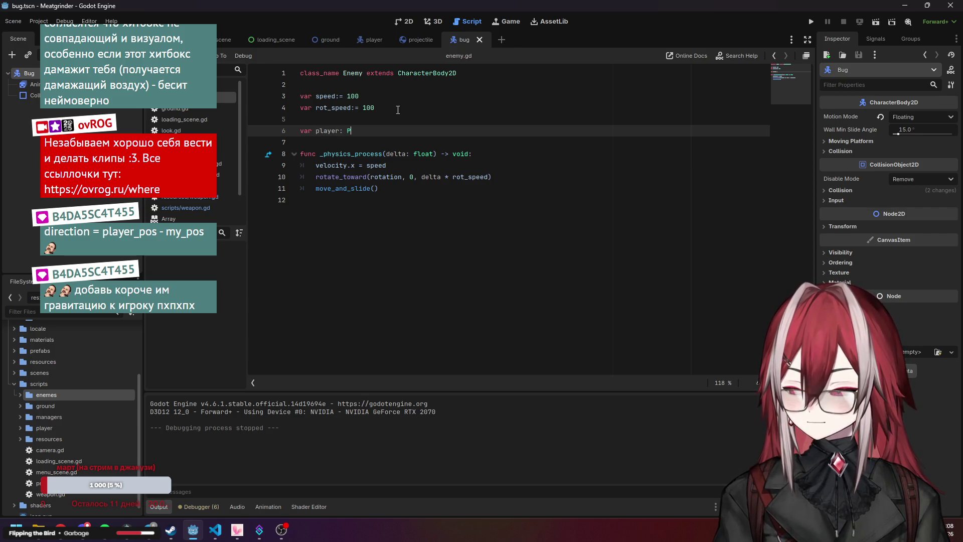
text(yer)
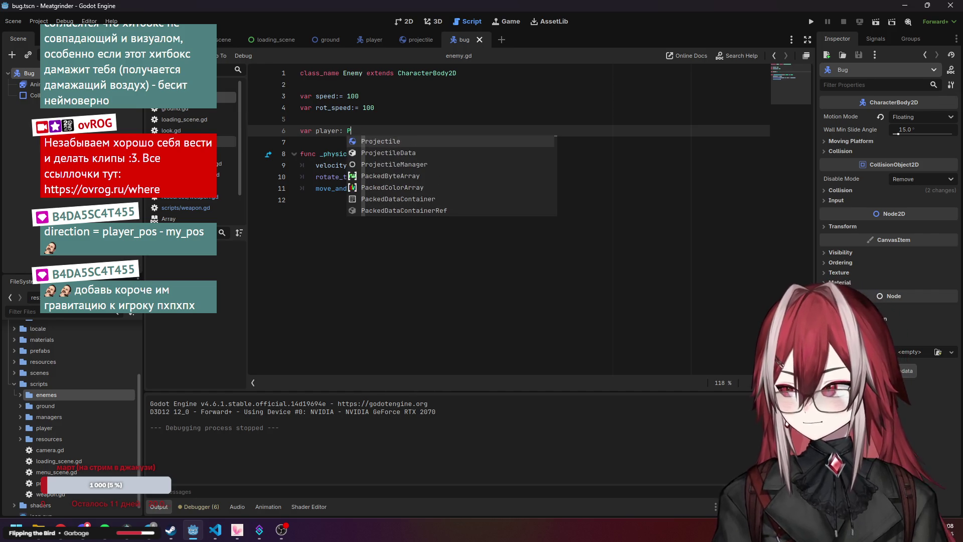
click(229, 141)
click(228, 97)
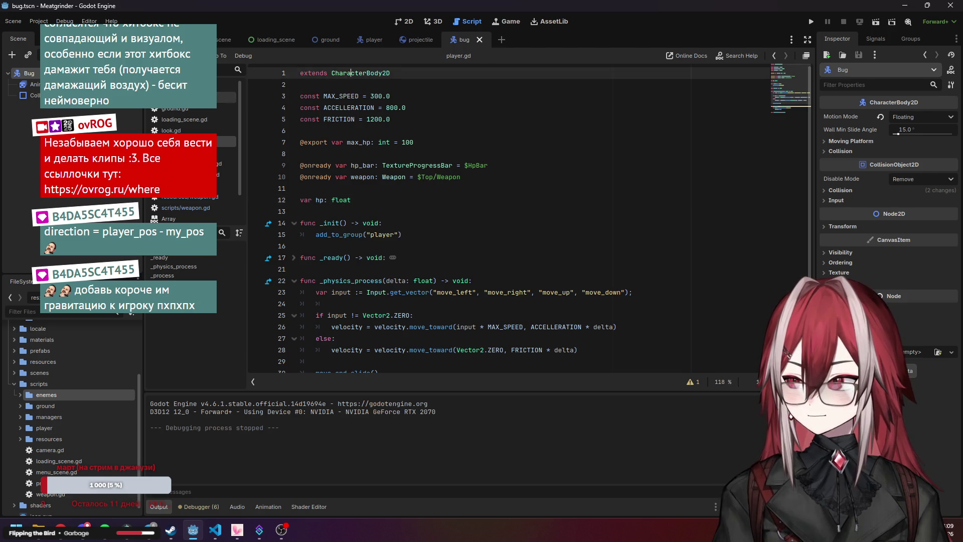
key(BackSpace)
key(BackSpace)
key(BackSpace)
click(398, 130)
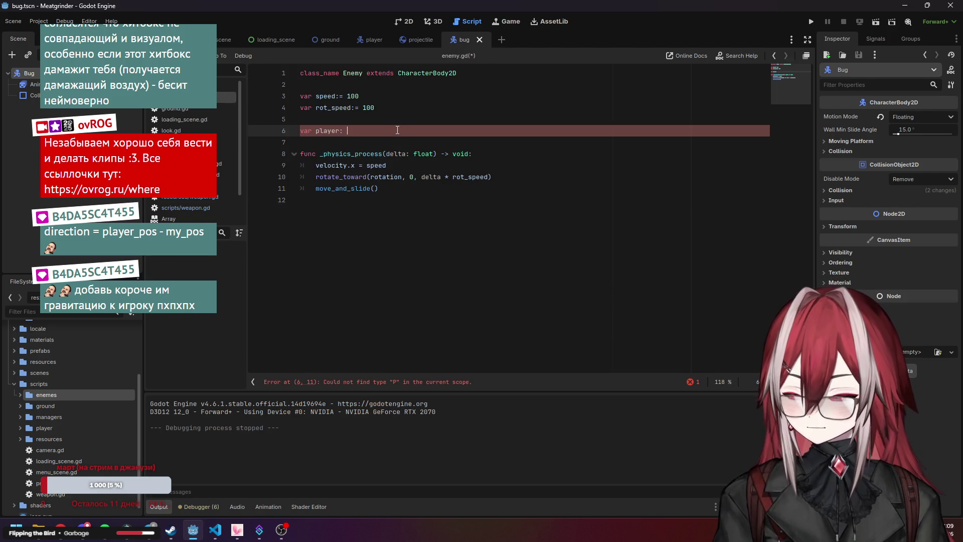
text(Node2D)
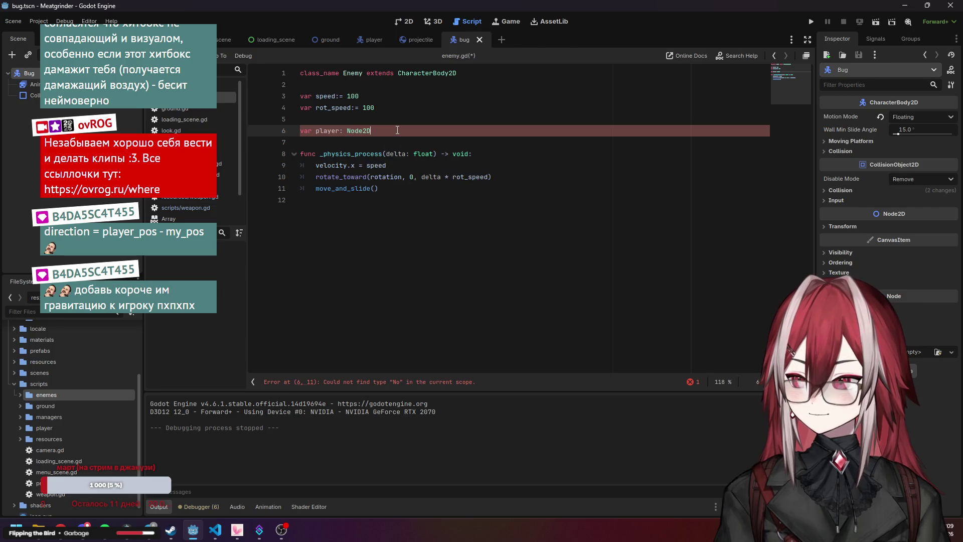
Insert blank lines above the _physics_process function in enemy.gd
click(336, 154)
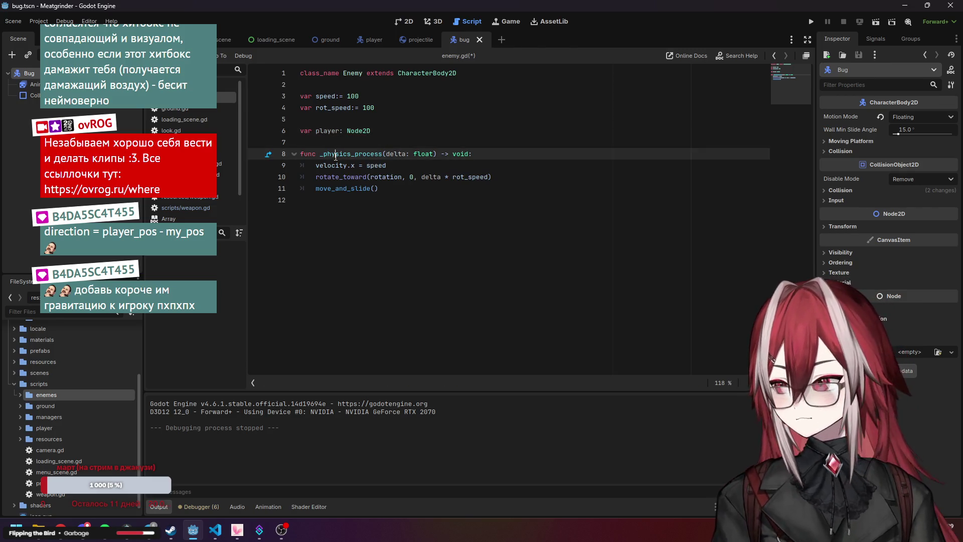
key(Up)
key(Up)
key(End)
key(Return)
key(Return)
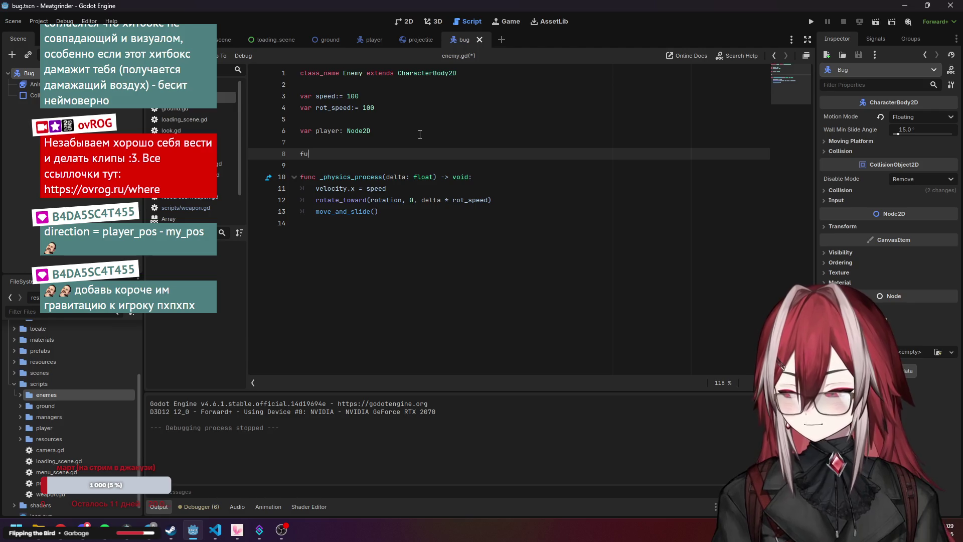
Create a _ready function in enemy.gd and paste the group lookup line into it
text(nc o)
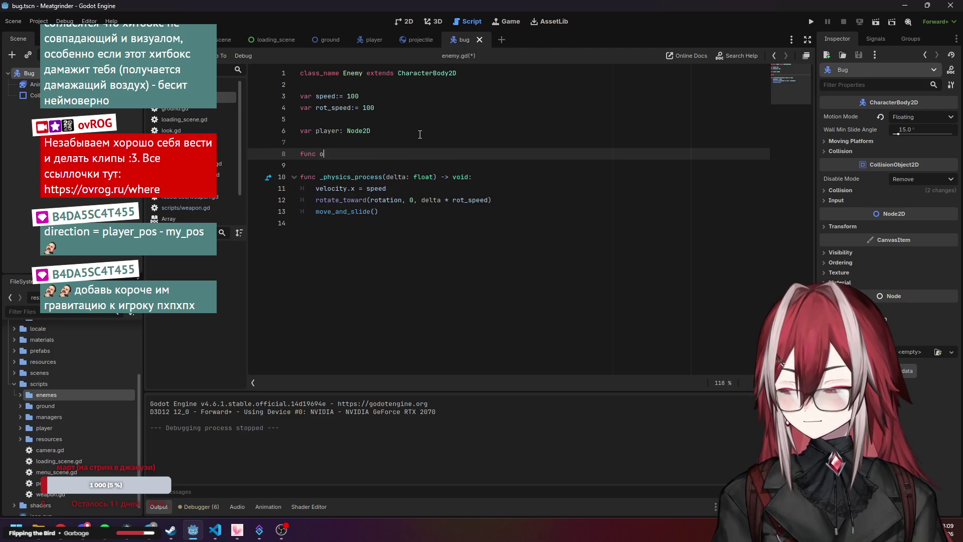
text(n)
key(BackSpace)
key(BackSpace)
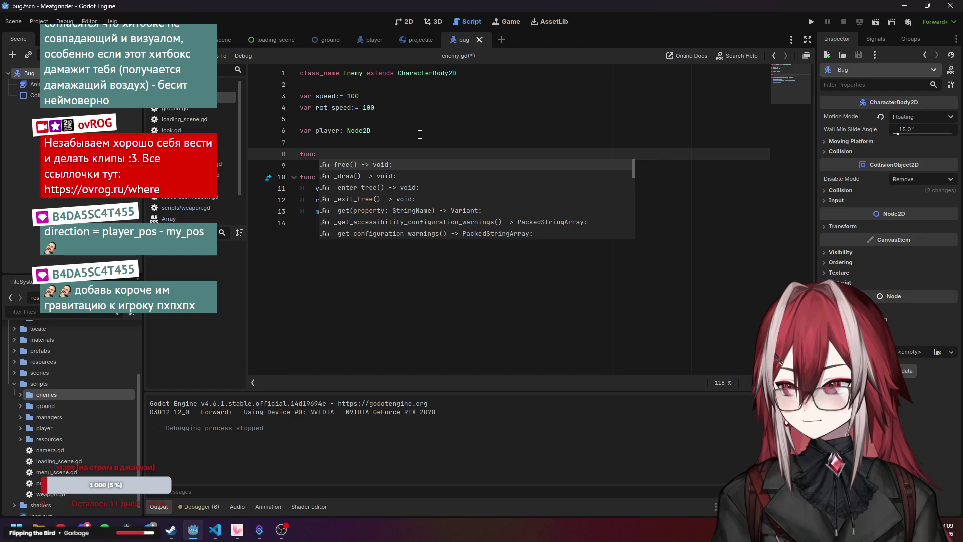
text(_re)
key(Return)
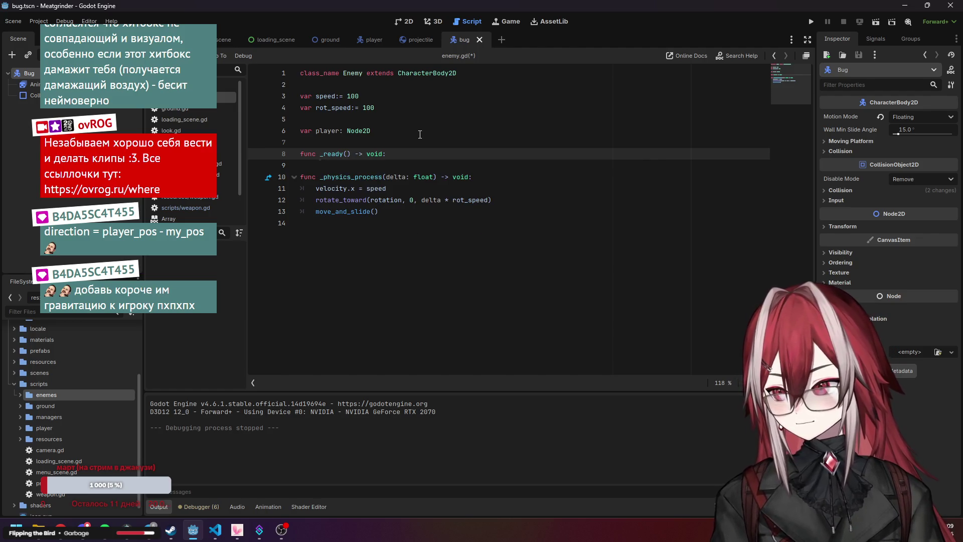
key(Return)
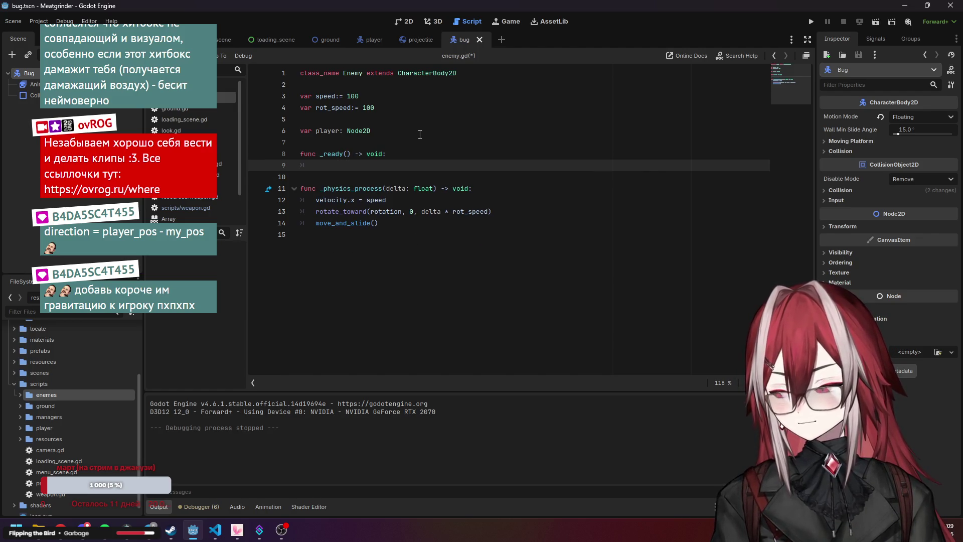
key(ctrl+v)
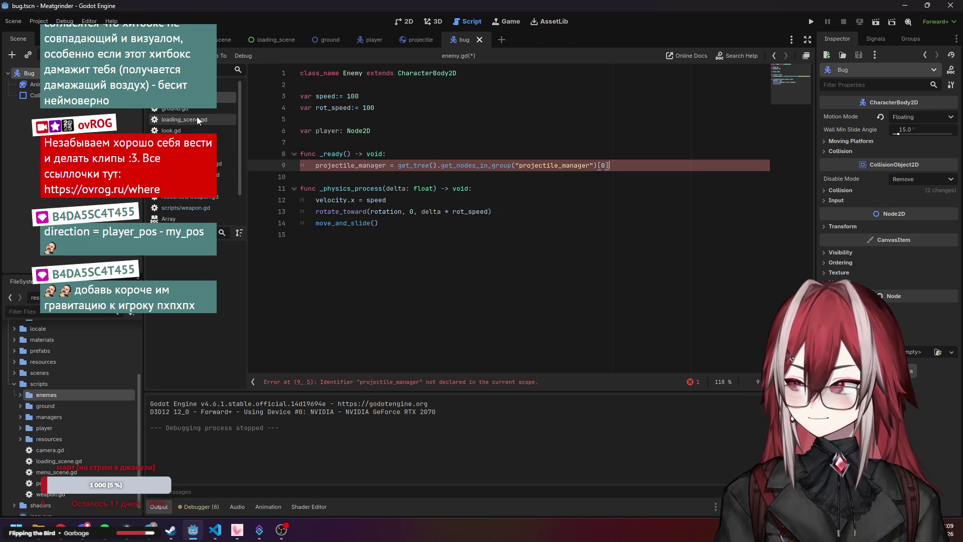
Rename the pasted line's variable to player and its group to "player"
click(200, 208)
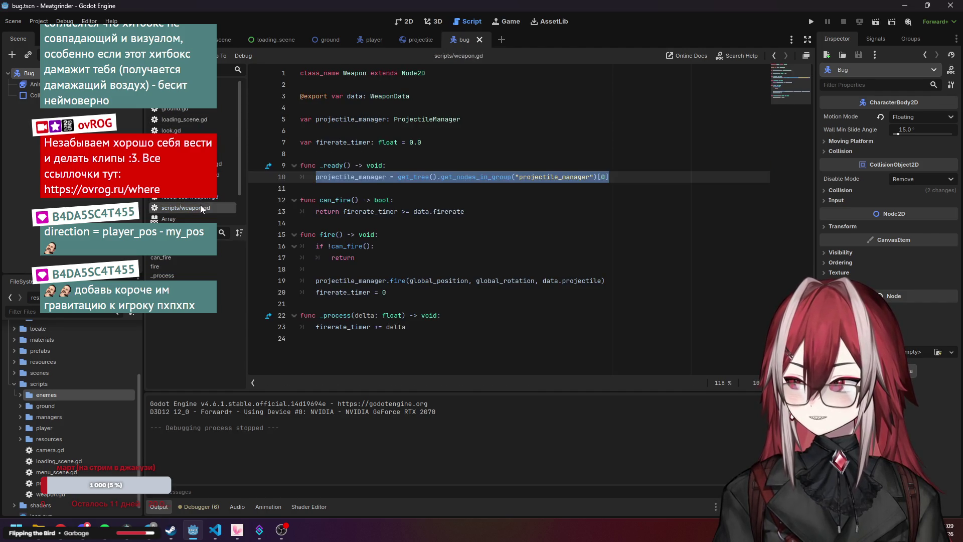
key(alt+Left)
click(387, 172)
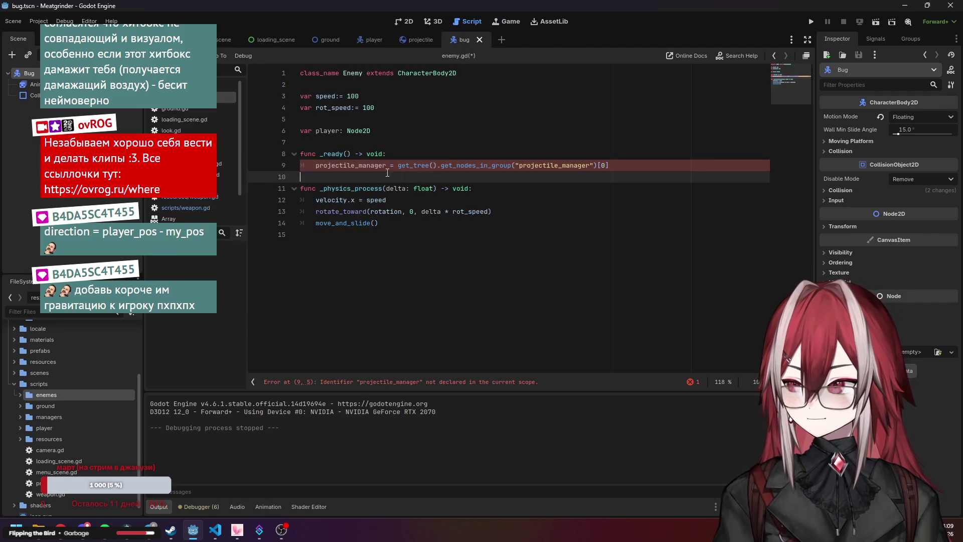
drag(383, 167, 317, 166)
text(player)
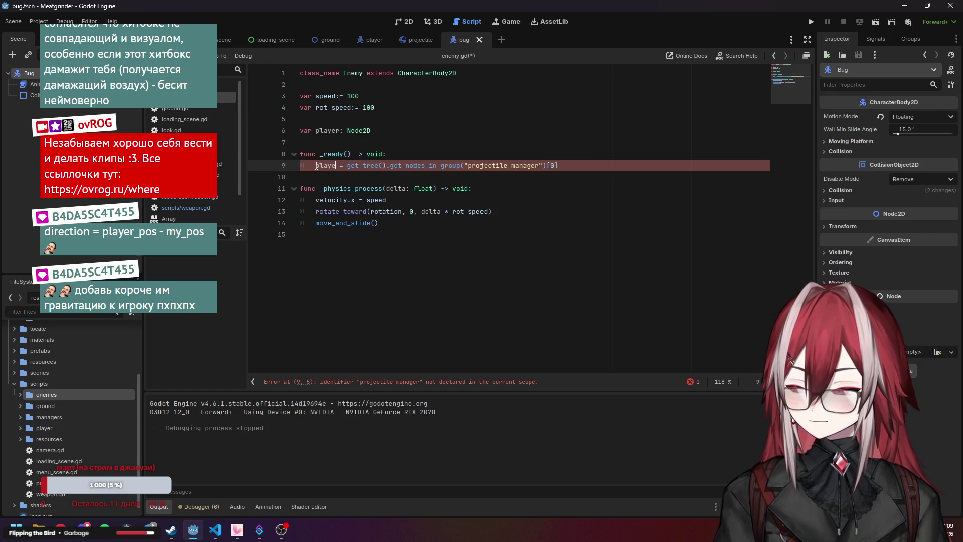
key(Escape)
key(Up)
key(Up)
key(Up)
key(End)
double_click(476, 165)
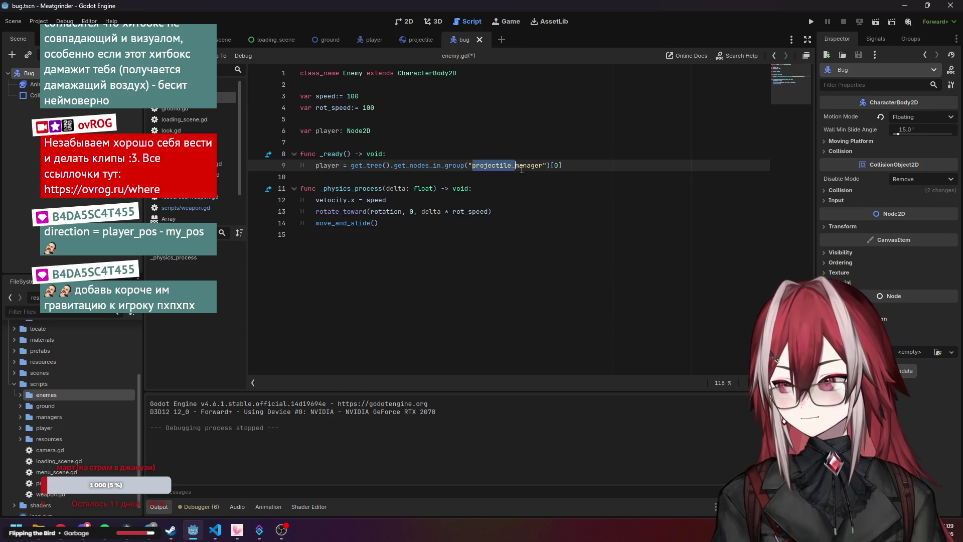
text(player)
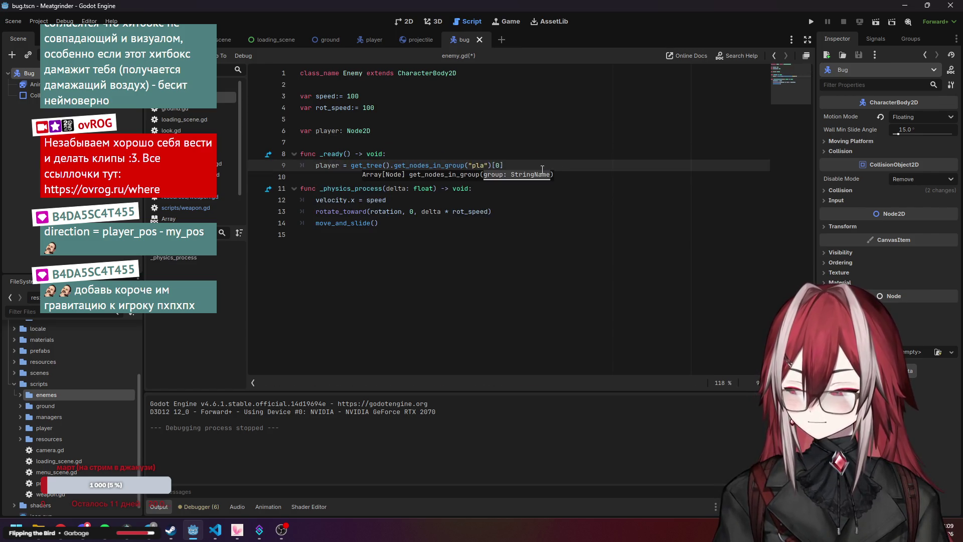
key(Escape)
key(Up)
key(Up)
key(Up)
click(462, 165)
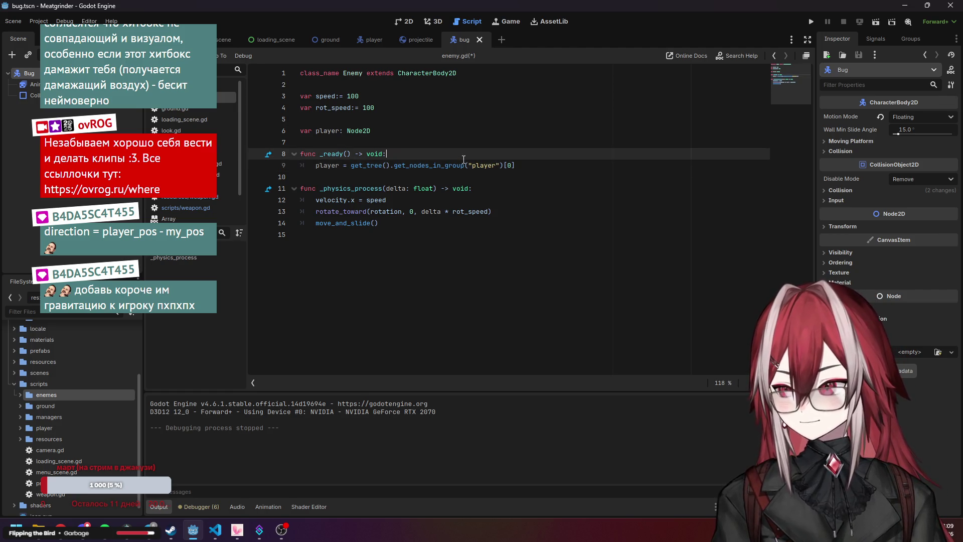
Check where the player variable is used and read the rotate_toward documentation
drag(316, 133, 340, 133)
click(439, 208)
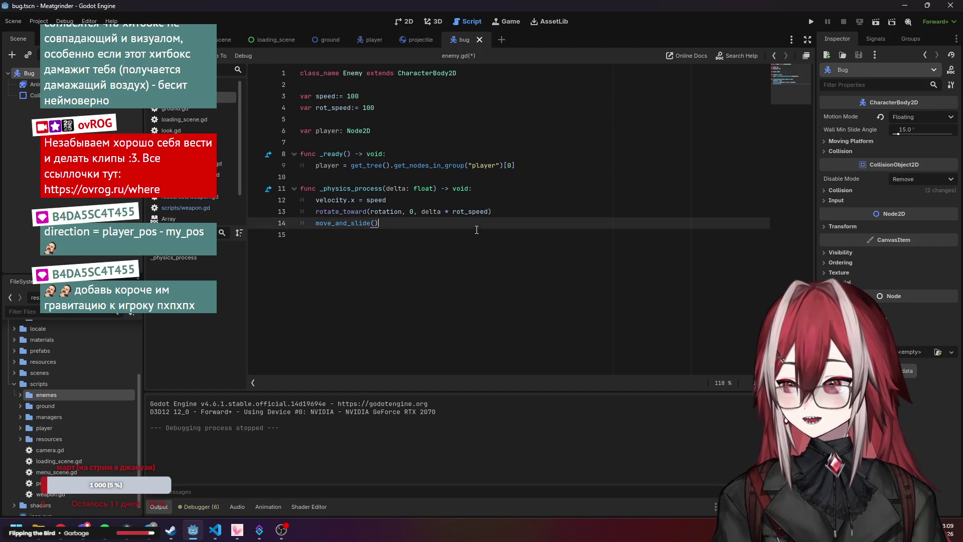
key(Right)
key(Right)
key(Right)
click(457, 205)
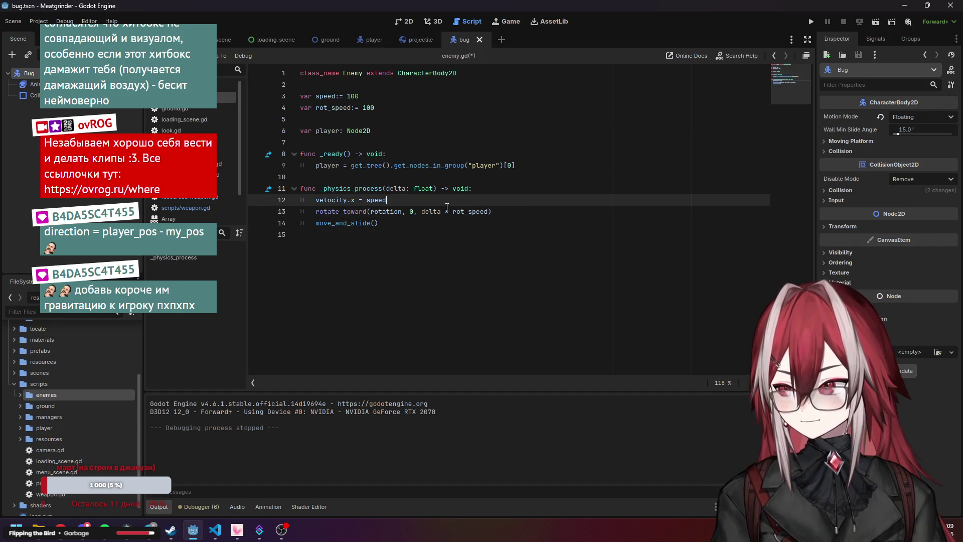
double_click(317, 132)
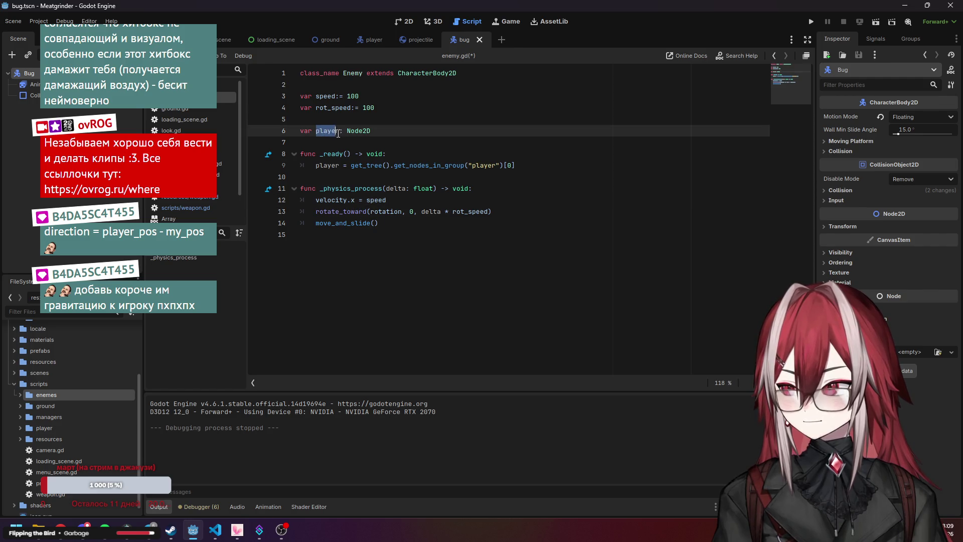
click(351, 189)
click(362, 203)
click(348, 224)
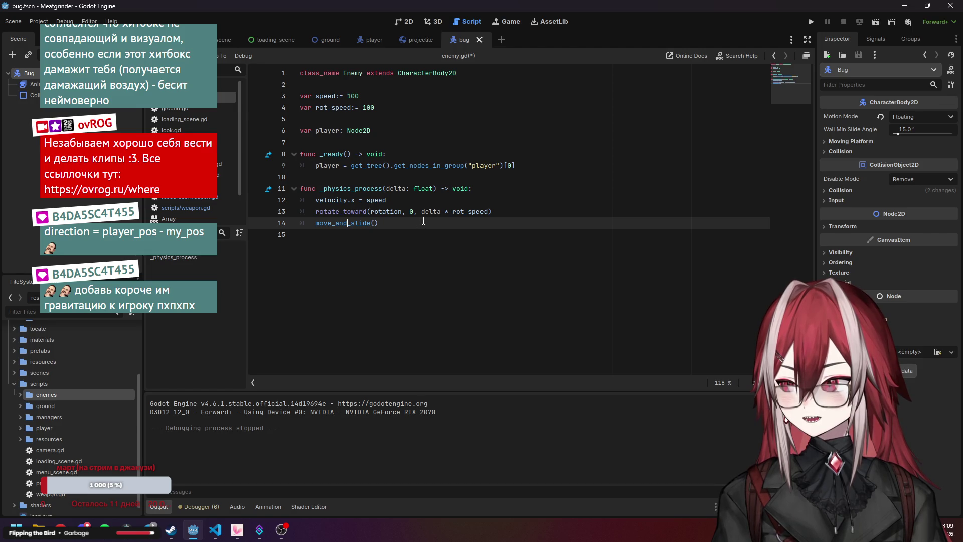
double_click(410, 212)
key(Down)
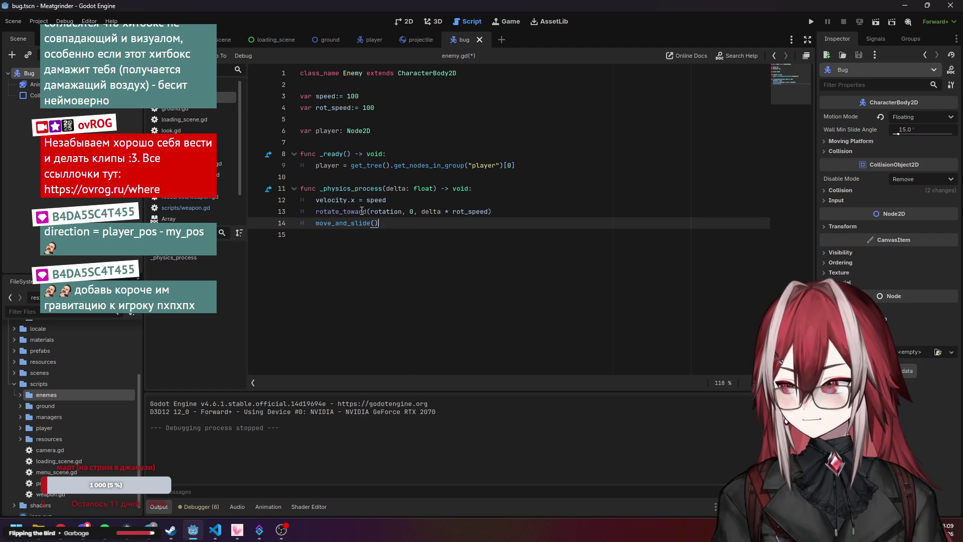
mouse_move(362, 211)
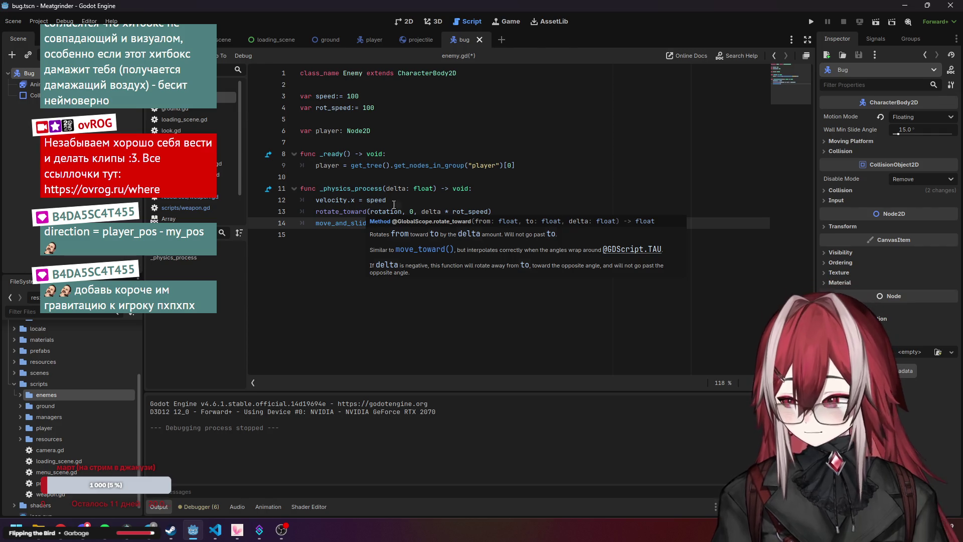
click(479, 198)
Begin a new var declaration at the top of _physics_process
click(489, 191)
key(Return)
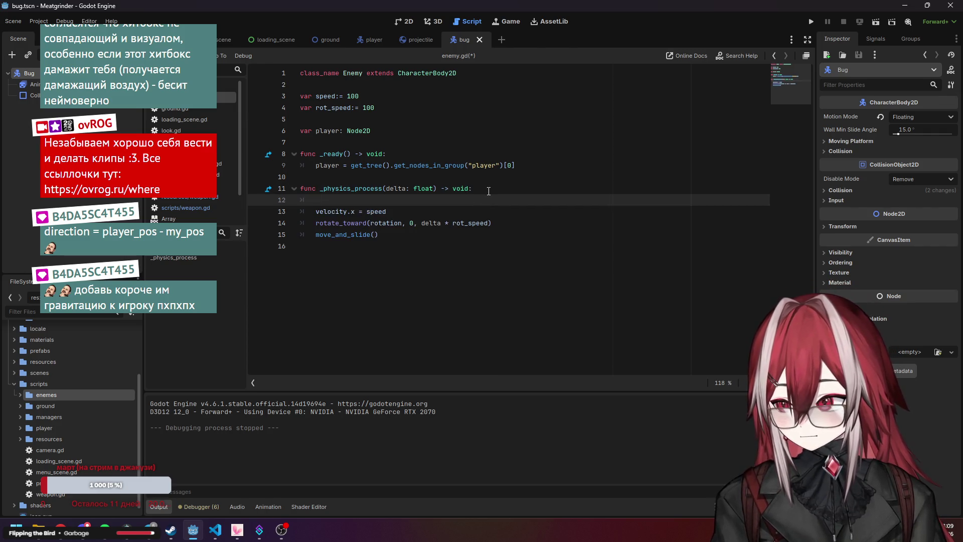
text(var gna)
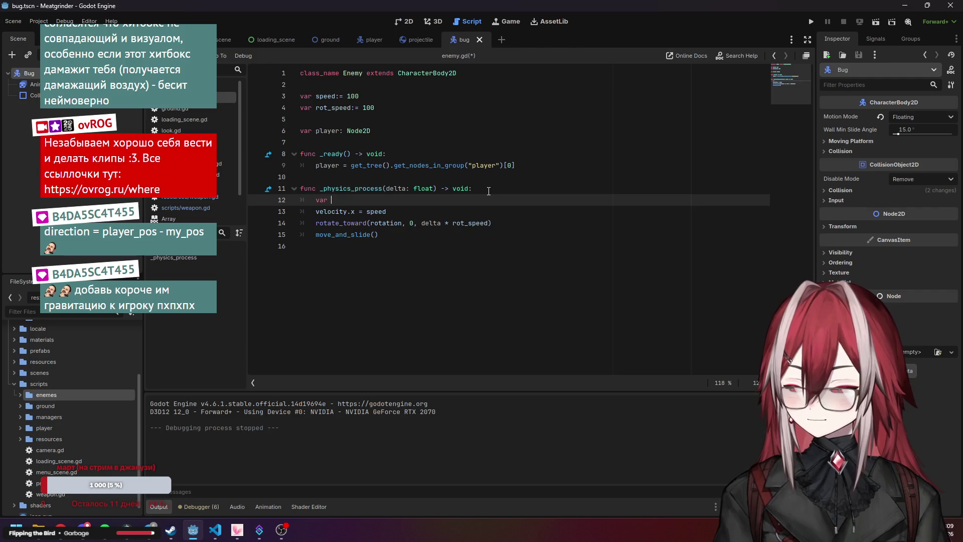
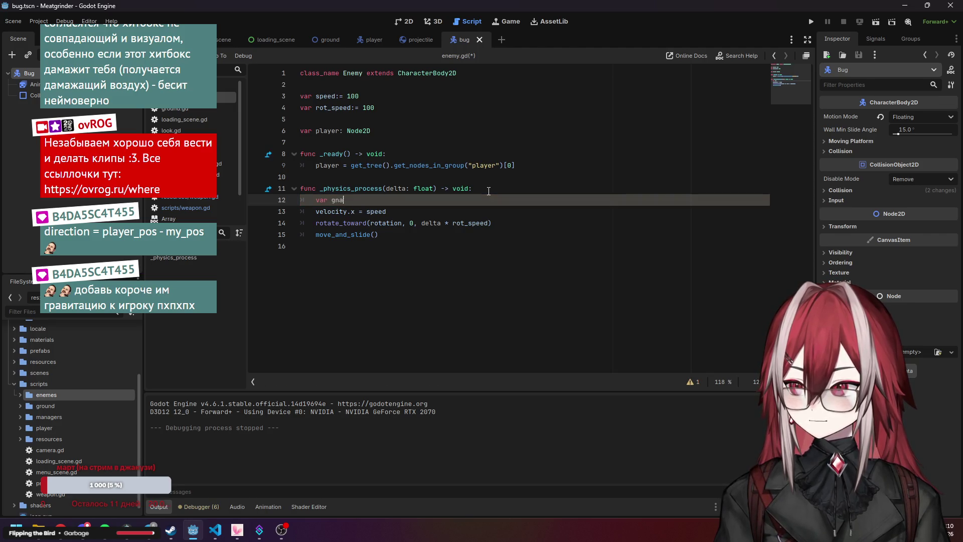
Fix the variable name and write 'var tgt_angle = get_floor_angle(player)' on line 12 using code completion
key(BackSpace)
key(BackSpace)
text(ngle)
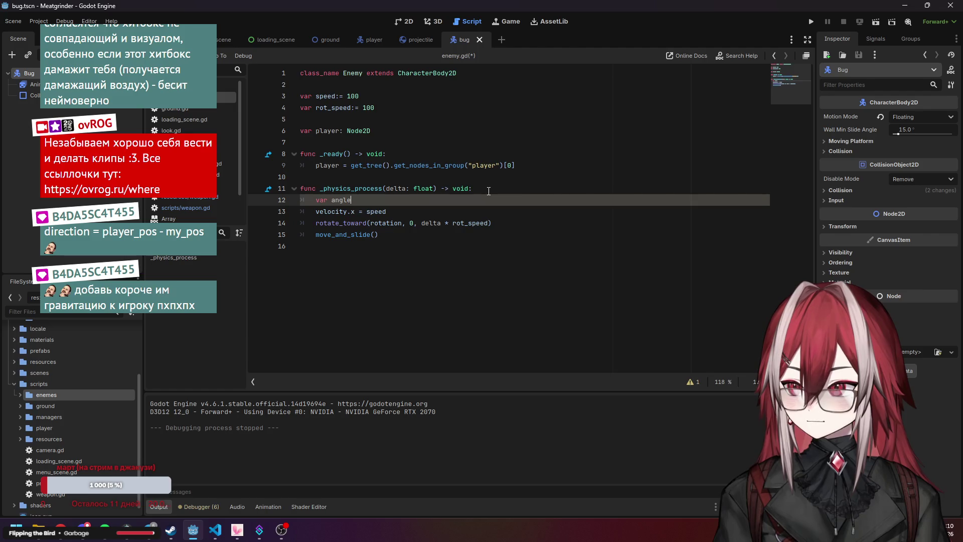
key(BackSpace)
key(BackSpace)
key(BackSpace)
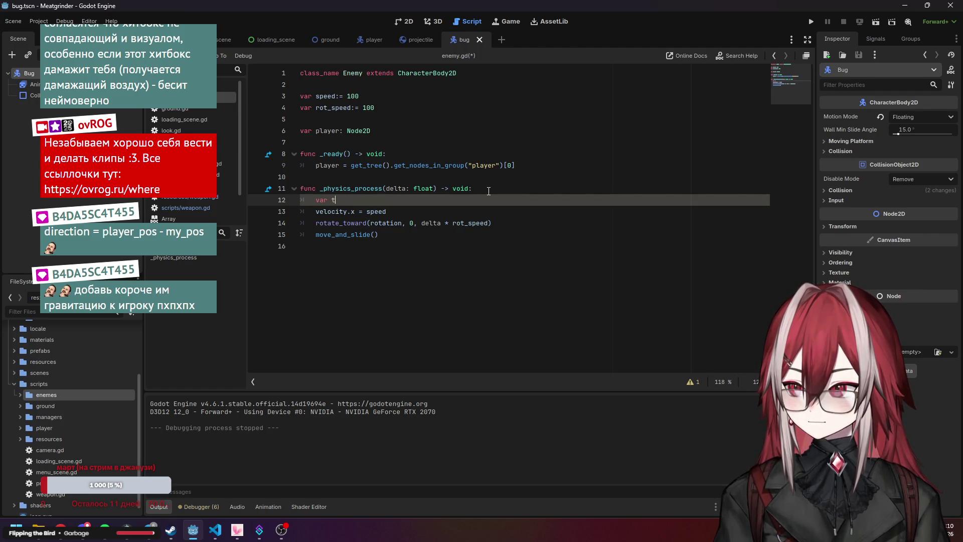
text(gt_a)
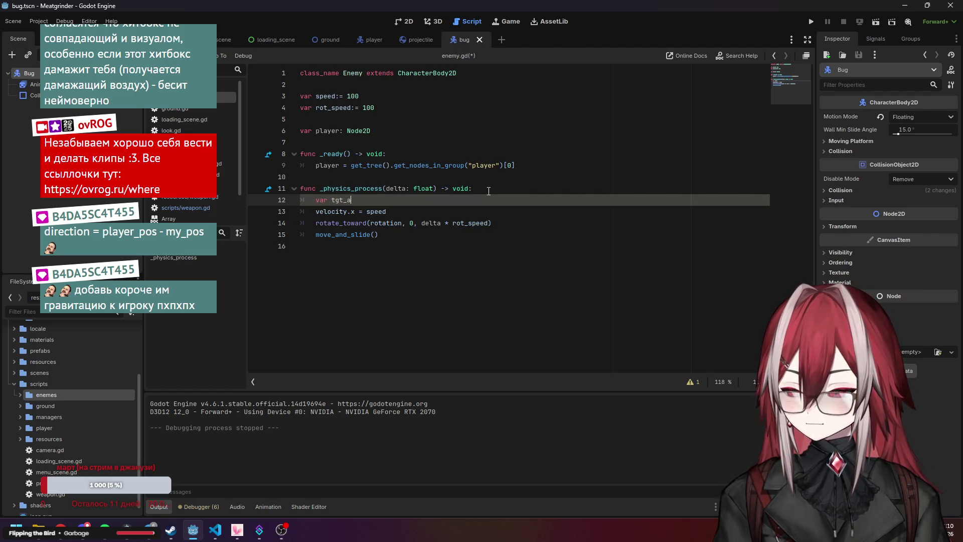
text(ngle =)
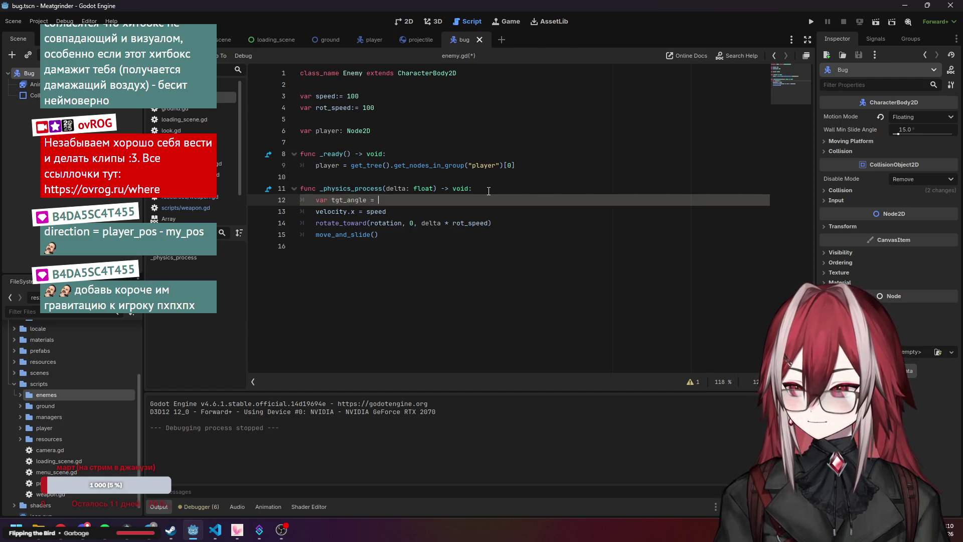
key(ctrl+space)
text(player.)
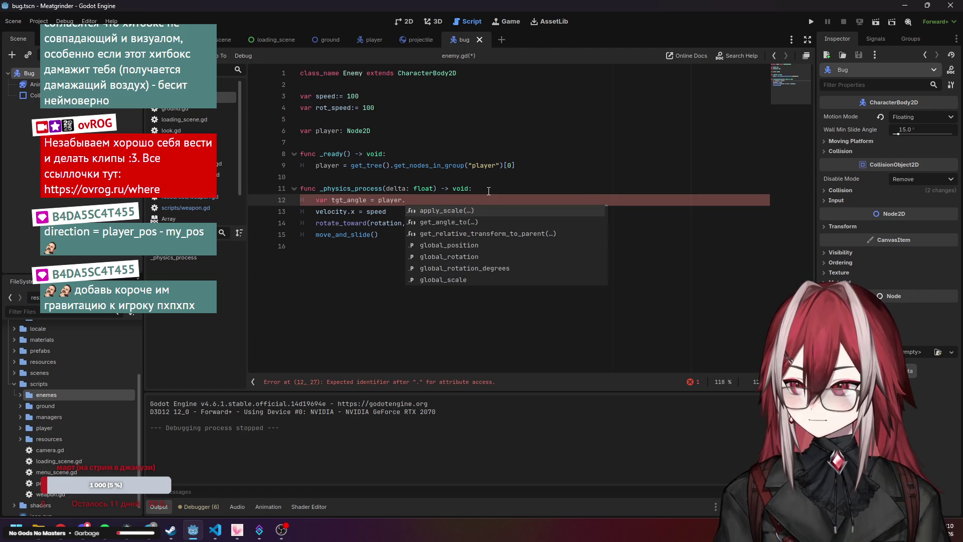
text(ge)
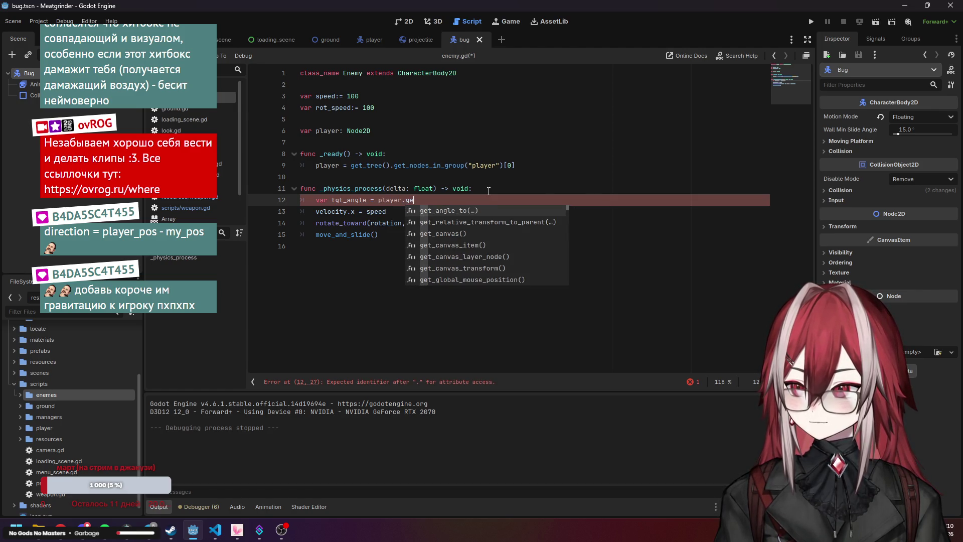
key(Left)
key(Left)
key(BackSpace)
key(BackSpace)
key(BackSpace)
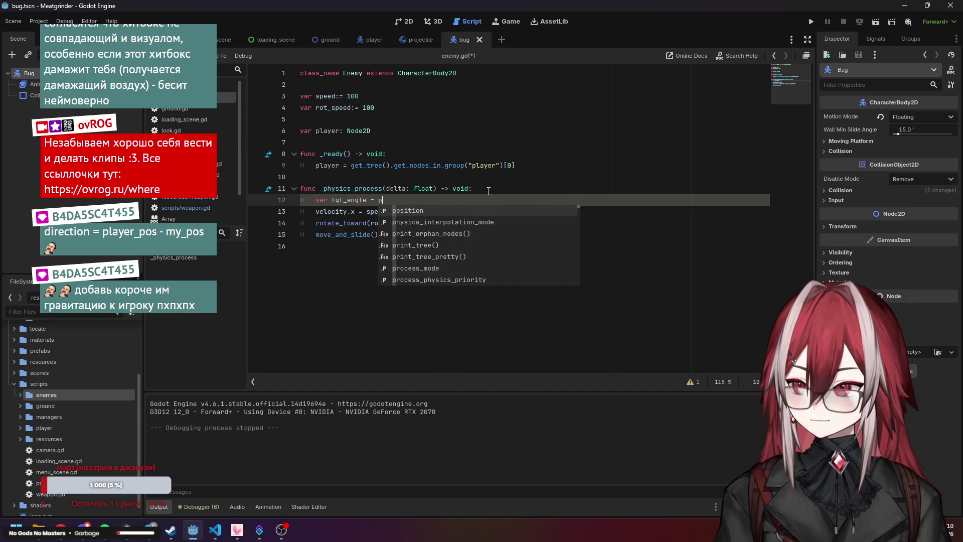
text(get_fl)
key(Return)
text(pl)
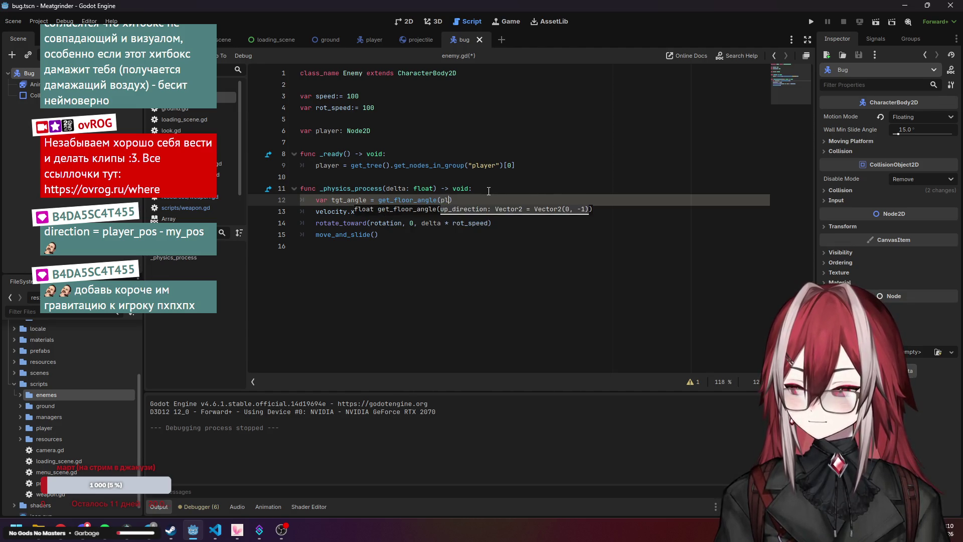
key(Return)
Change the get_floor_angle argument to player.position
click(489, 179)
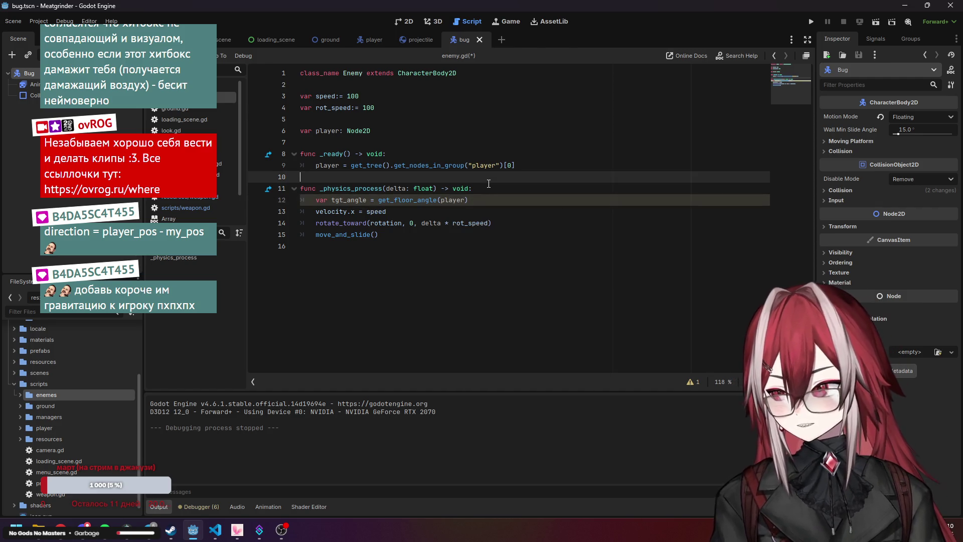
mouse_move(439, 199)
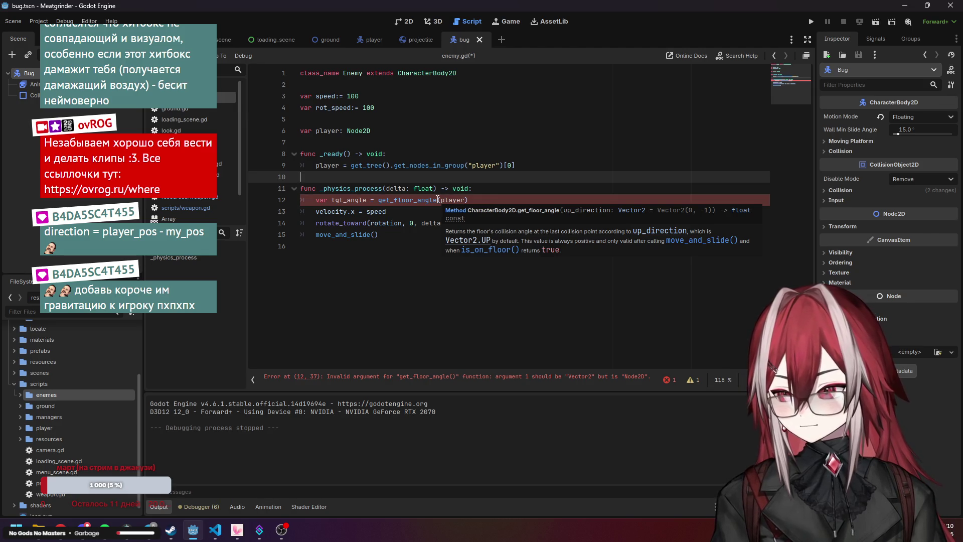
click(438, 200)
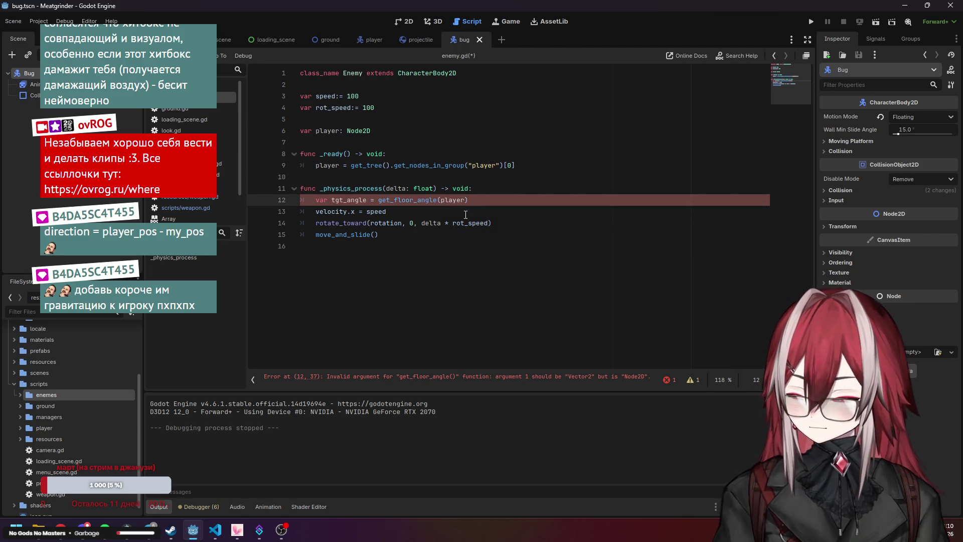
text(.p)
key(Return)
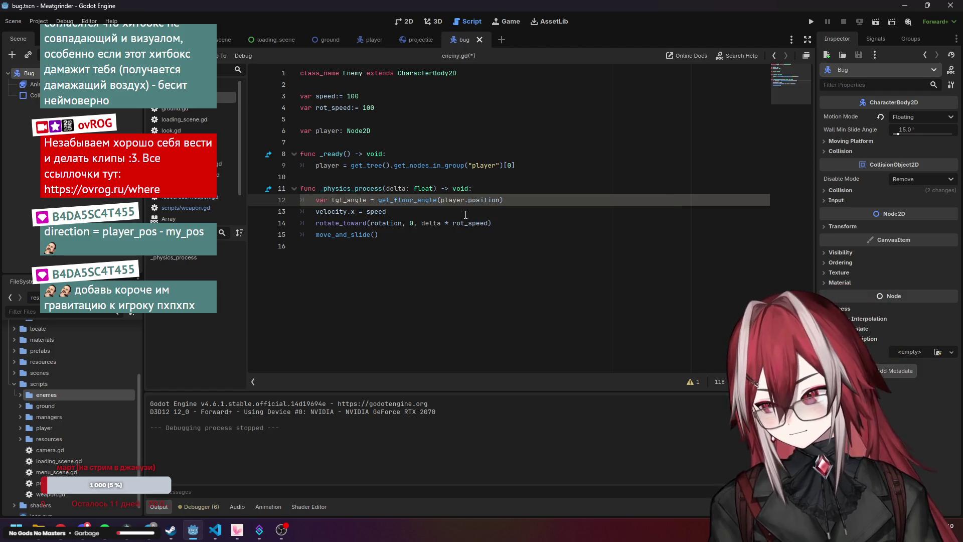
click(492, 211)
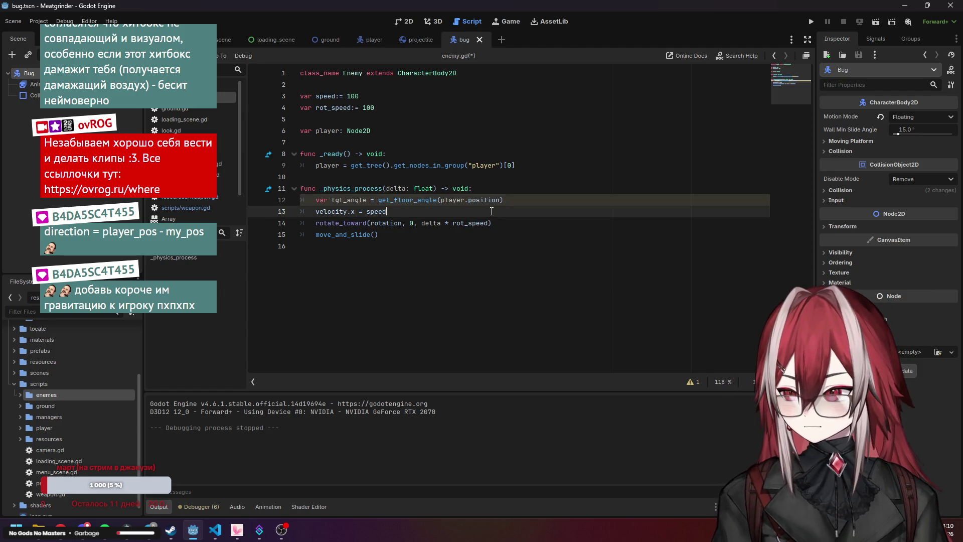
click(526, 227)
Replace the 0 in rotate_toward with tgt_angle and save enemy.gd
double_click(336, 200)
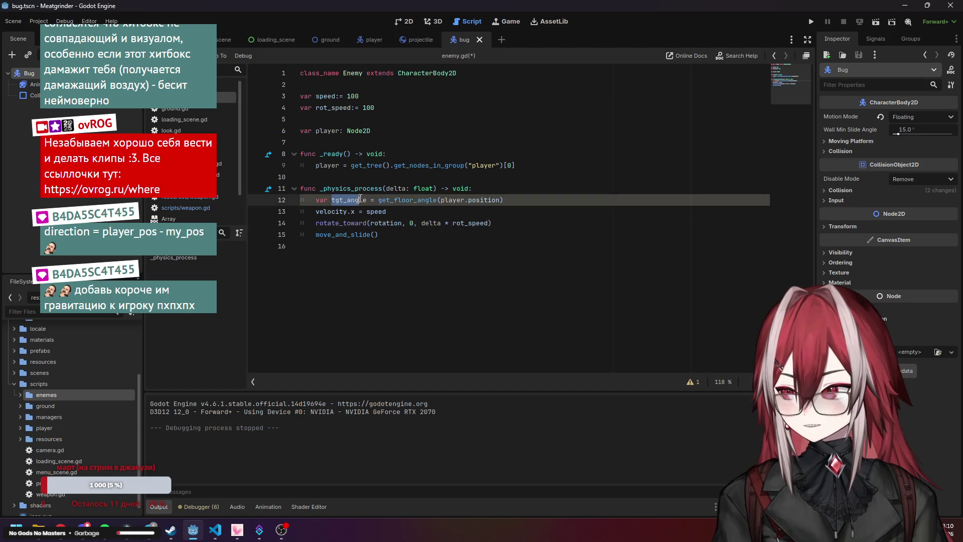
key(ctrl+c)
double_click(411, 223)
key(ctrl+v)
click(410, 260)
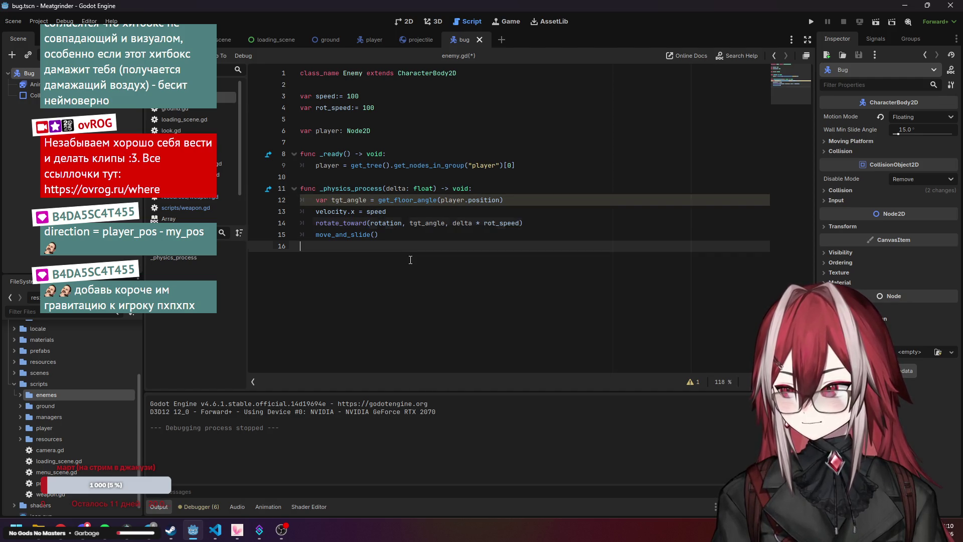
click(456, 211)
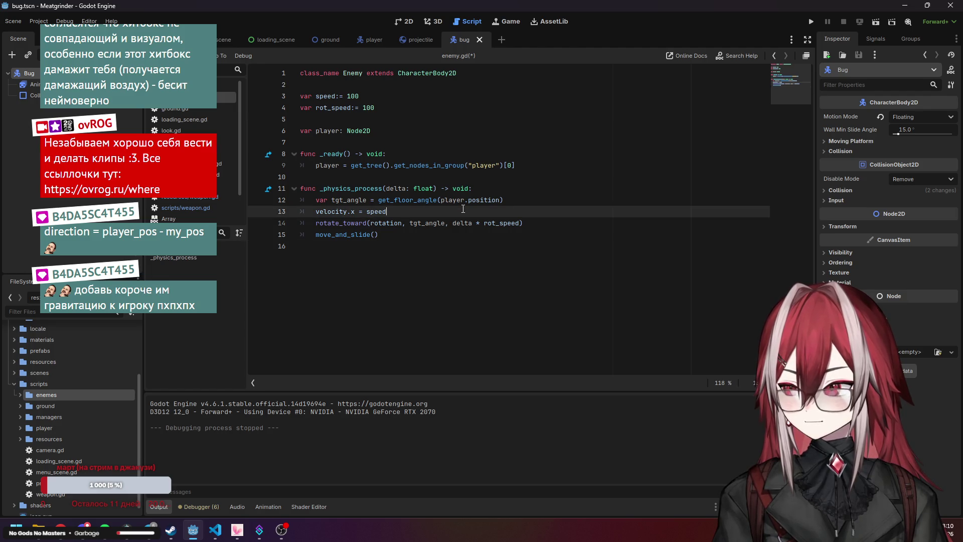
click(501, 188)
key(ctrl+s)
click(535, 178)
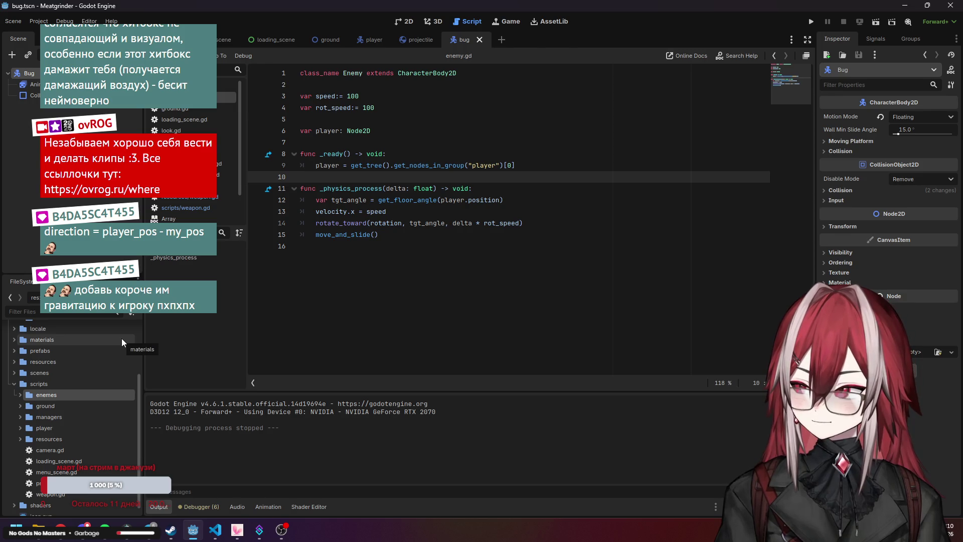
Attach enemy.gd from the enemes folder to the Bug node and save the bug scene
click(22, 396)
mouse_move(50, 408)
mouse_down()
mouse_move(77, 423)
mouse_move(25, 73)
mouse_up()
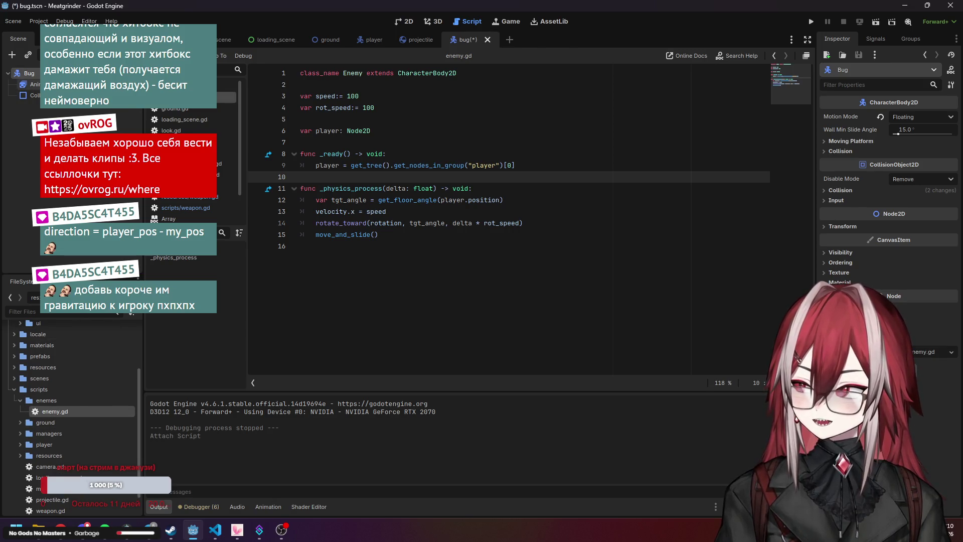
click(432, 242)
key(ctrl+s)
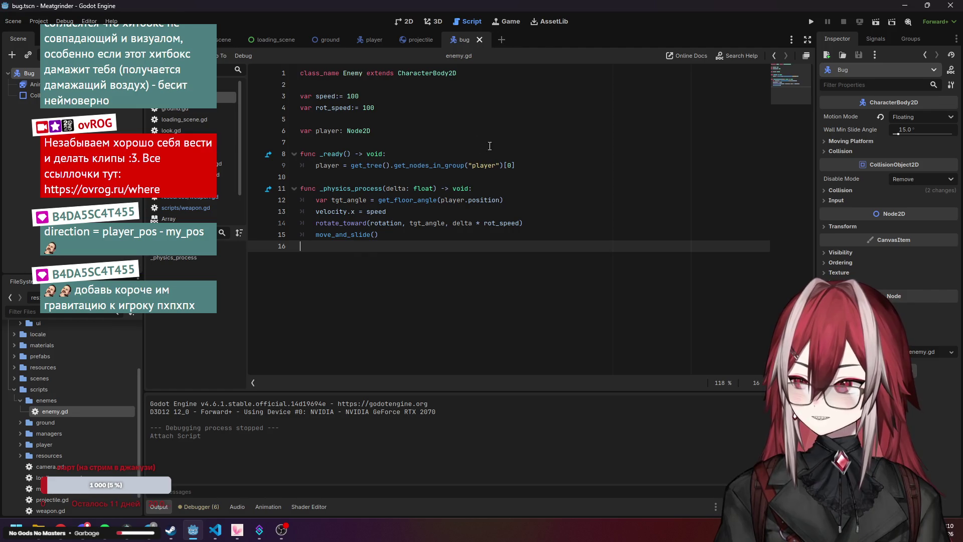
Run the test scene, move the player with W and D, then stop and reopen the bug scene
key(ctrl+Tab)
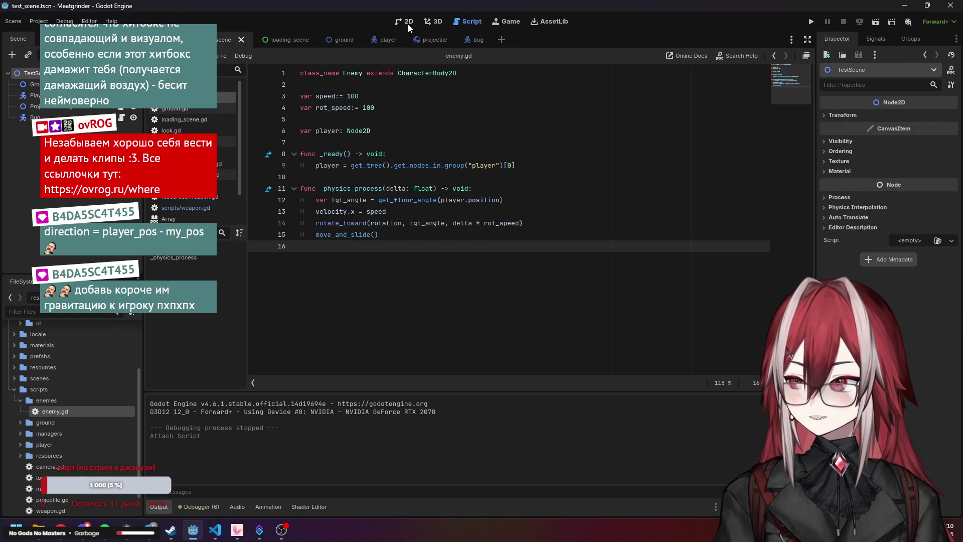
click(408, 22)
click(811, 22)
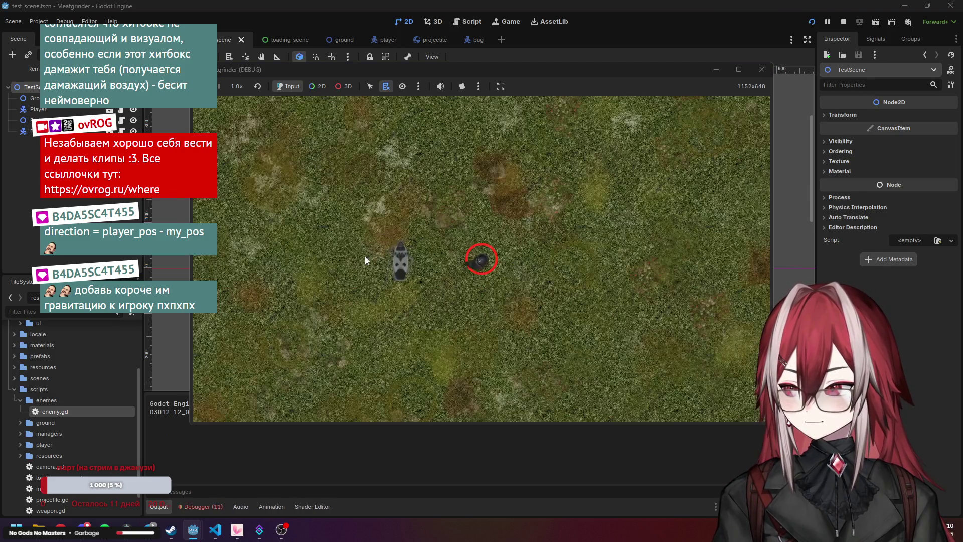
key(w)
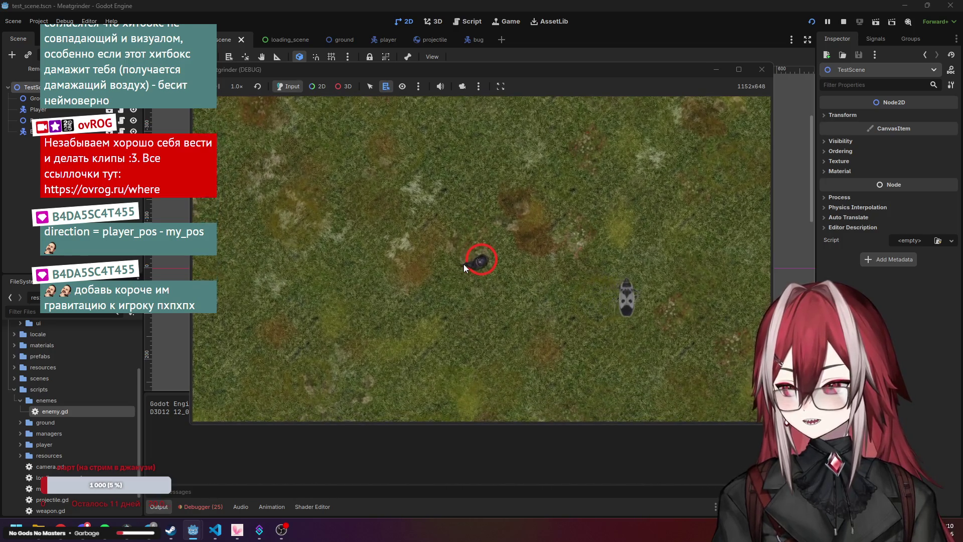
key(d)
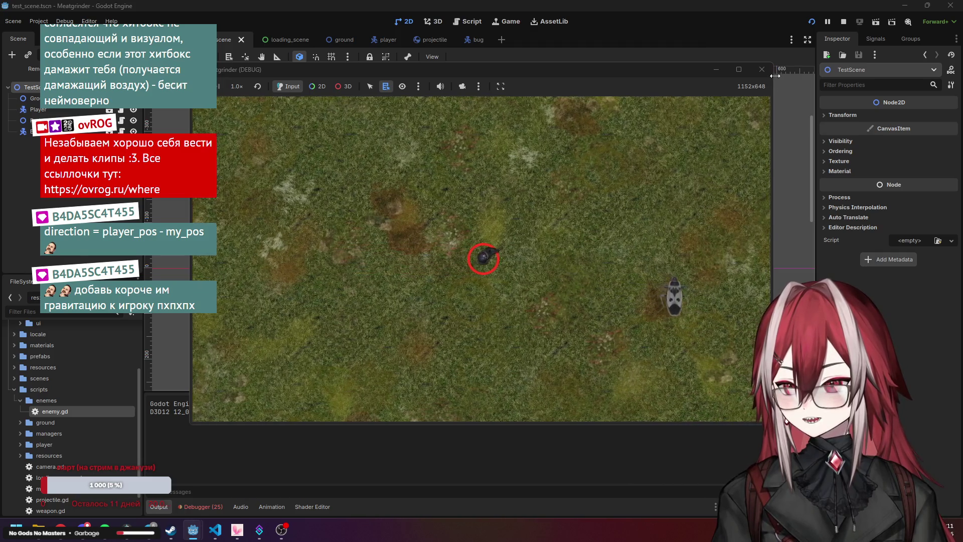
click(762, 70)
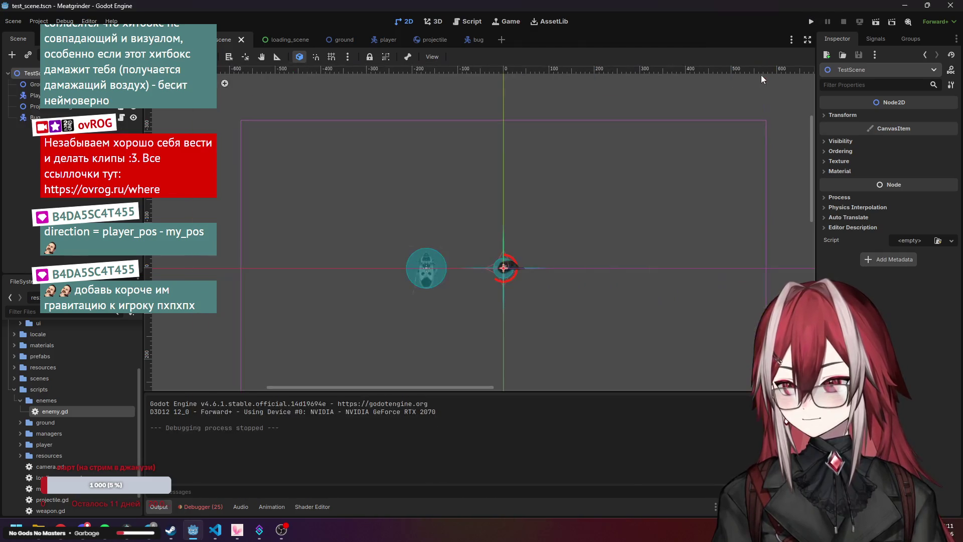
click(431, 40)
click(469, 39)
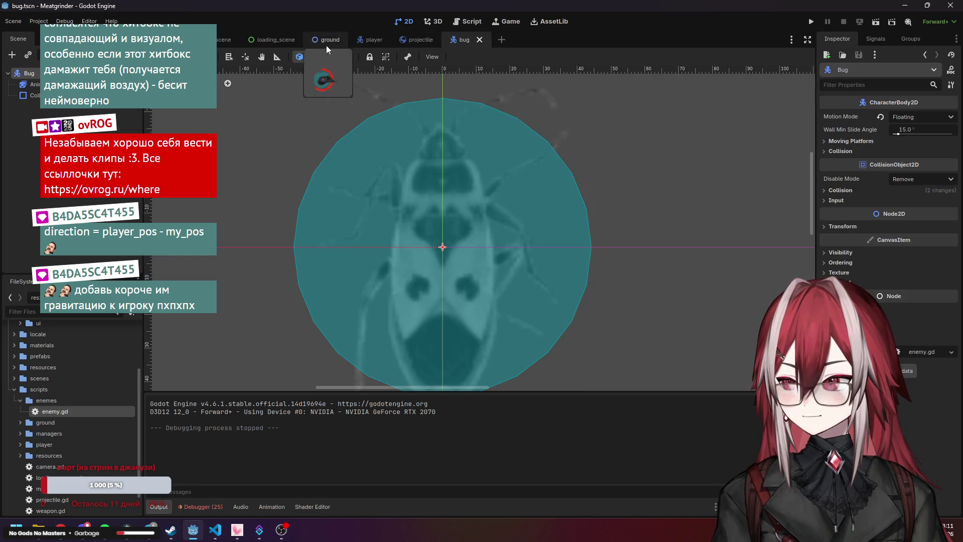
Review enemy.gd's velocity and rotate_toward lines, then compare player.gd's move_toward code
click(469, 22)
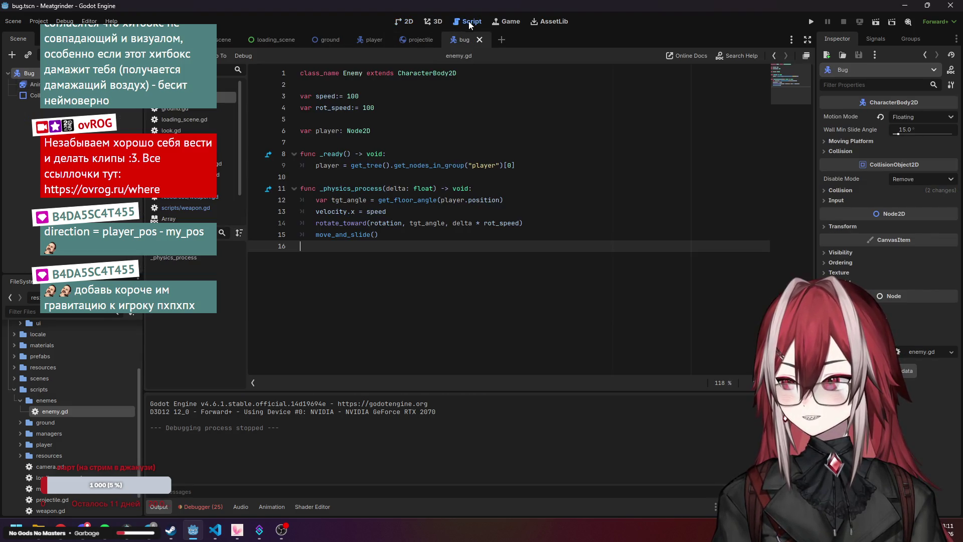
click(335, 223)
click(334, 212)
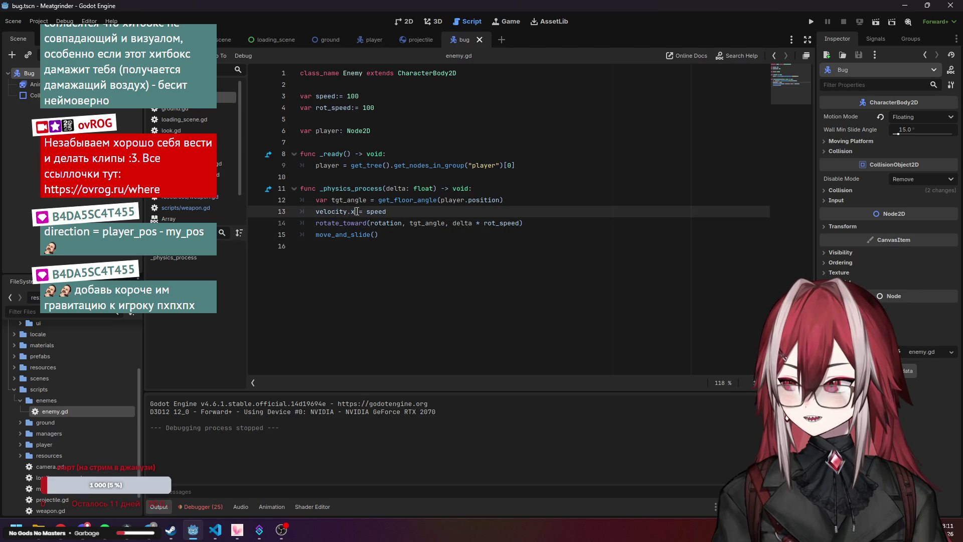
mouse_move(357, 212)
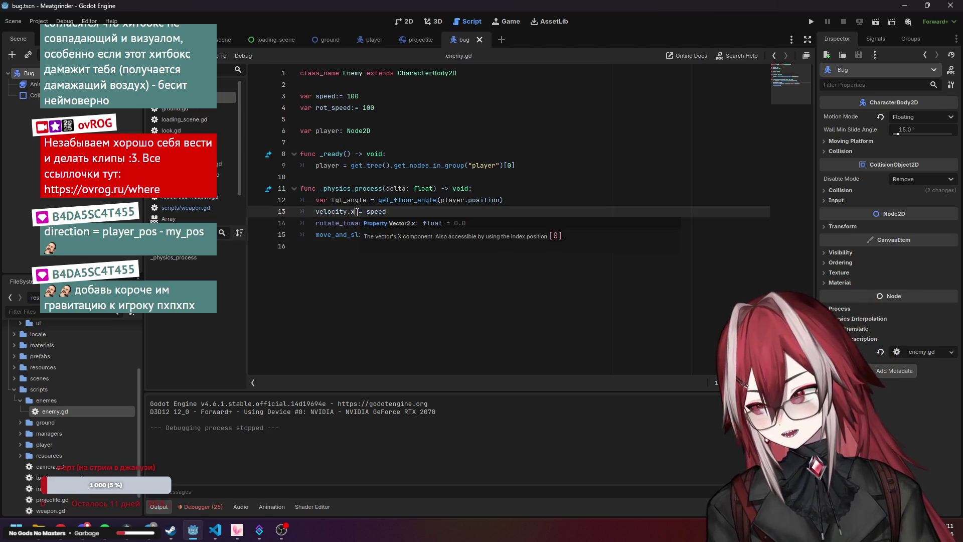
click(346, 224)
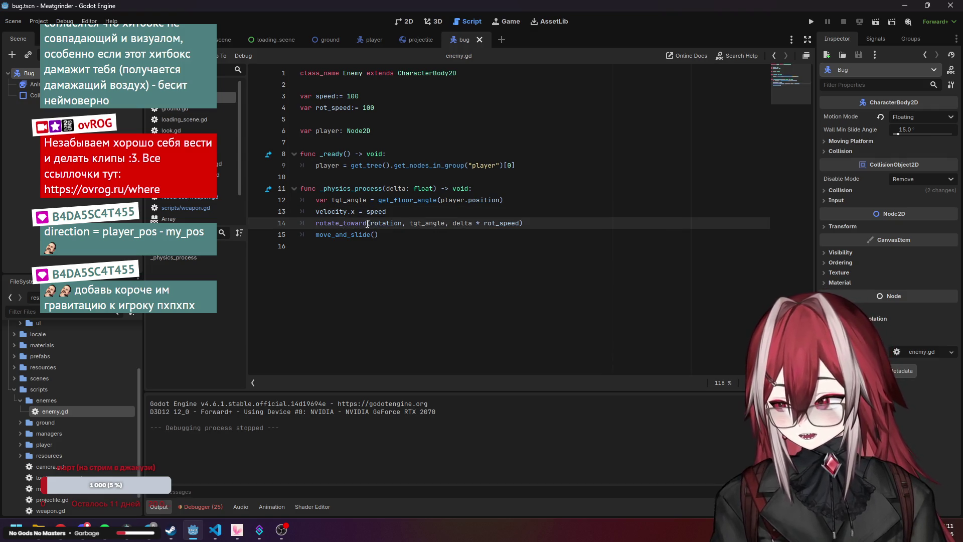
click(225, 141)
scroll(361, 238, down, 3)
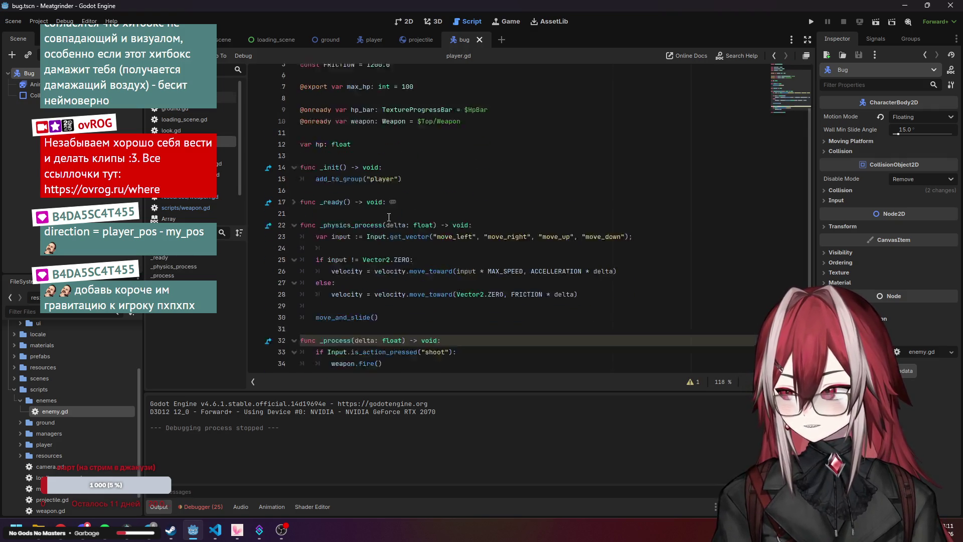
click(361, 238)
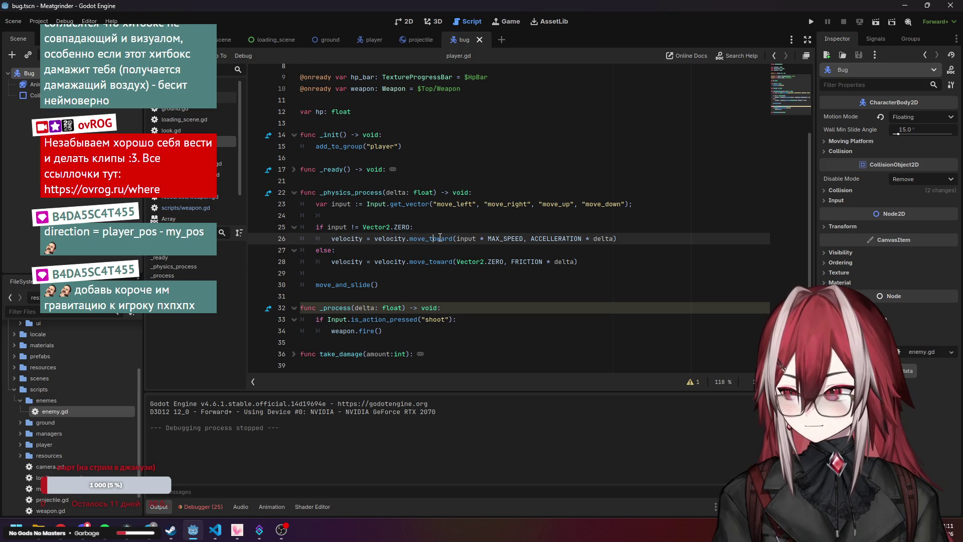
mouse_move(440, 238)
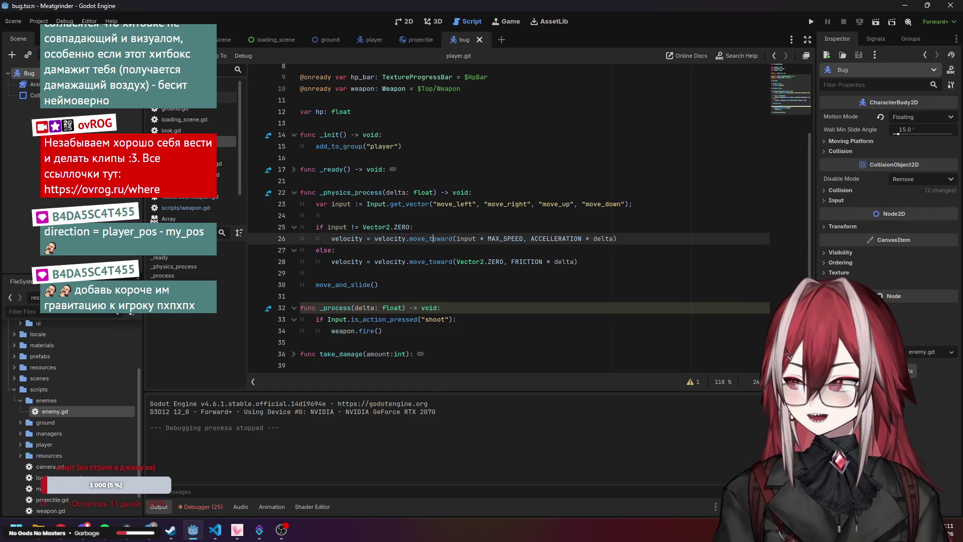
Look through the projectile, weapon data and weapon scripts
click(196, 153)
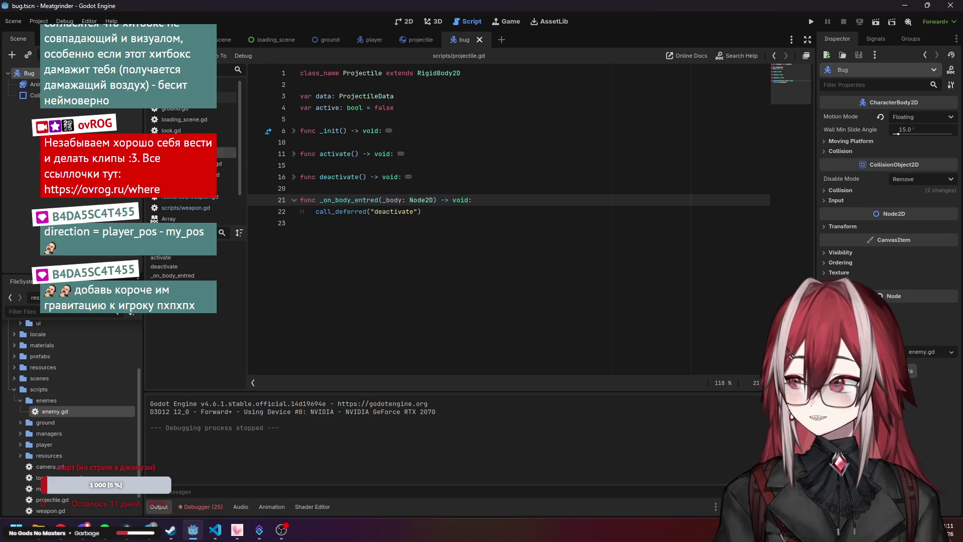
scroll(196, 151, down, 1)
click(190, 174)
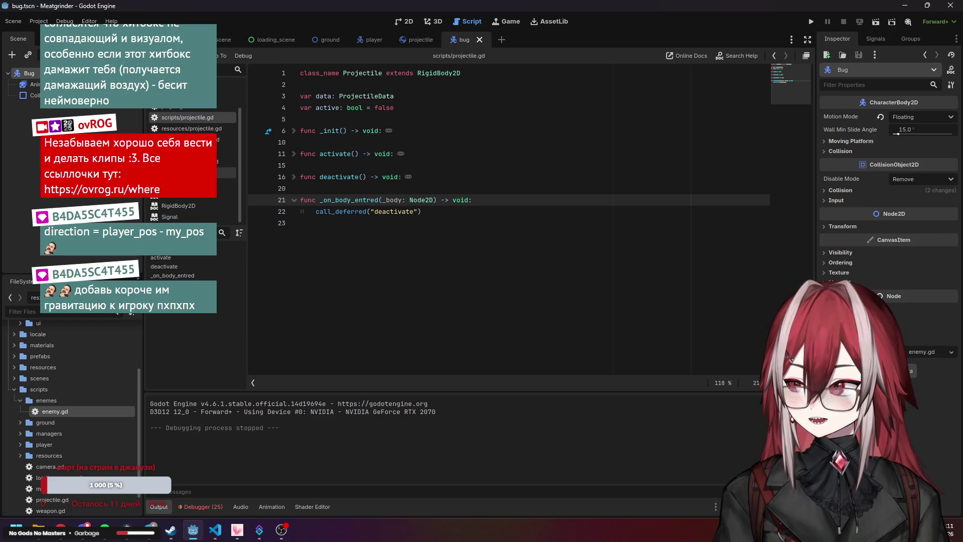
click(191, 161)
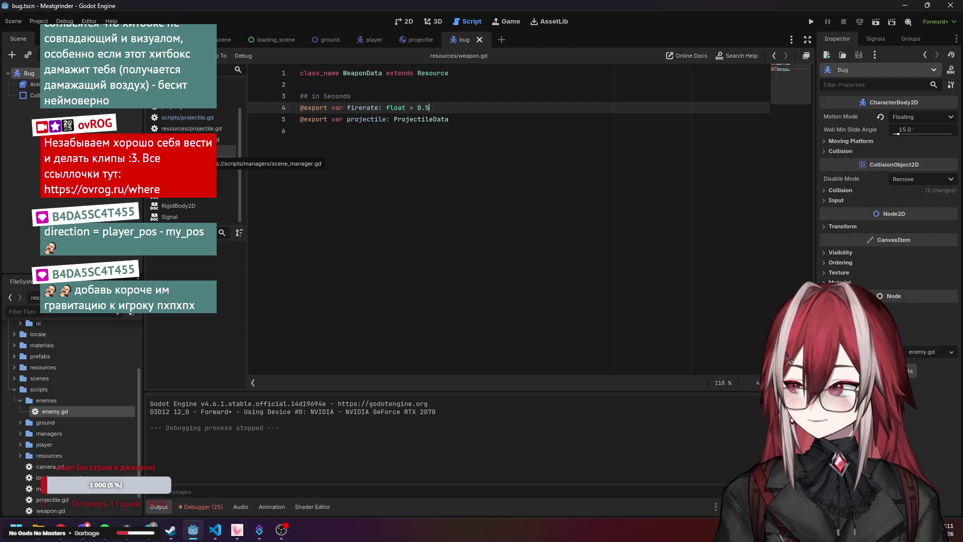
click(226, 172)
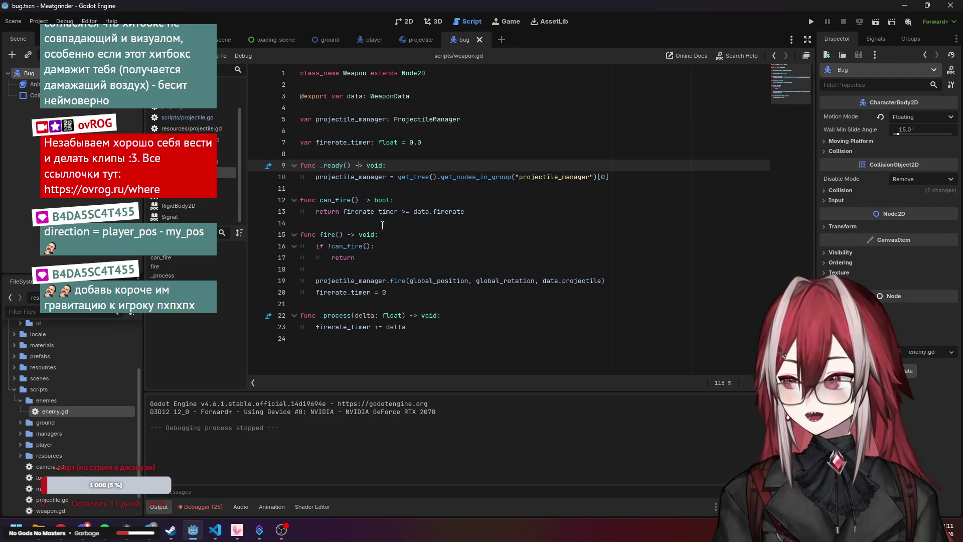
click(410, 178)
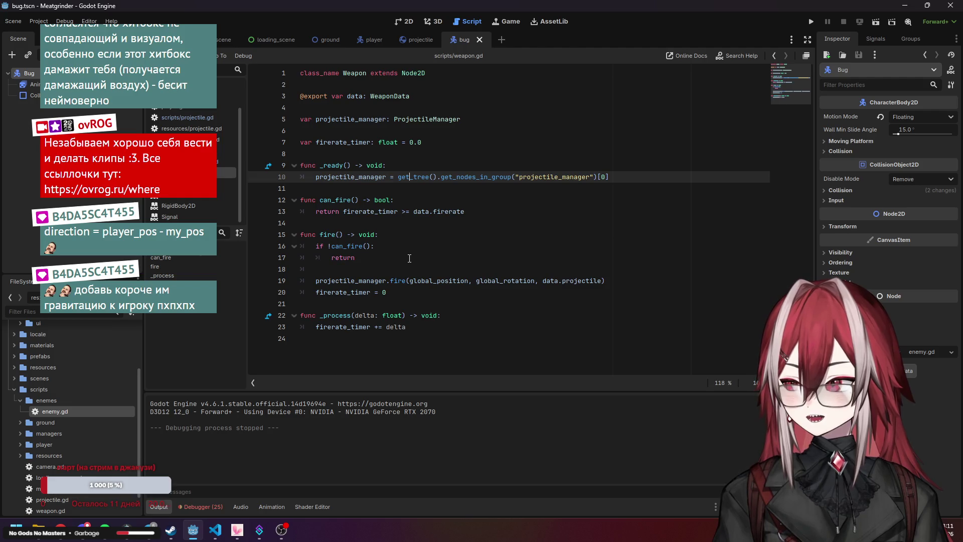
click(428, 211)
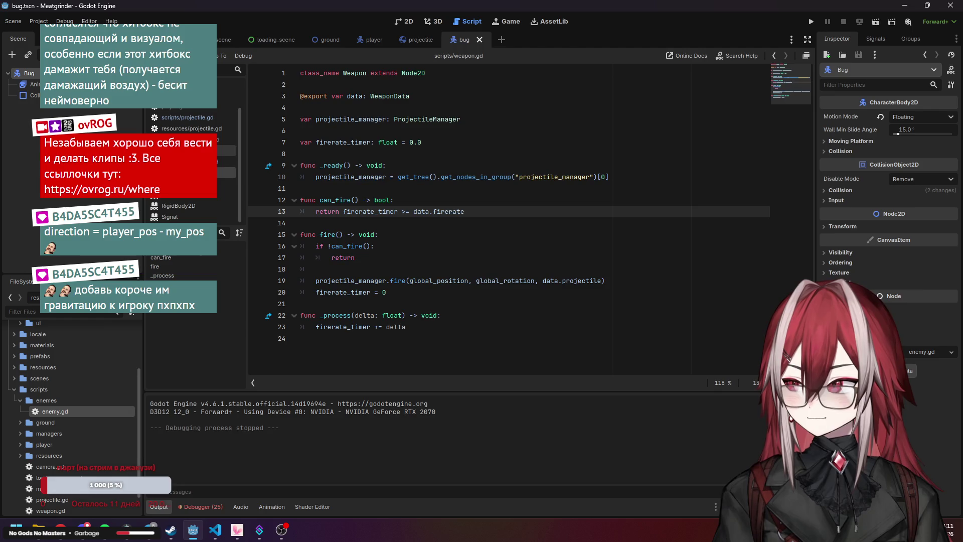
scroll(208, 132, up, 3)
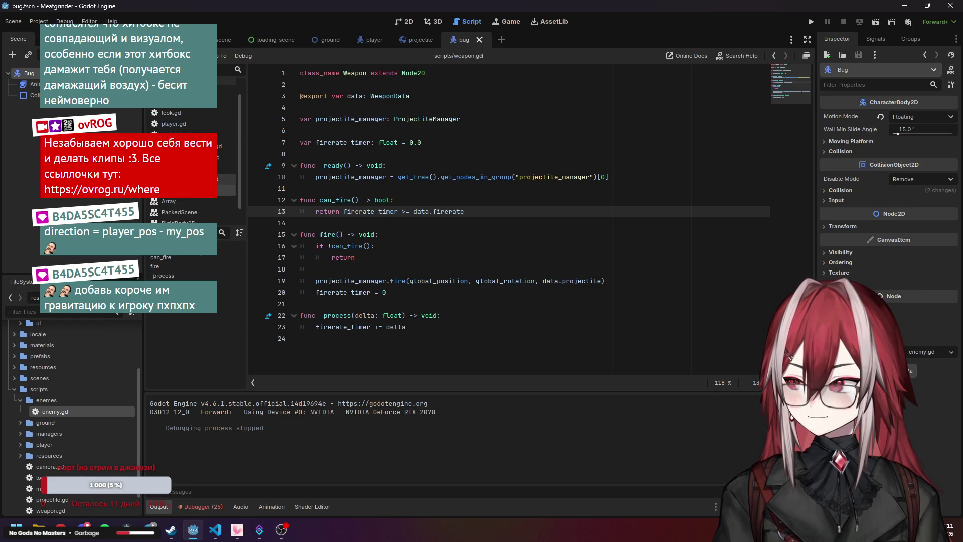
scroll(191, 150, up, 2)
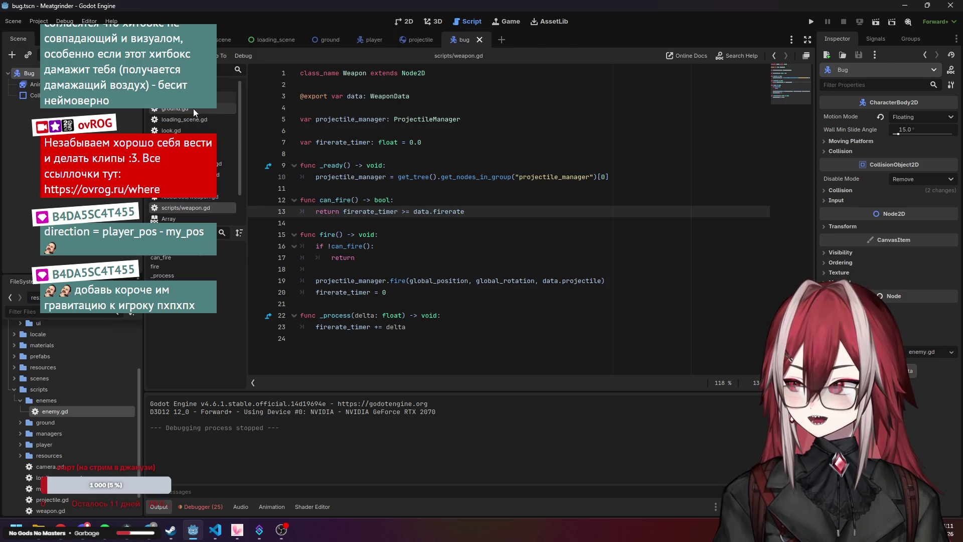
In projectile.gd's activate(), copy Vector2(data.speed,0).rotated(rotation) and return to enemy.gd
click(194, 153)
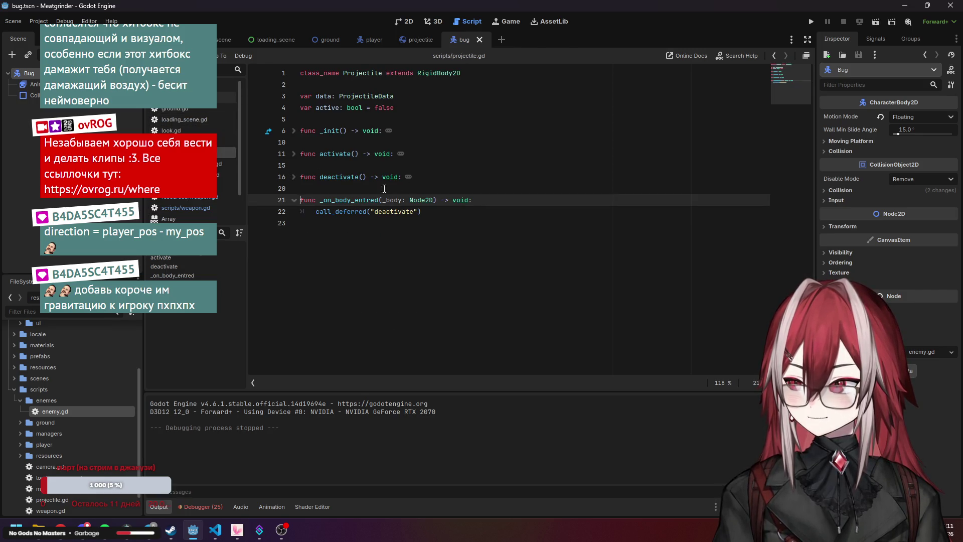
click(294, 154)
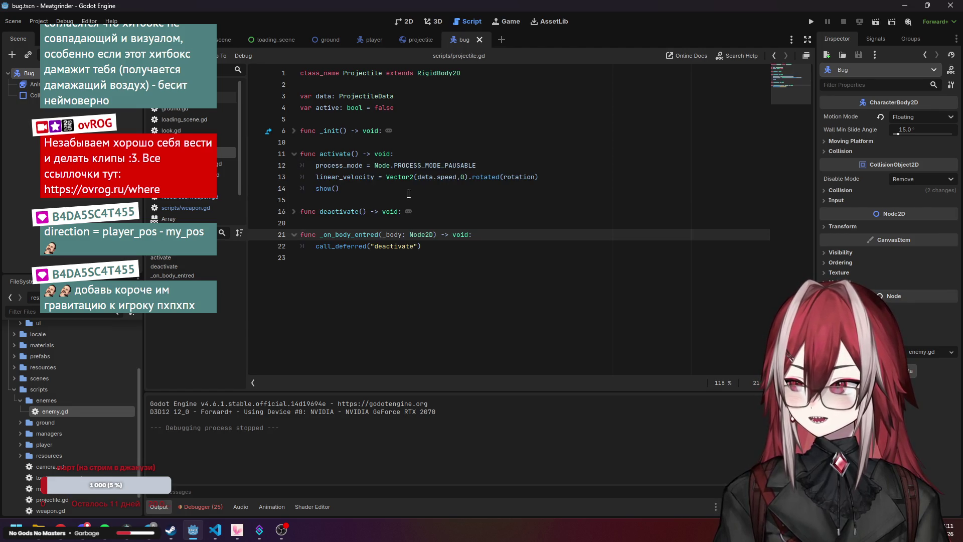
drag(387, 176, 541, 176)
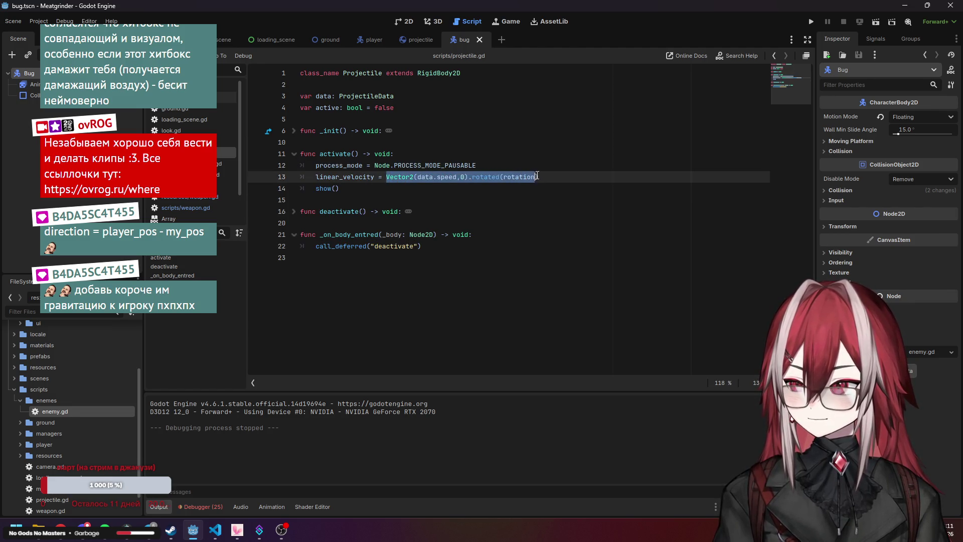
click(523, 222)
click(180, 97)
click(393, 211)
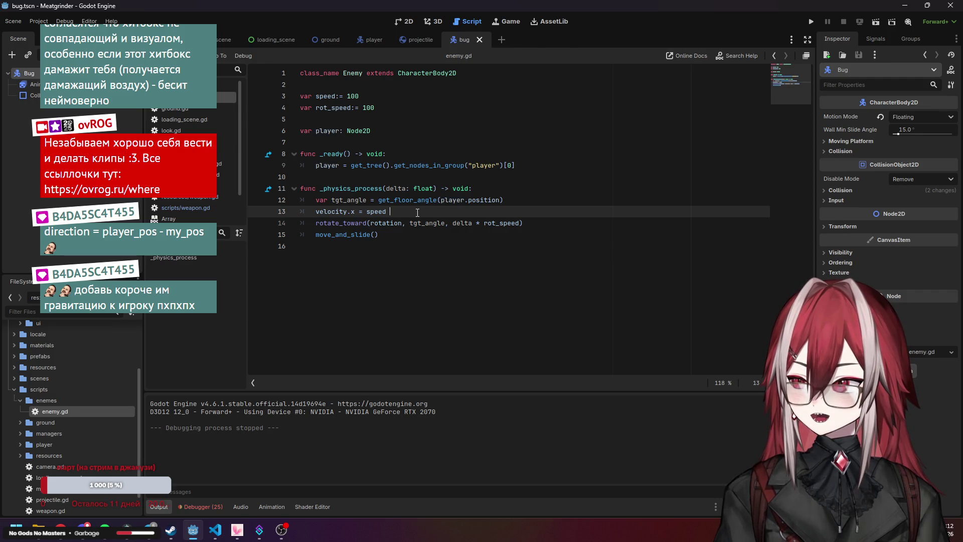
Replace '.x = speed' on line 13 with '= ' plus the pasted rotated velocity expression
key(BackSpace)
drag(347, 213, 389, 213)
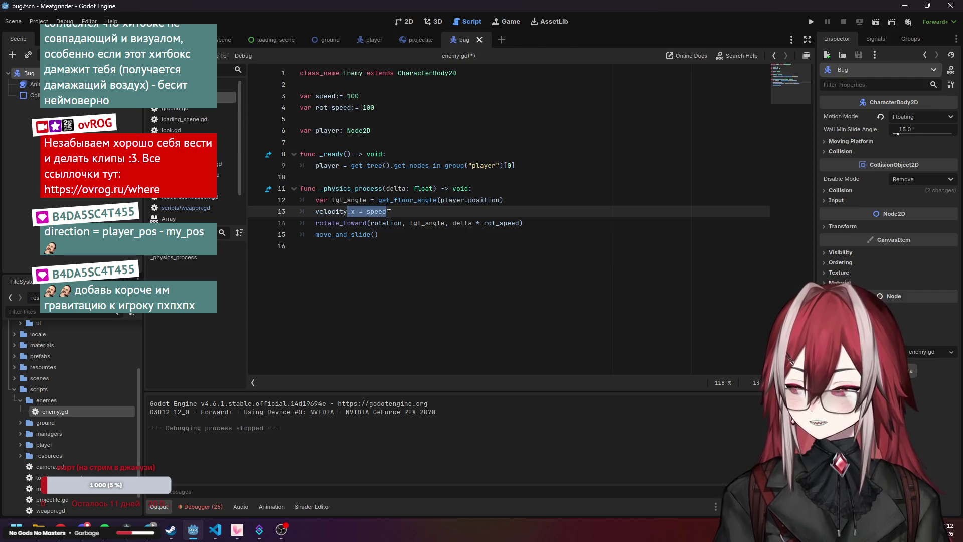
text(=)
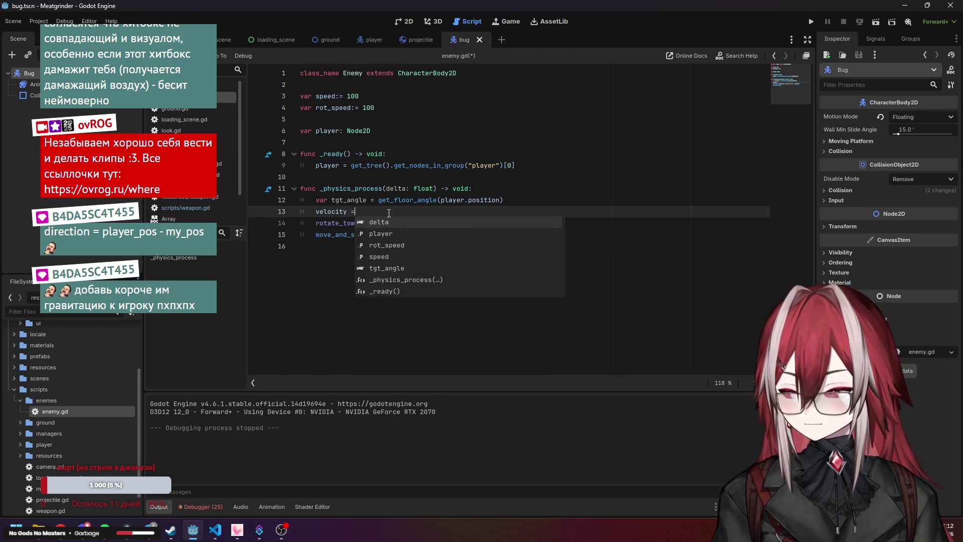
text(Vector2(data.speed,0).rotated(rotation))
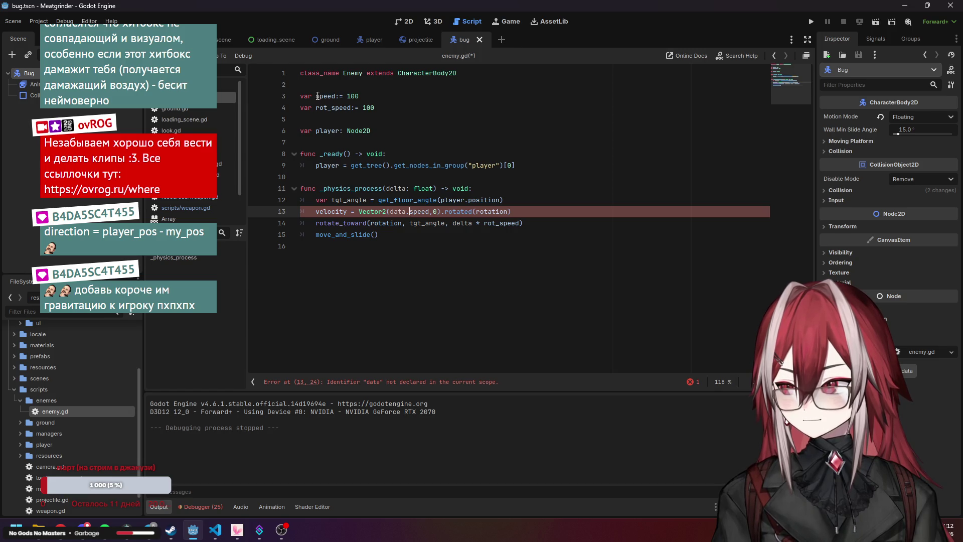
Swap data.speed for speed and add a space after the comma in Vector2
double_click(335, 96)
key(ctrl+c)
drag(391, 212, 429, 211)
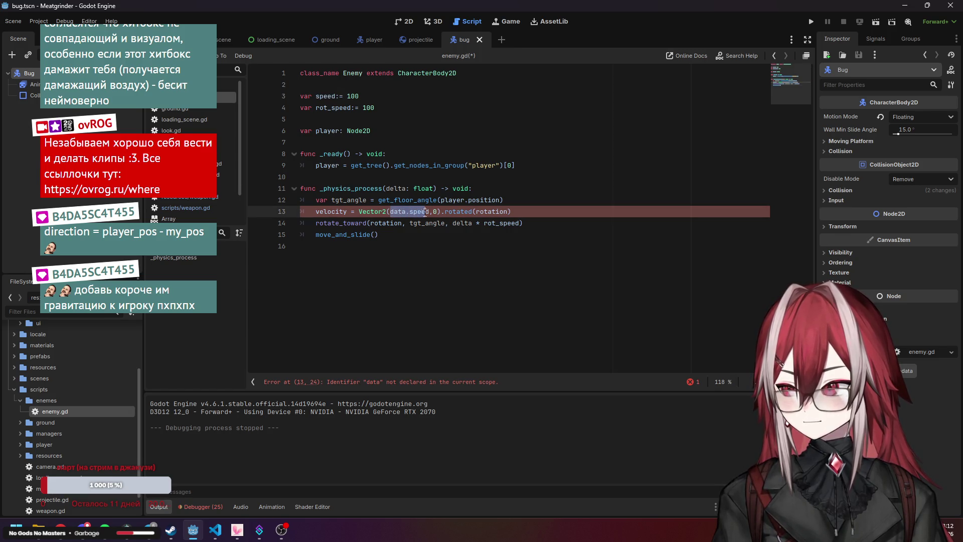
key(ctrl+v)
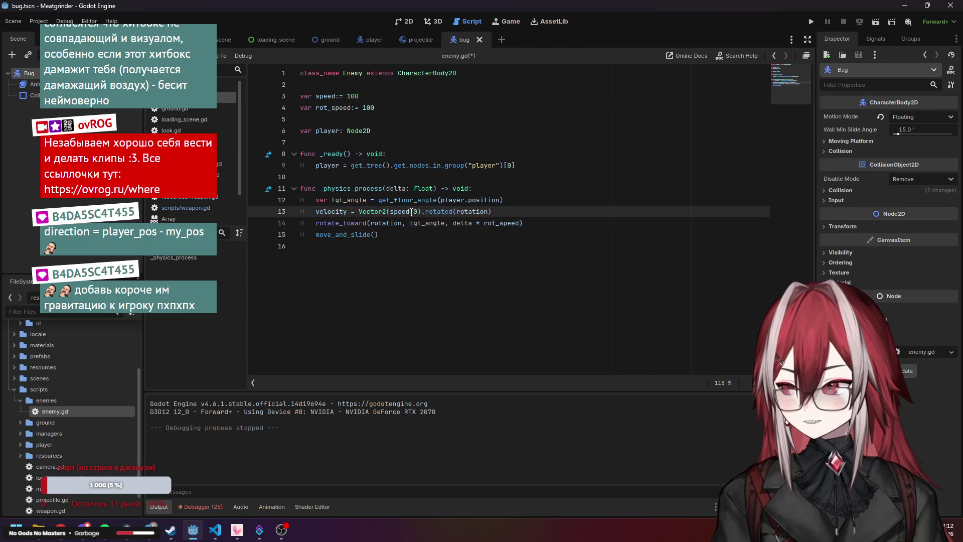
key(Right)
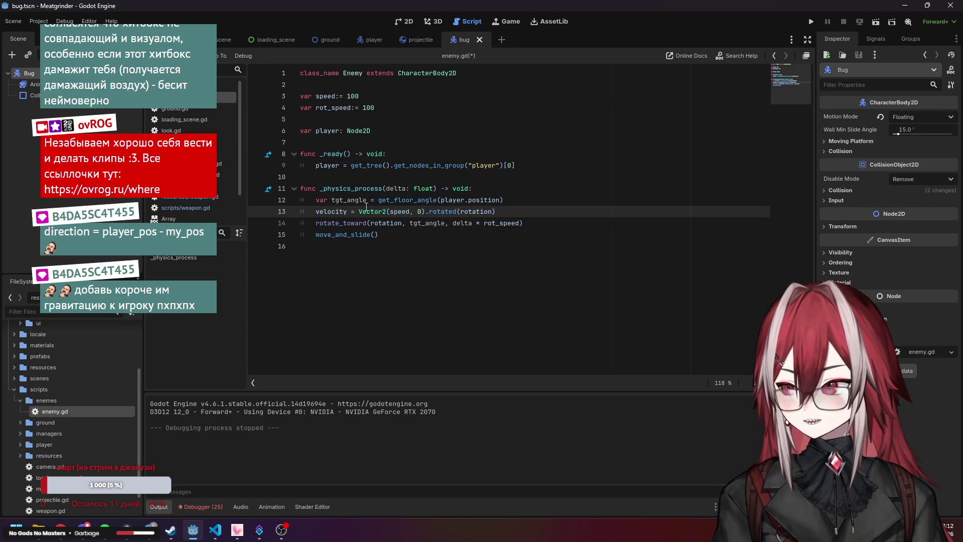
click(379, 222)
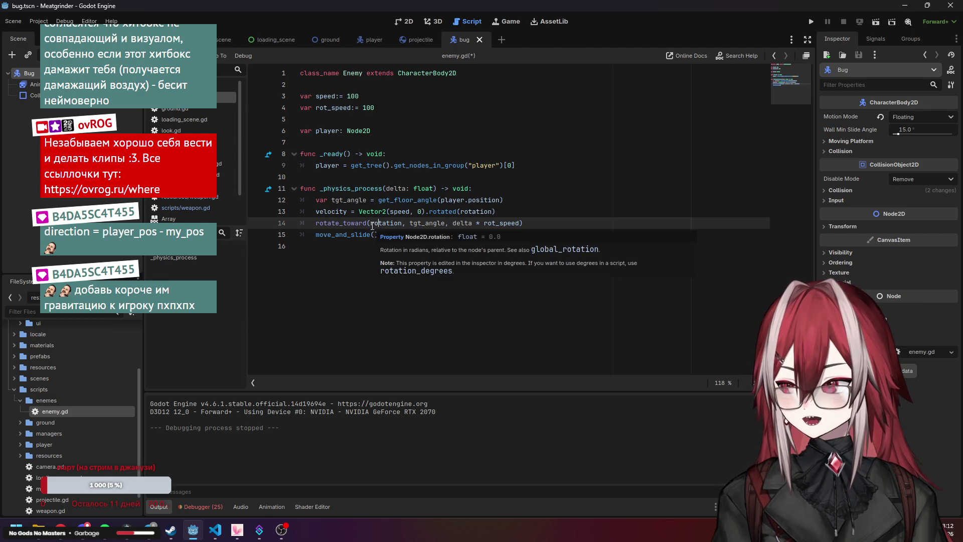
click(376, 242)
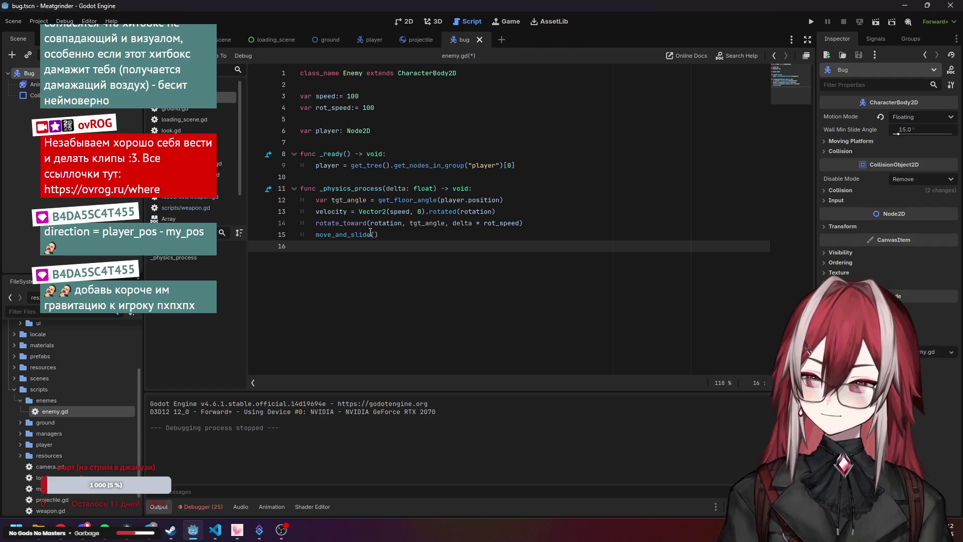
key(Up)
key(Up)
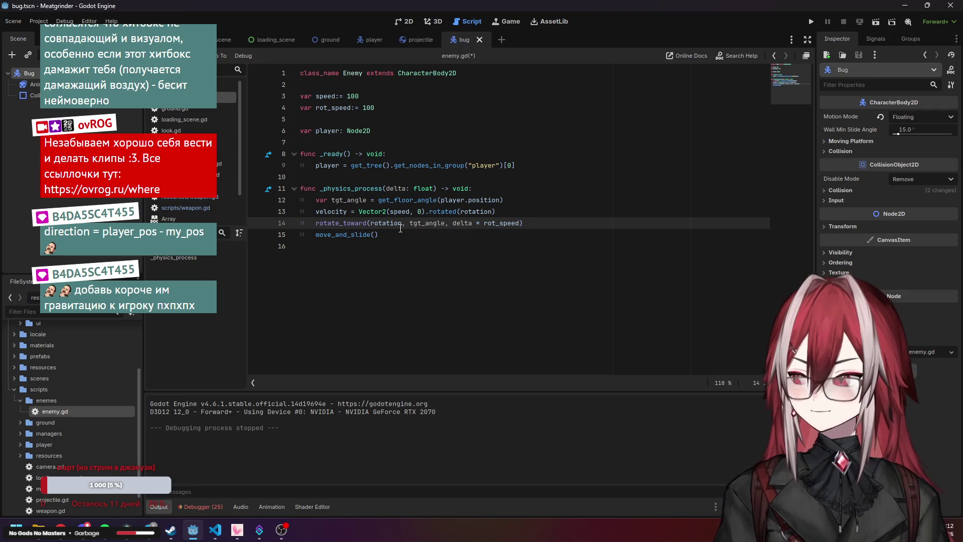
click(500, 222)
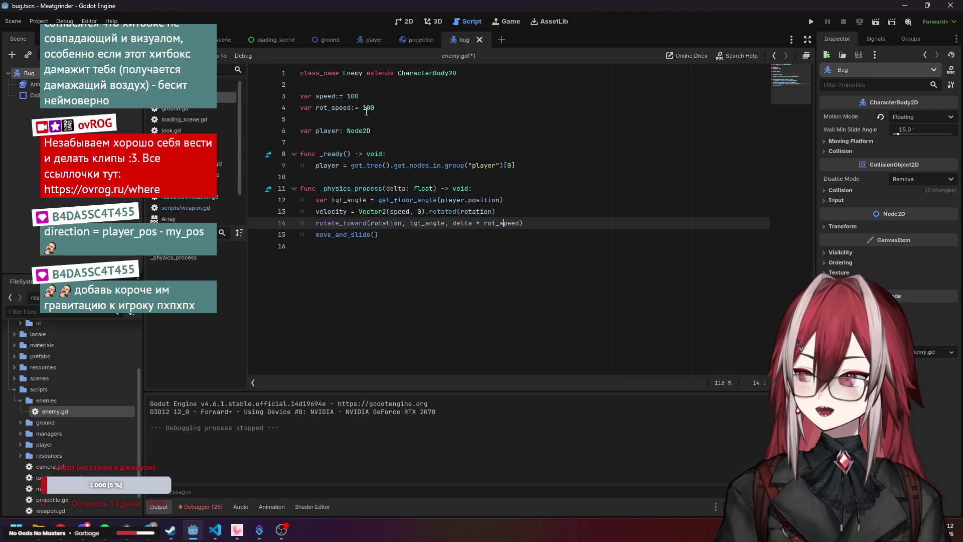
click(505, 207)
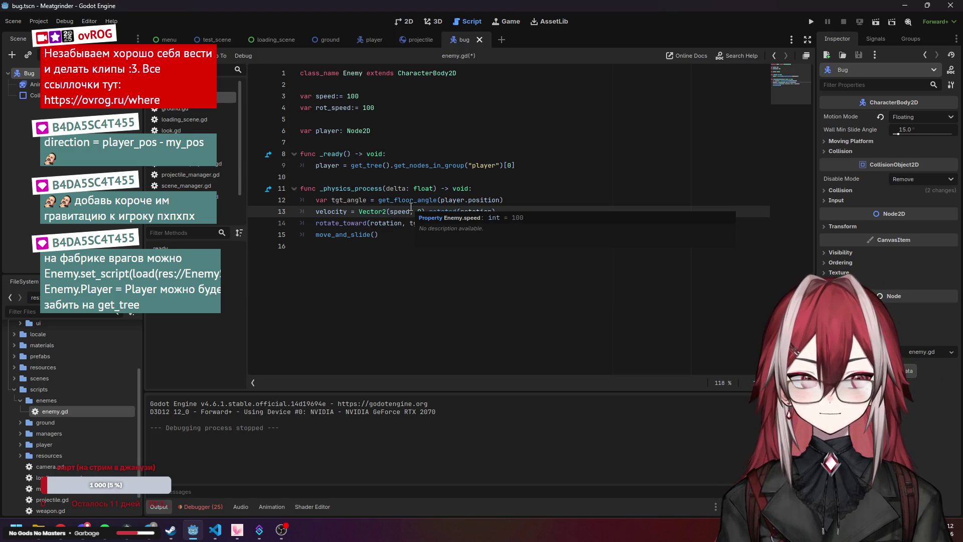
Comment out the velocity line 13 with # and save enemy.gd
key(Home)
text(#)
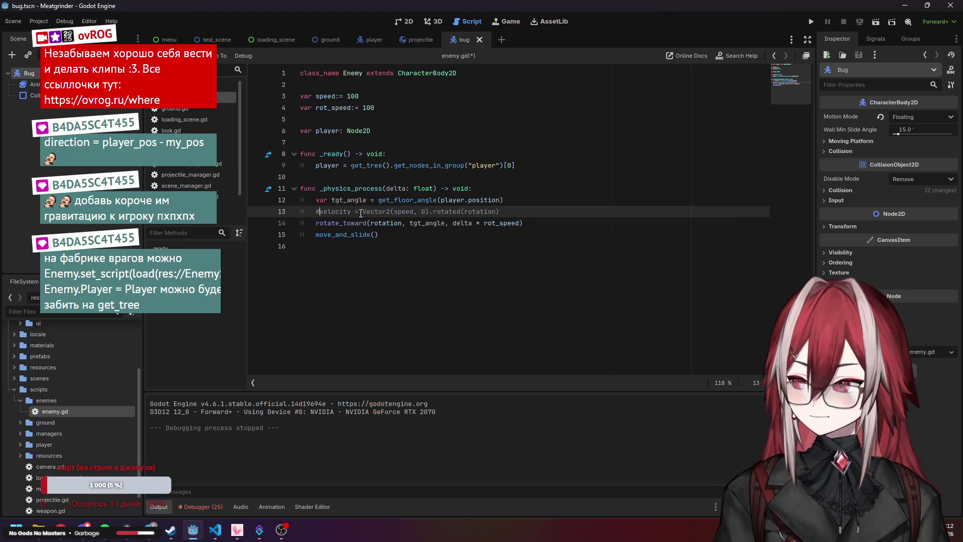
click(525, 211)
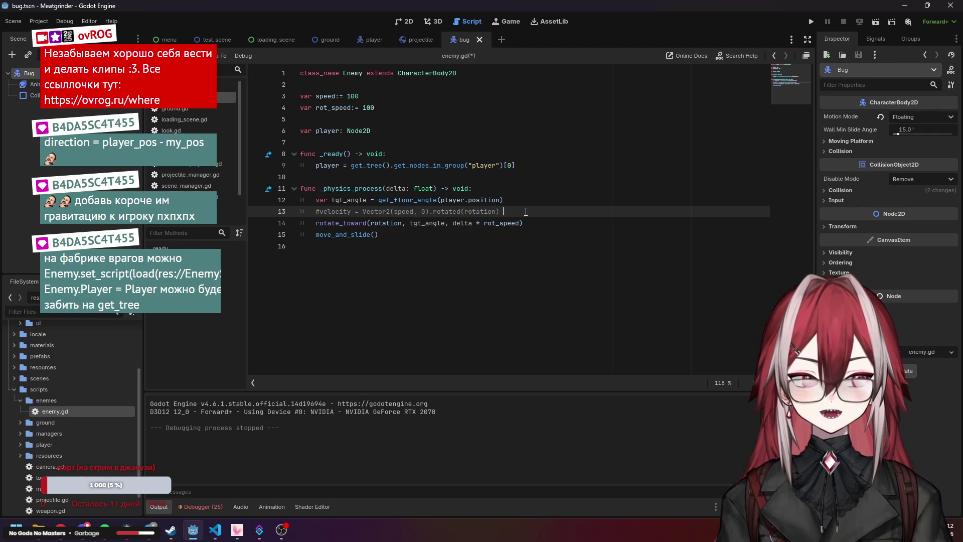
click(538, 225)
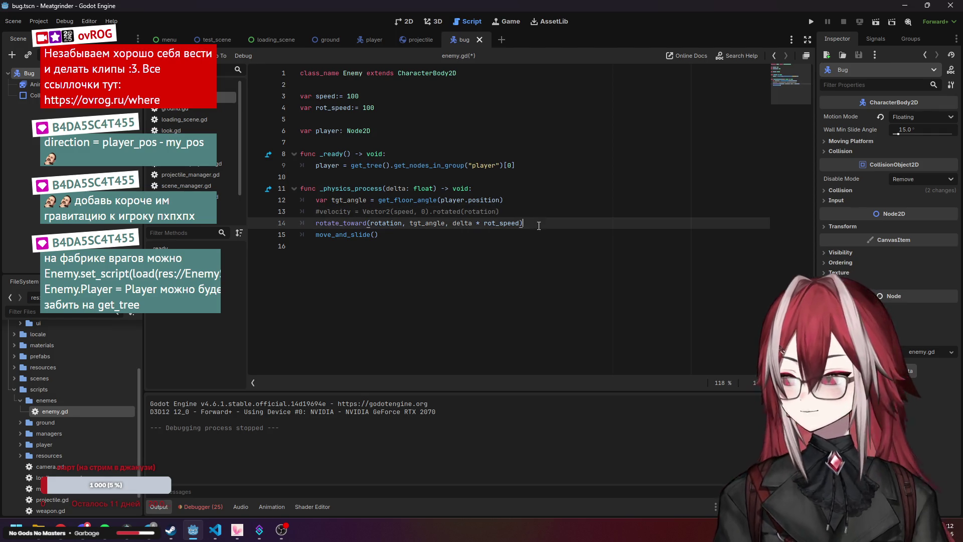
key(ctrl+s)
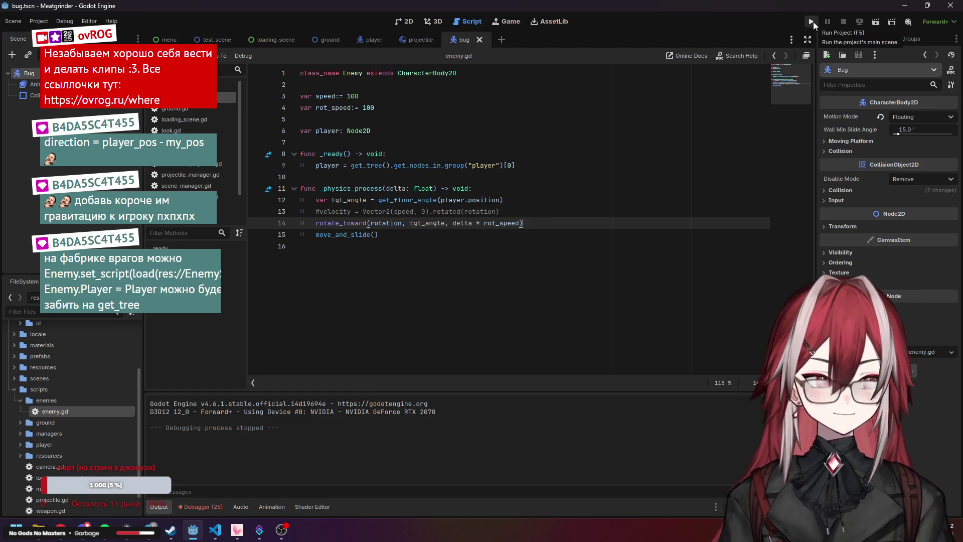
Run the project, start the game, and stop it after watching the bug
click(812, 22)
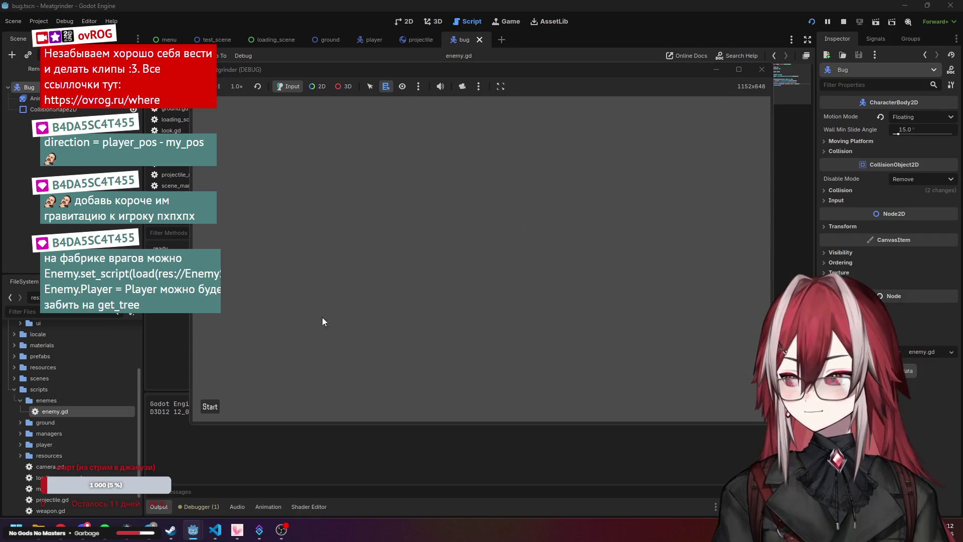
click(223, 408)
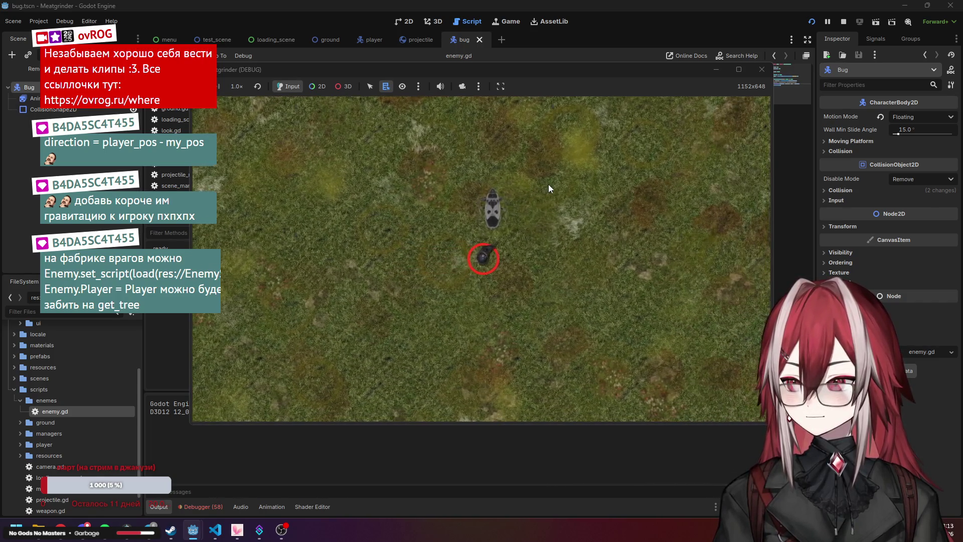
click(762, 69)
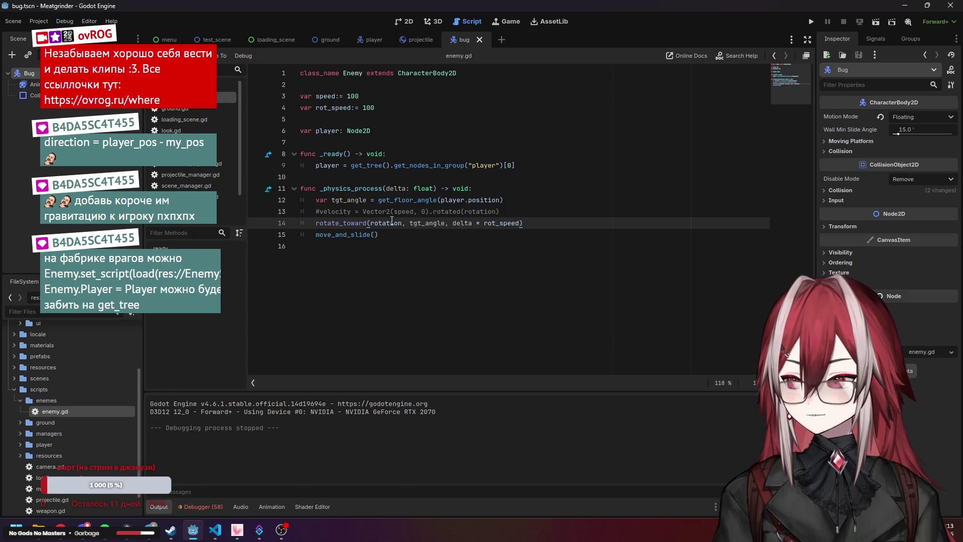
Check player.gd's friction move_toward line, then go back to enemy.gd
mouse_move(346, 222)
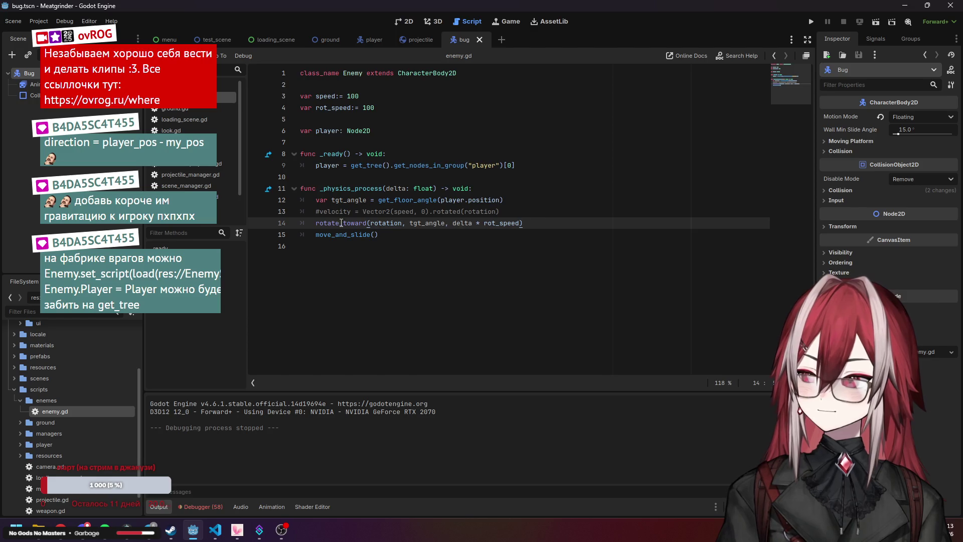
click(191, 142)
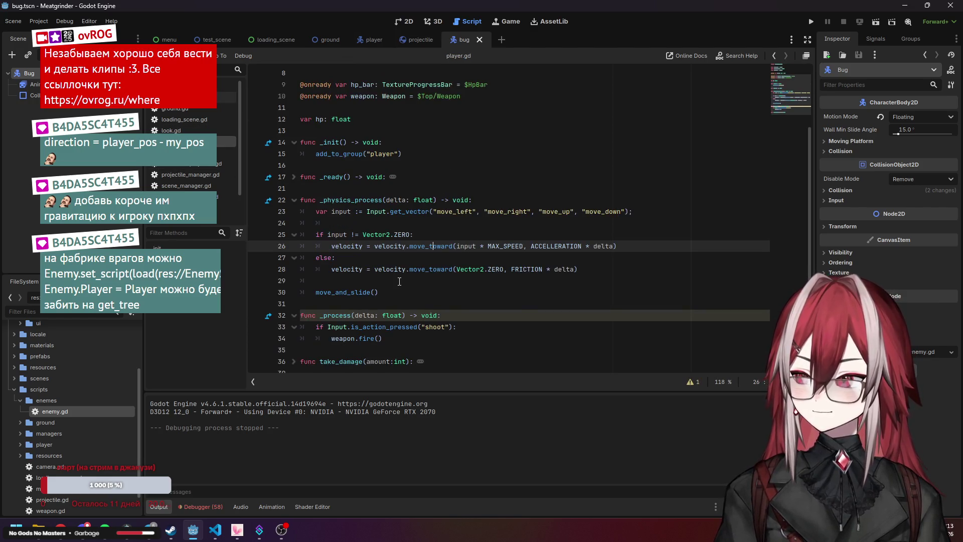
click(420, 270)
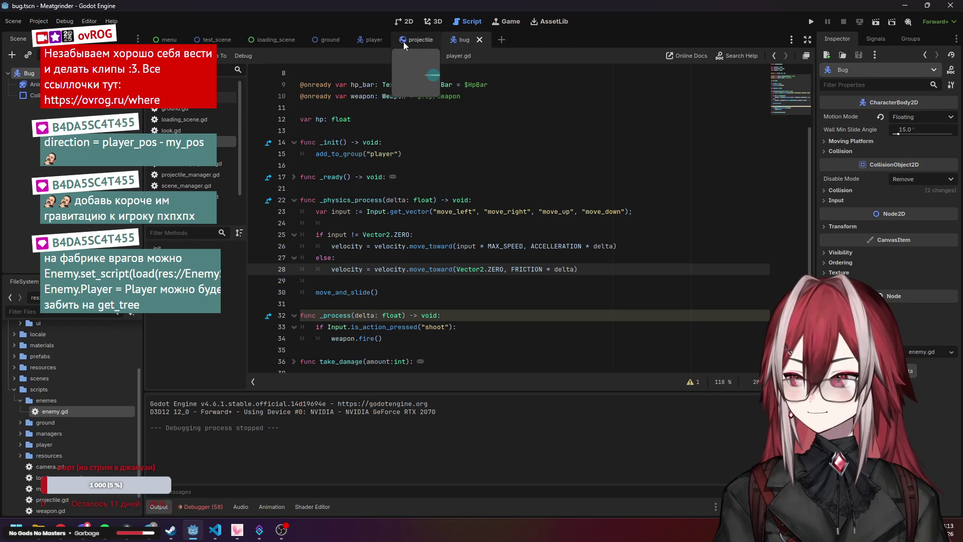
click(406, 43)
click(226, 98)
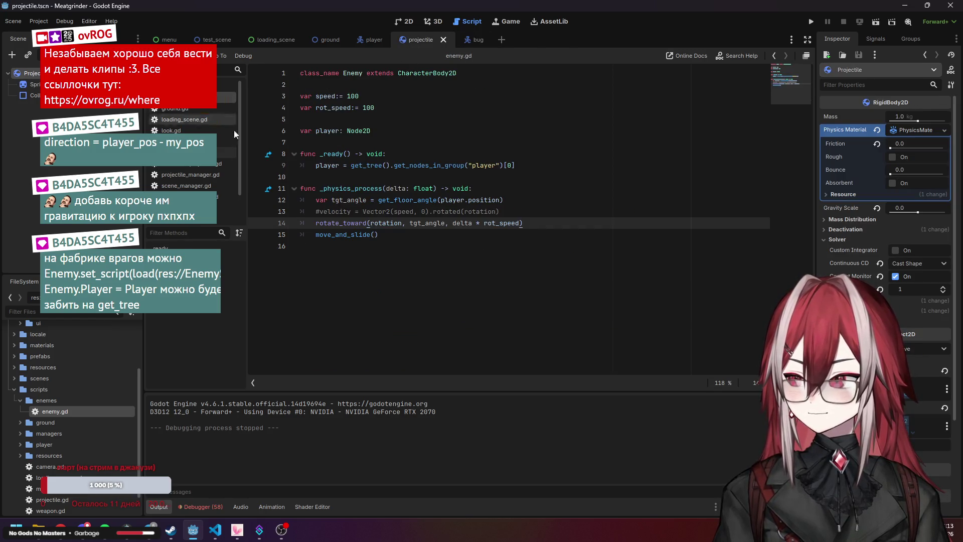
Prefix rotate_toward on line 14 with 'rotation =' using autocomplete
text(rot)
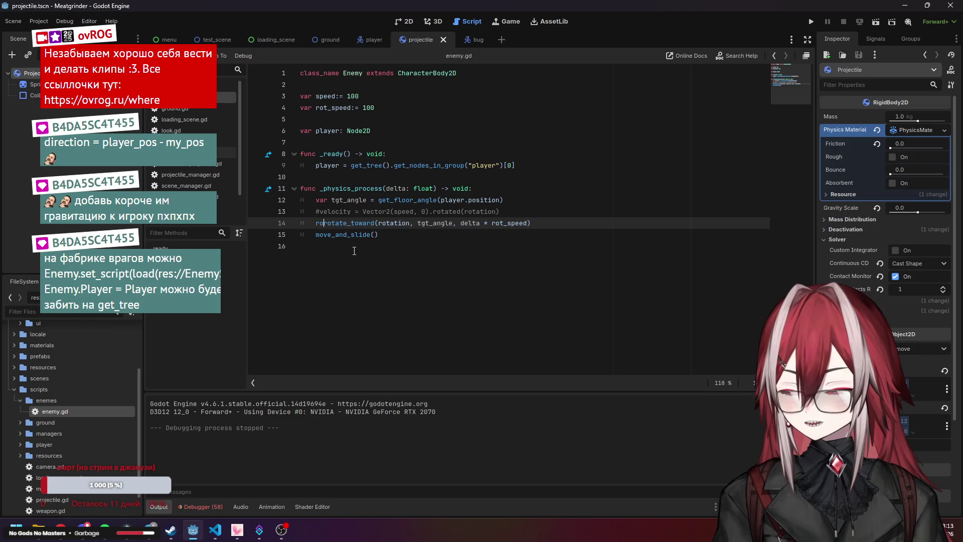
key(Down)
key(Down)
key(Tab)
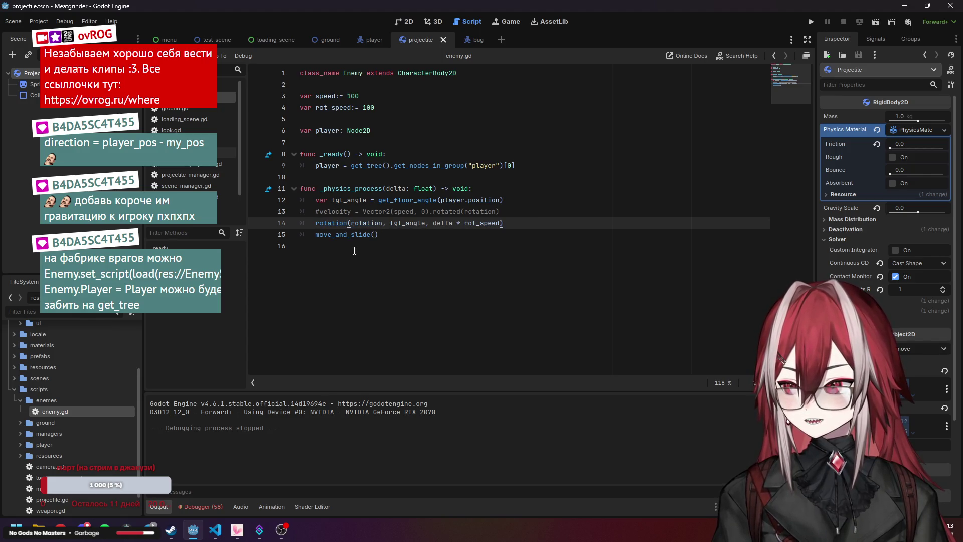
key(ctrl+z)
key(ctrl+z)
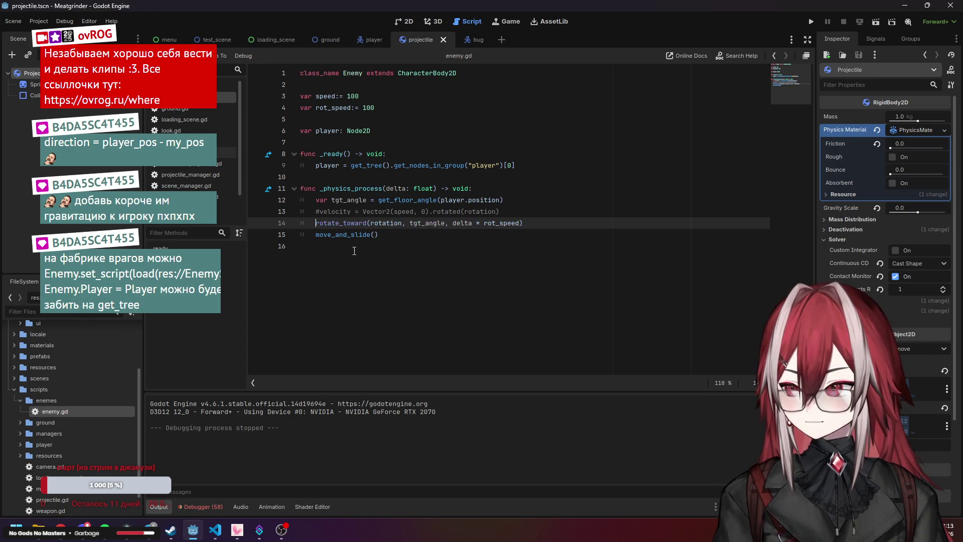
text(rot)
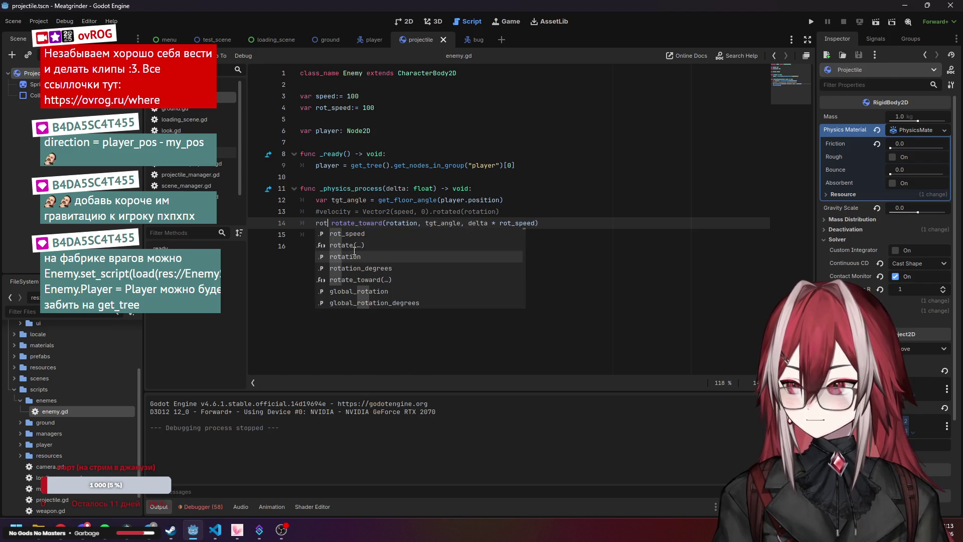
click(354, 251)
text(=)
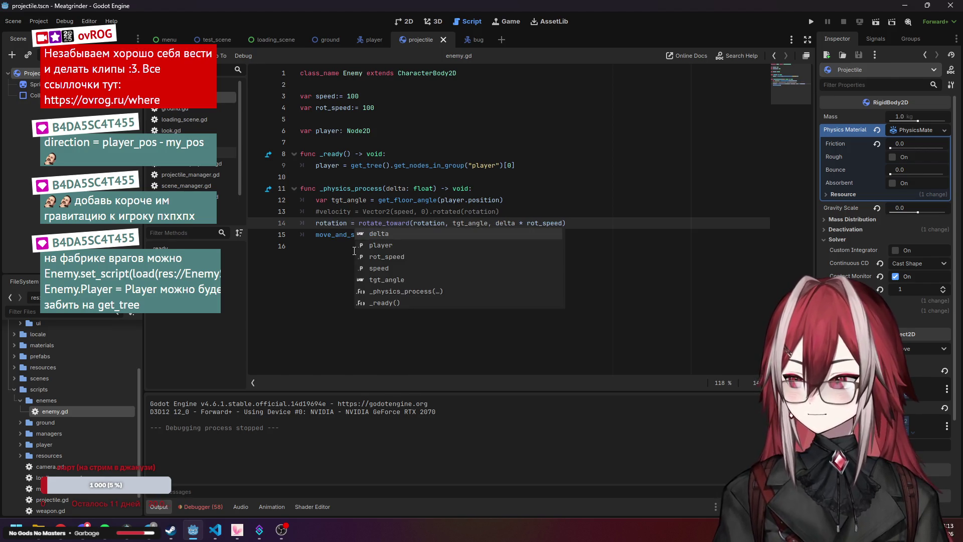
click(598, 193)
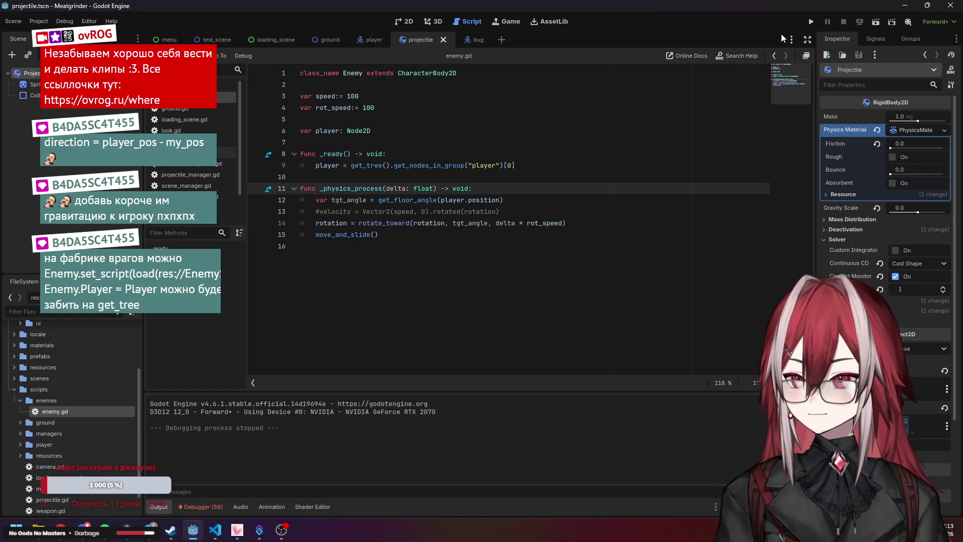
click(809, 23)
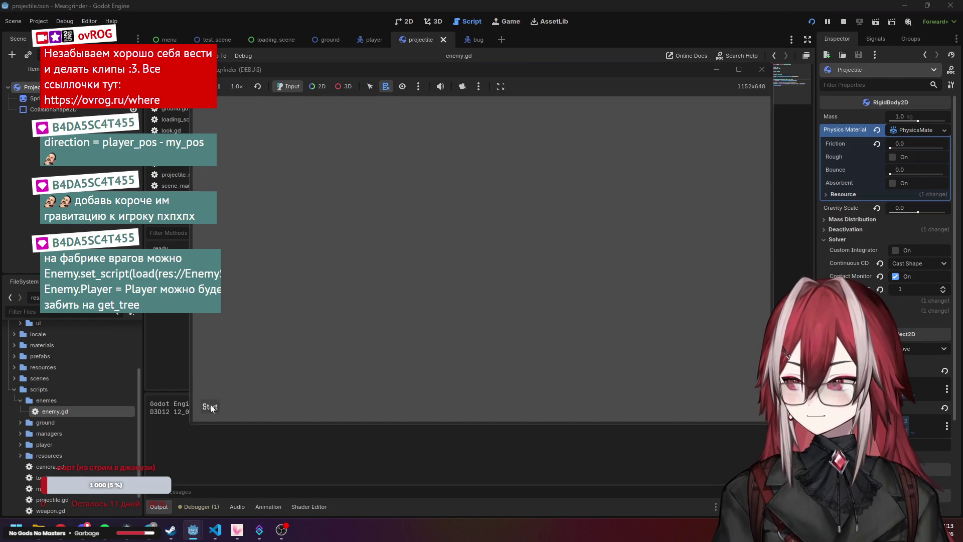
key(d)
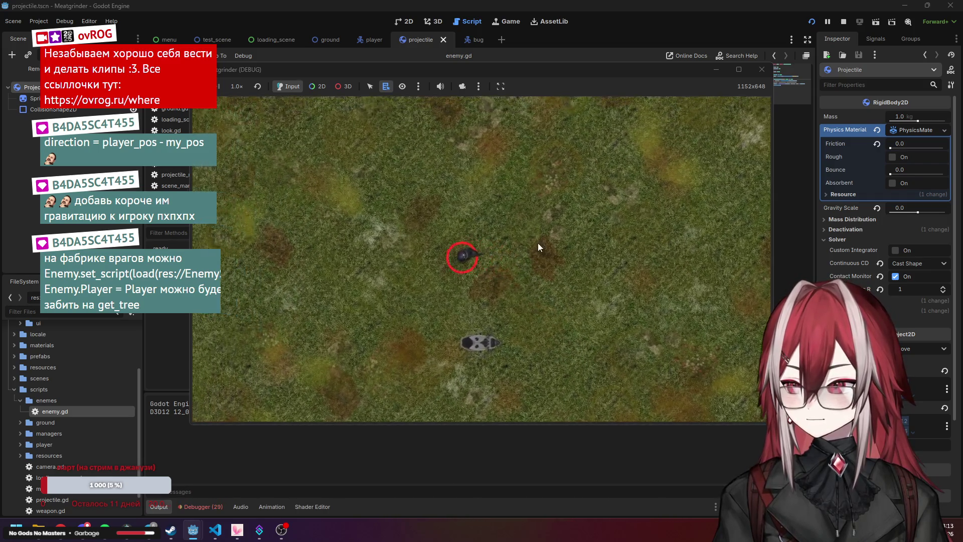
key(s)
key(a)
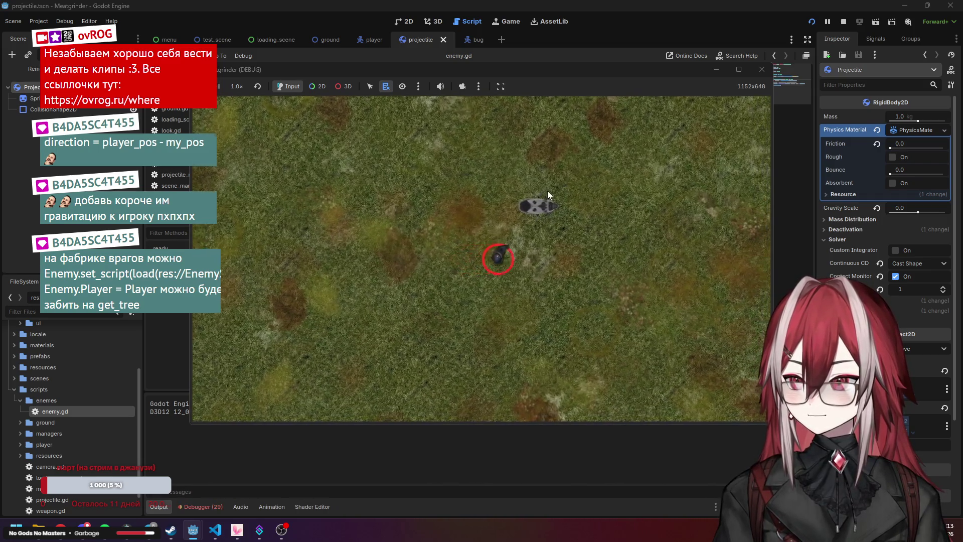
key(w)
key(d)
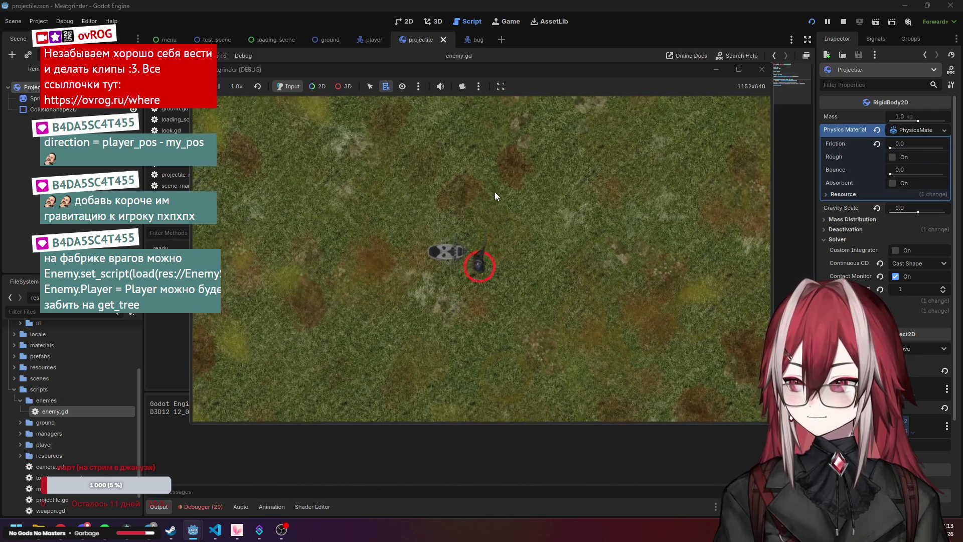
key(s)
key(a)
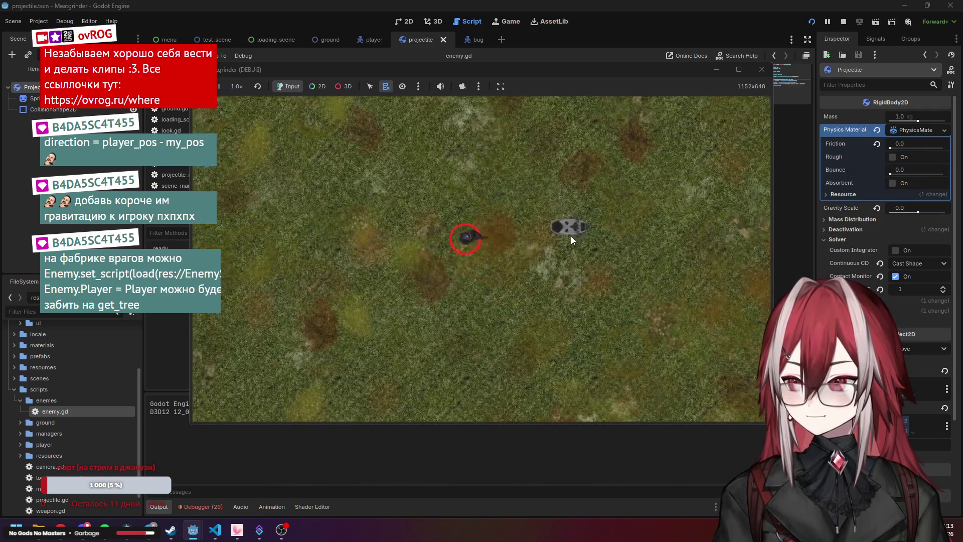
key(w)
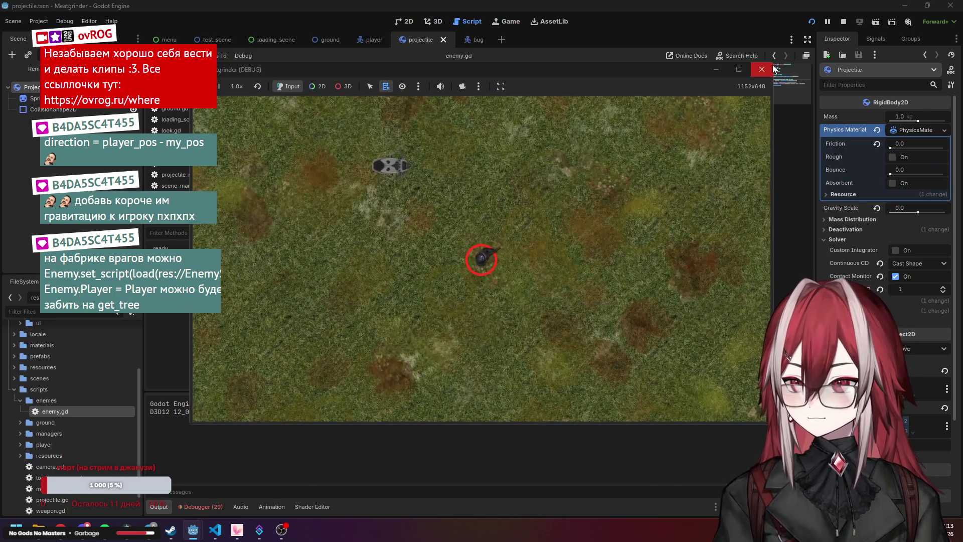
key(F8)
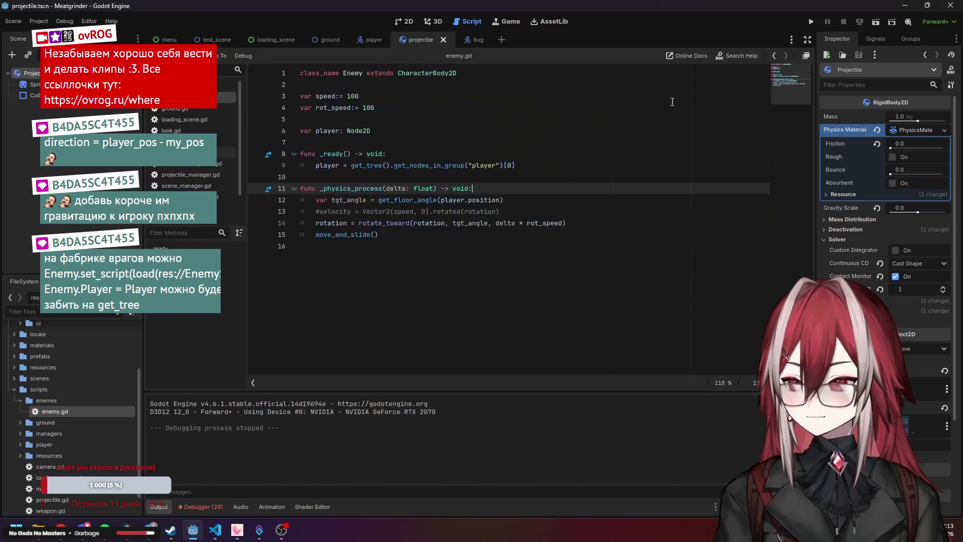
Read the rotate_toward documentation on line 14
click(407, 223)
mouse_move(389, 225)
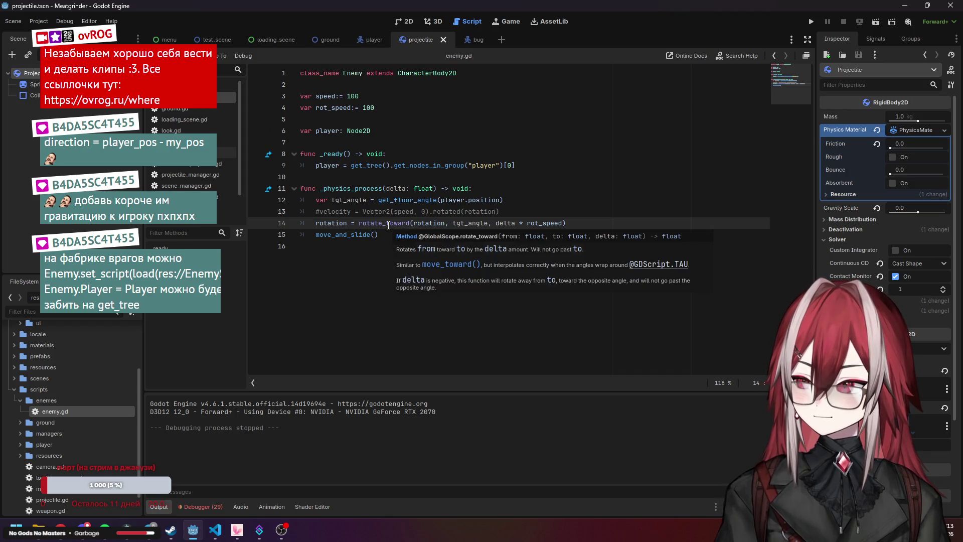
click(364, 188)
click(393, 224)
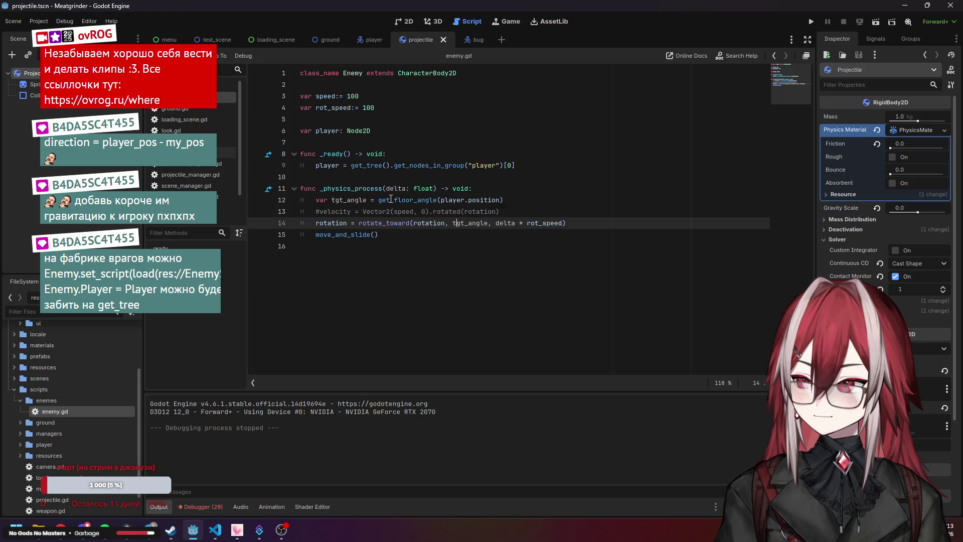
Replace get_floor_angle on line 12 with get_angle_to and save enemy.gd
mouse_move(394, 200)
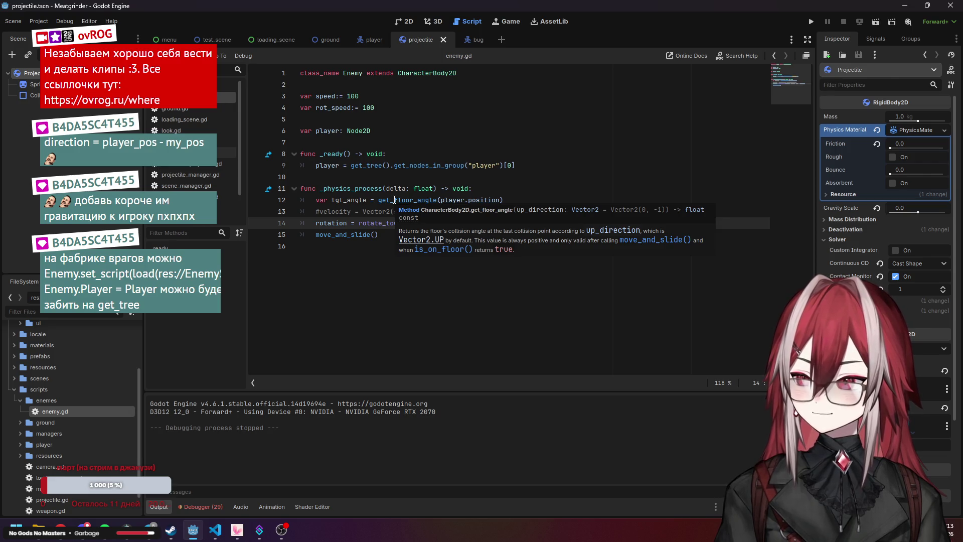
click(395, 200)
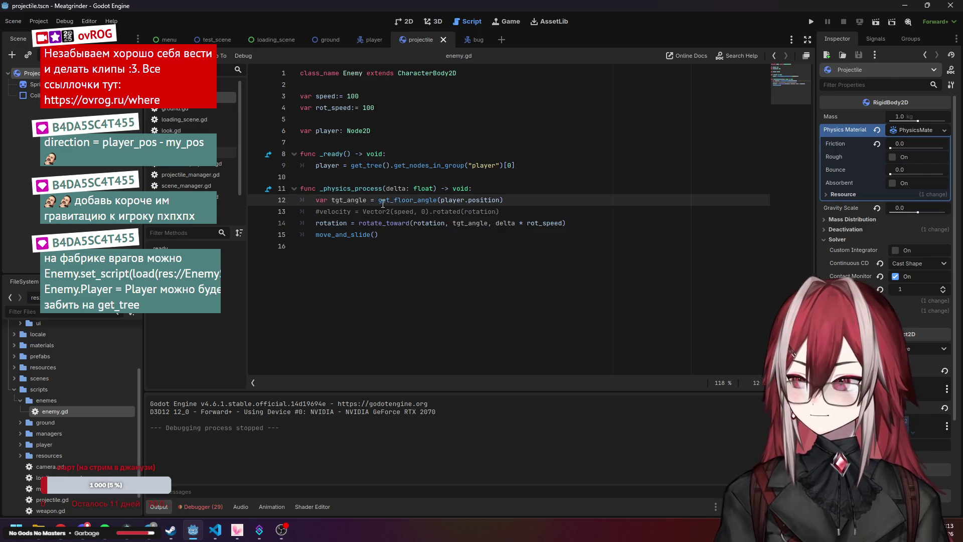
drag(379, 199, 437, 201)
mouse_move(462, 214)
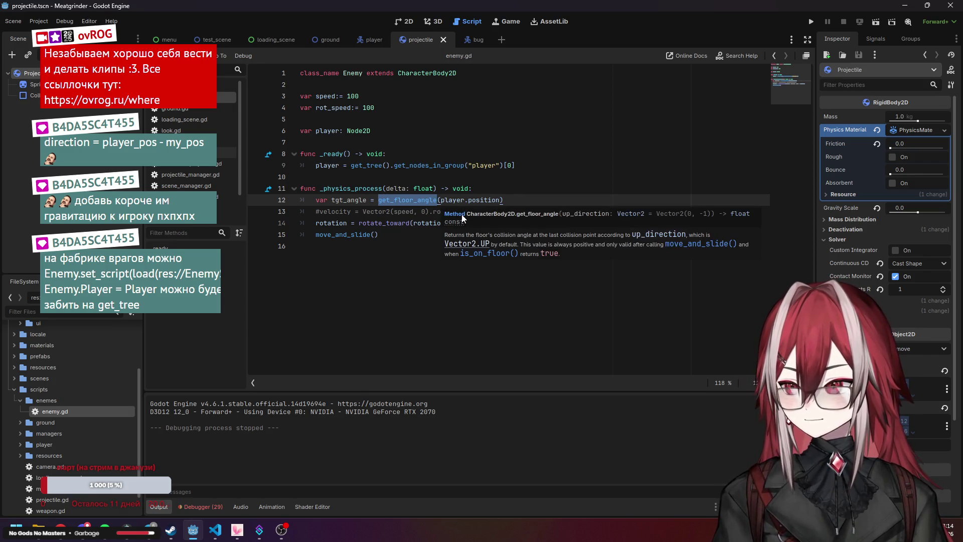
key(BackSpace)
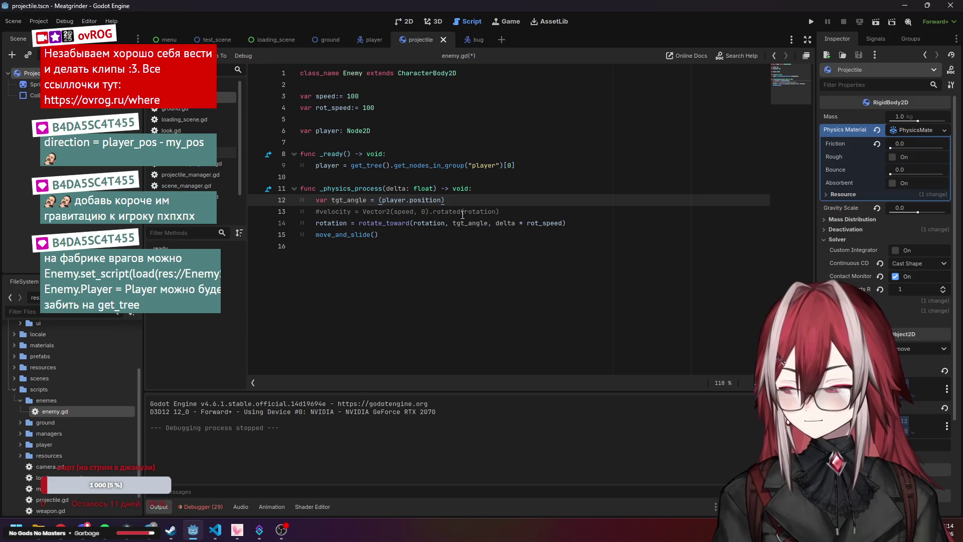
text(get)
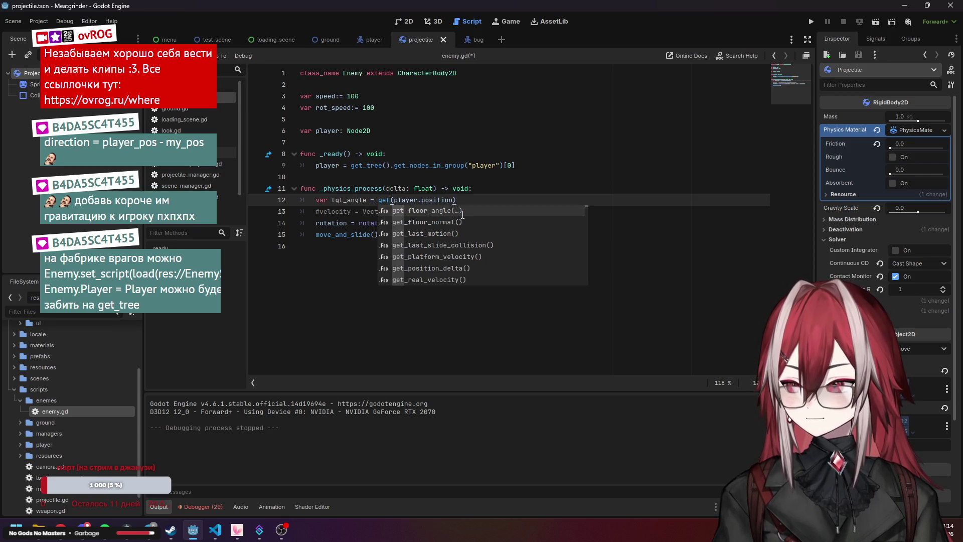
text(_a)
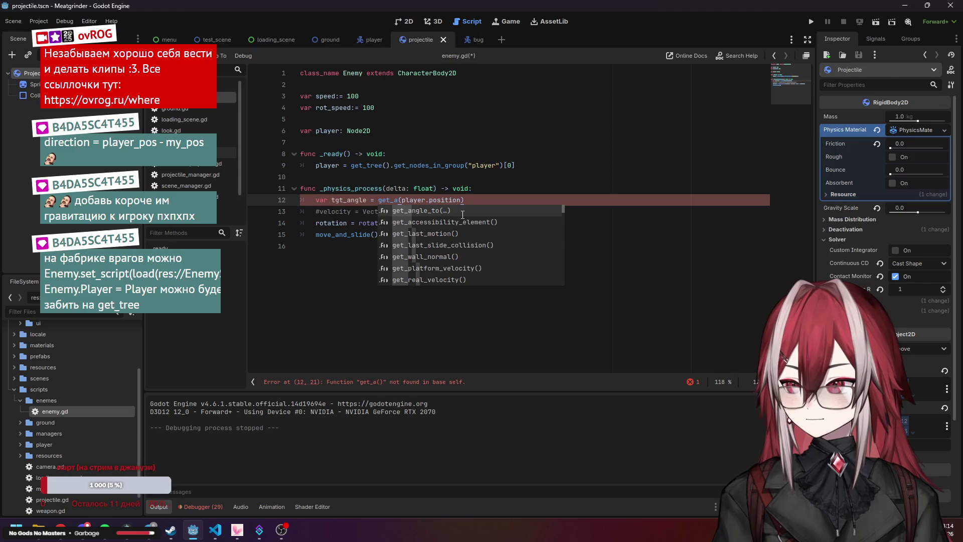
key(Return)
click(564, 211)
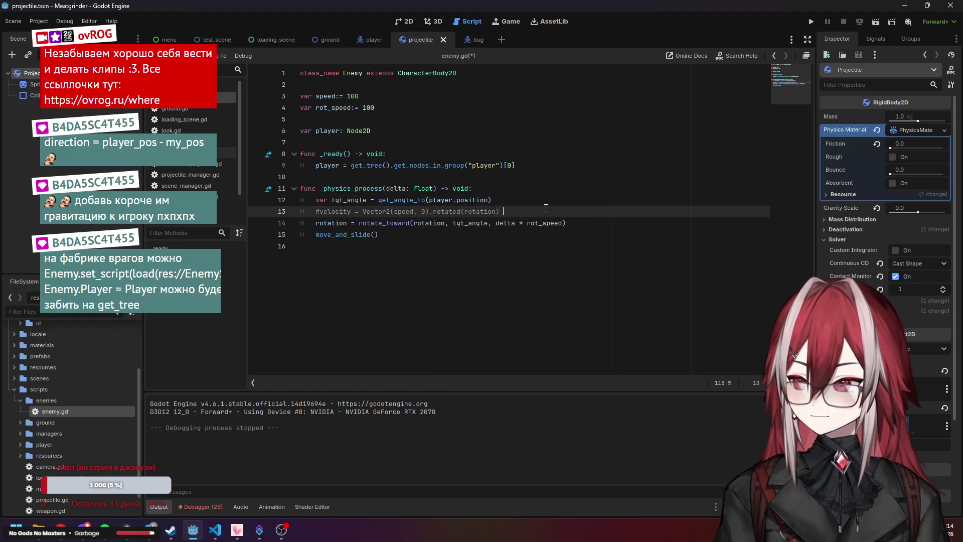
key(ctrl+s)
Run the project and start the game to test the get_angle_to aiming
click(813, 22)
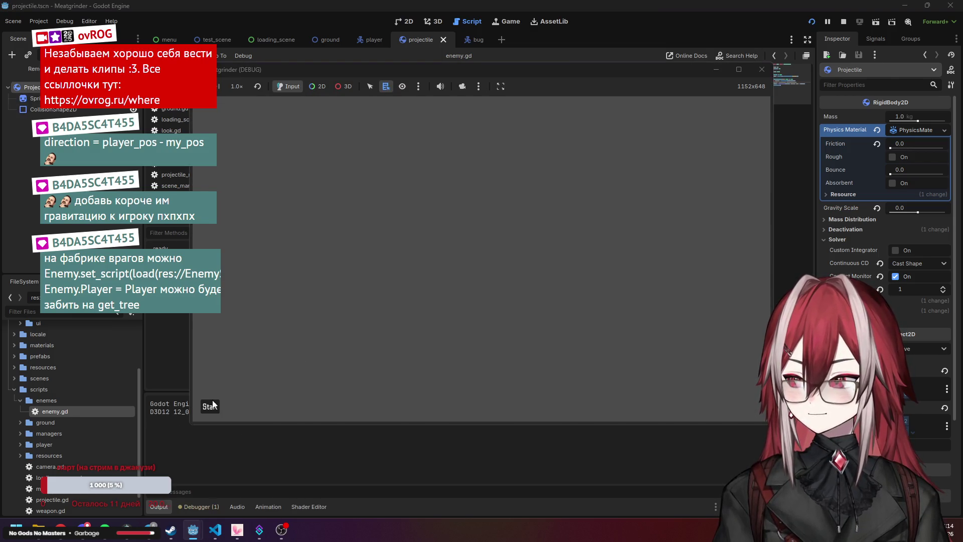
click(210, 406)
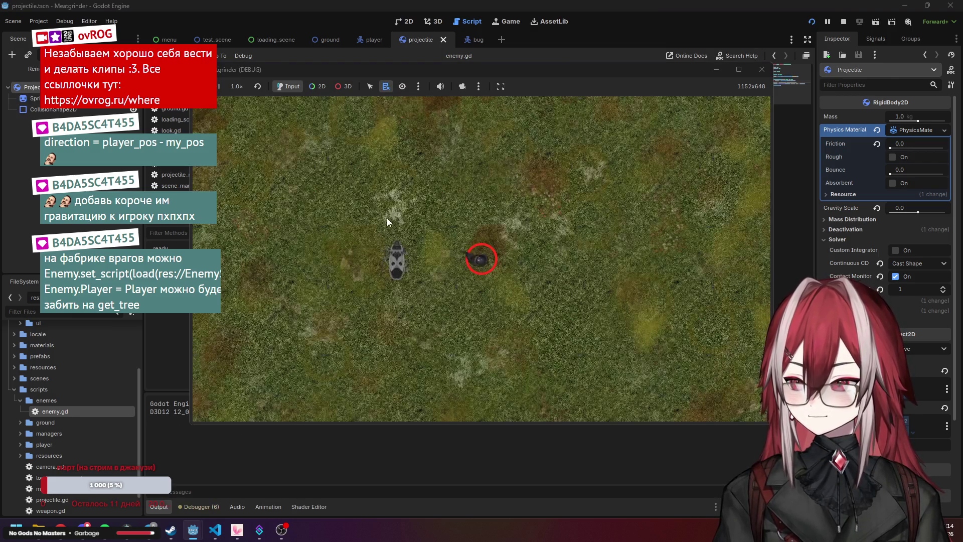
Move the player up and down with W and S around the bug, then stop the game
key(s)
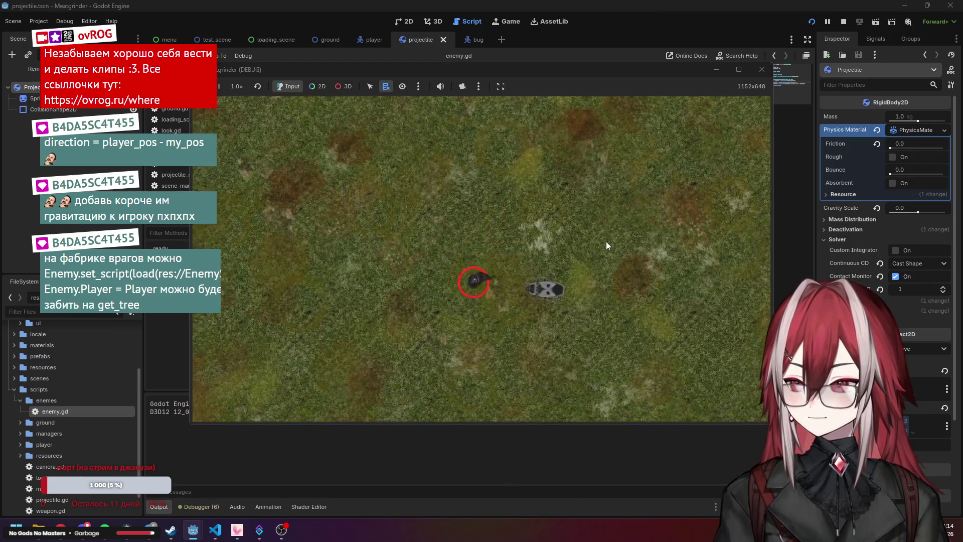
key(s)
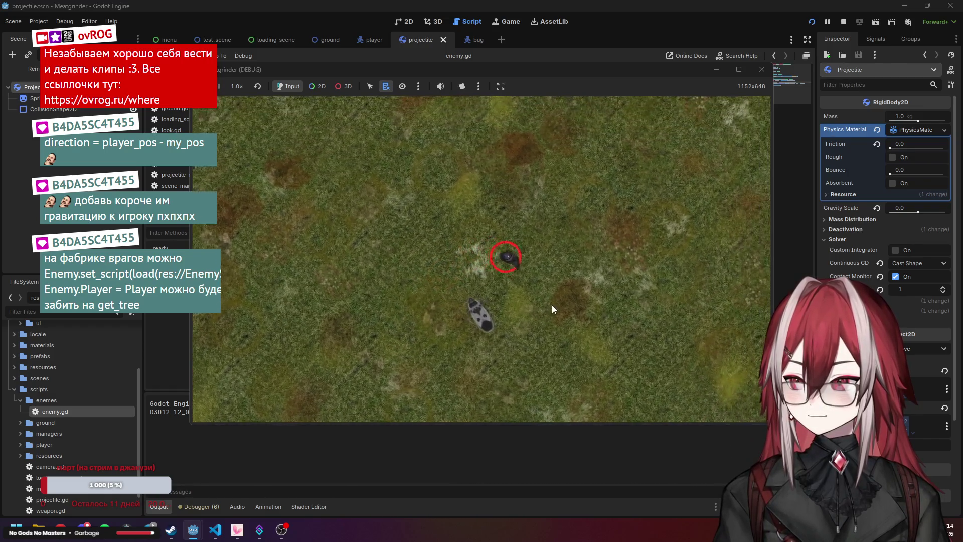
key(w)
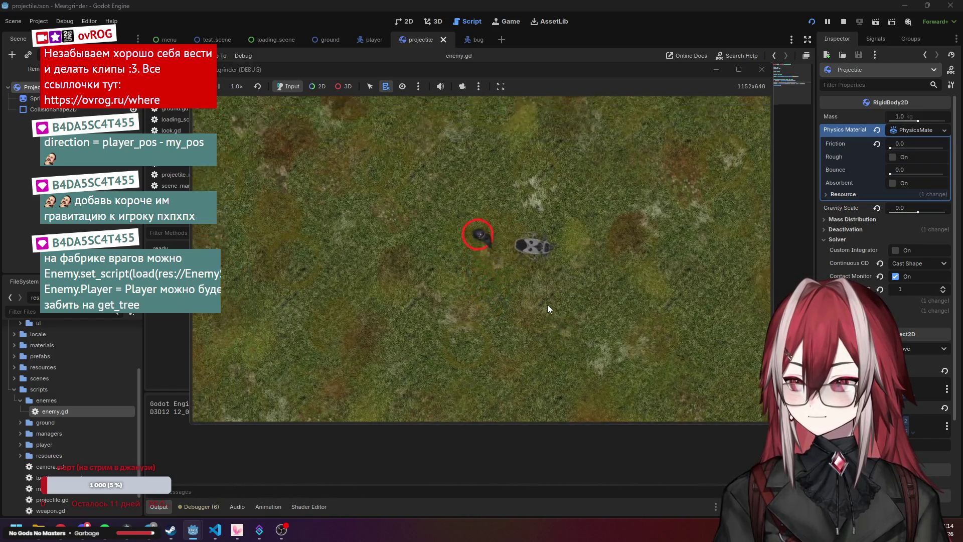
key(s)
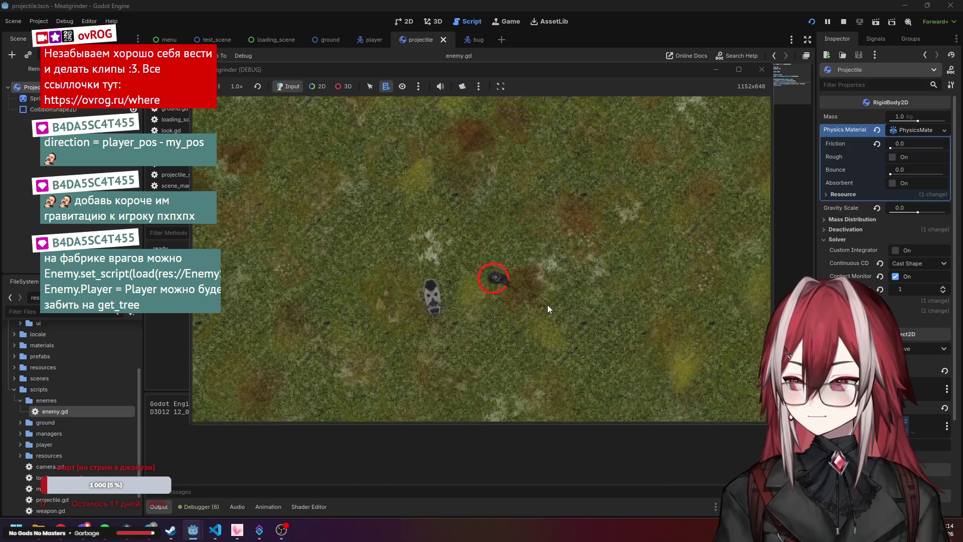
key(w)
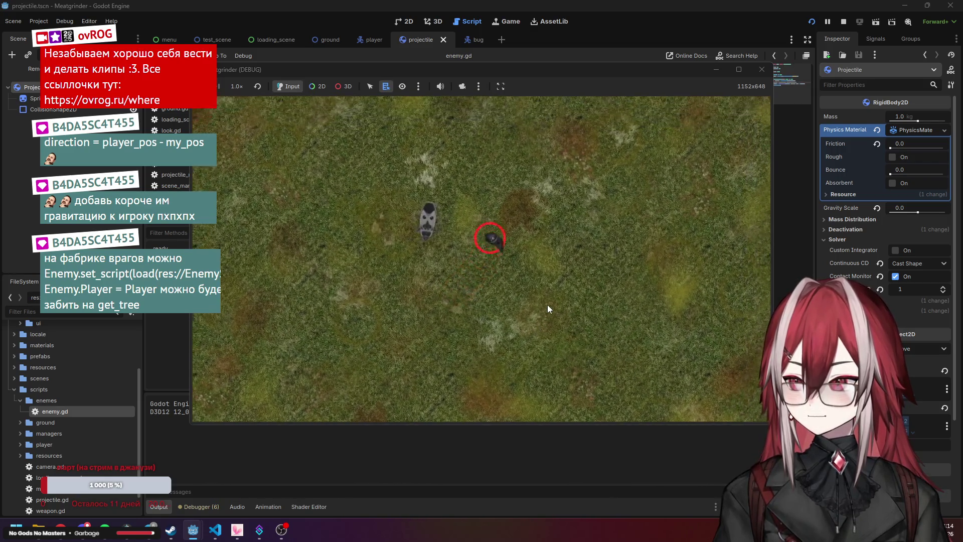
key(s)
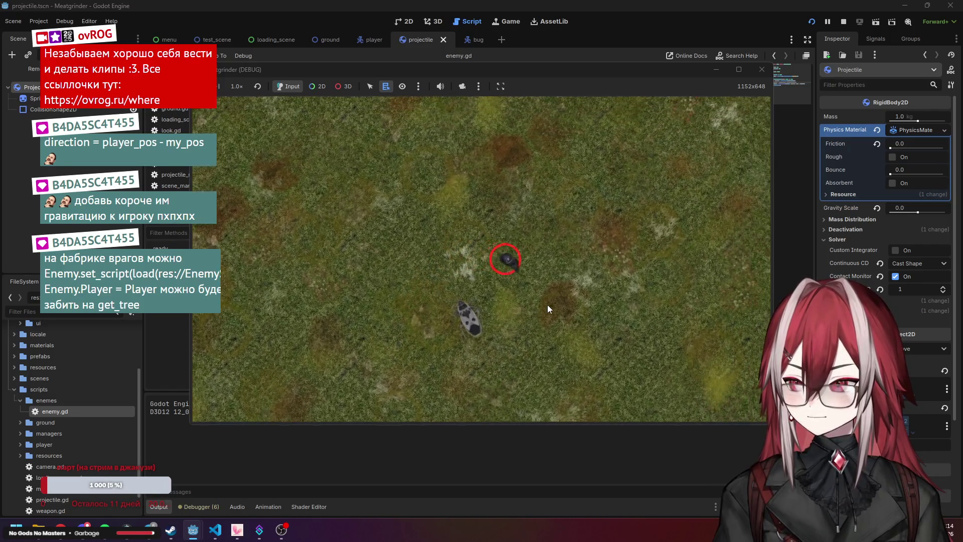
key(s)
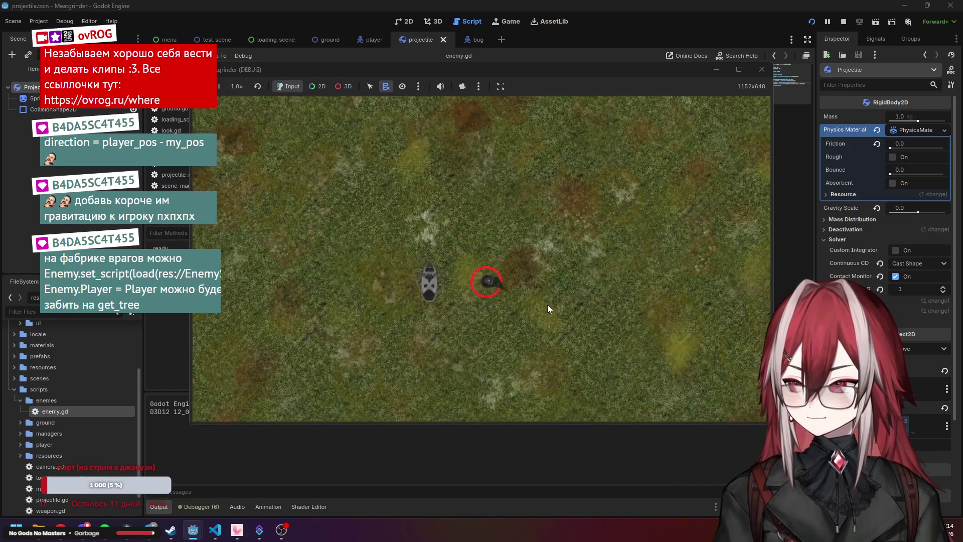
click(762, 69)
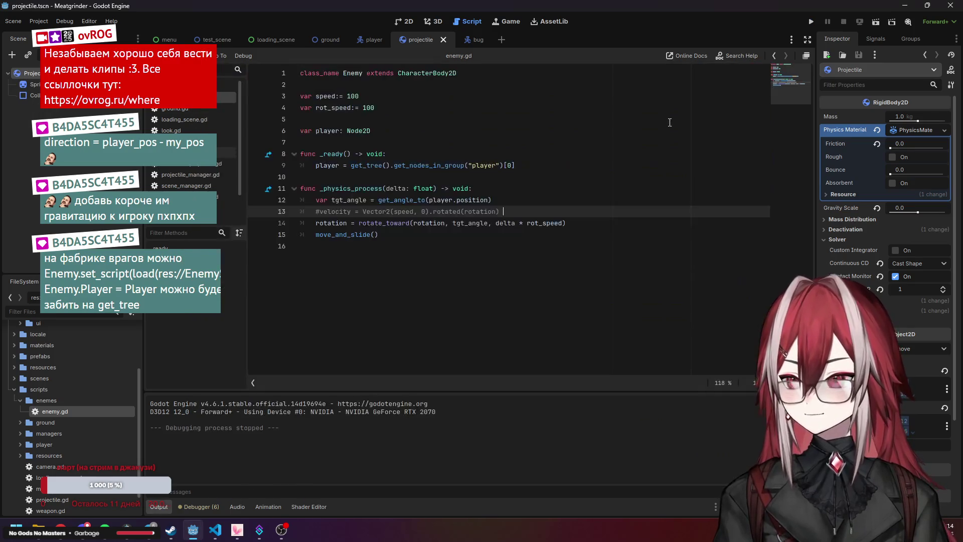
Try a look_at() line after line 12, then delete it and save enemy.gd
click(423, 256)
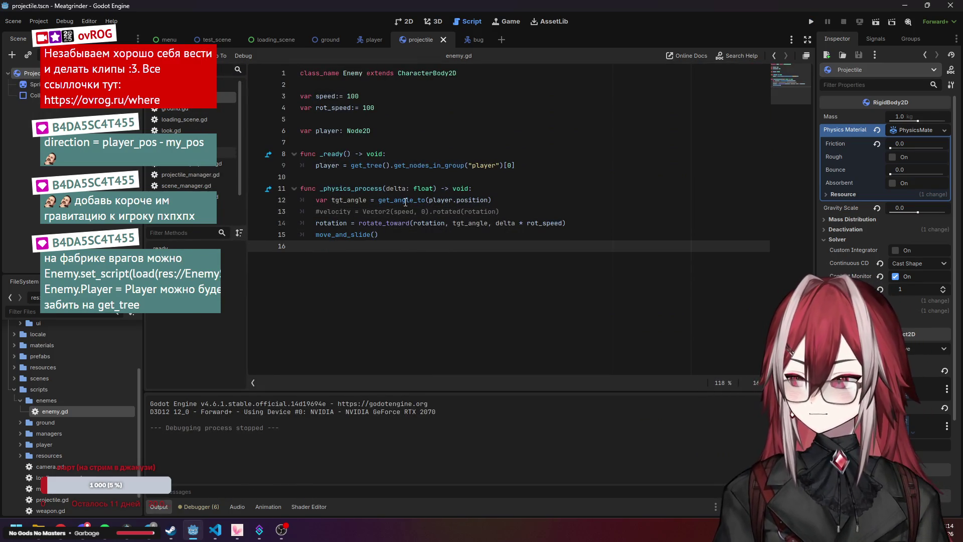
mouse_move(405, 202)
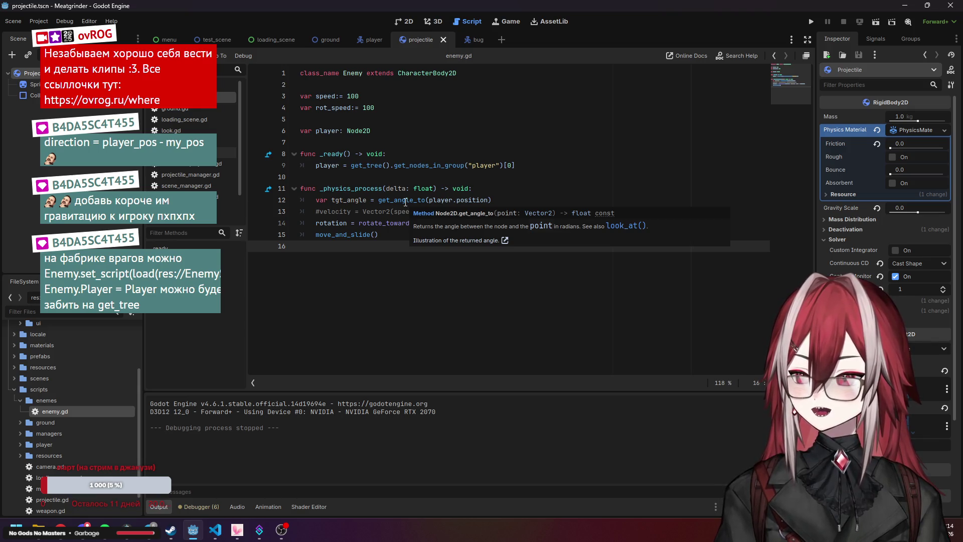
click(405, 201)
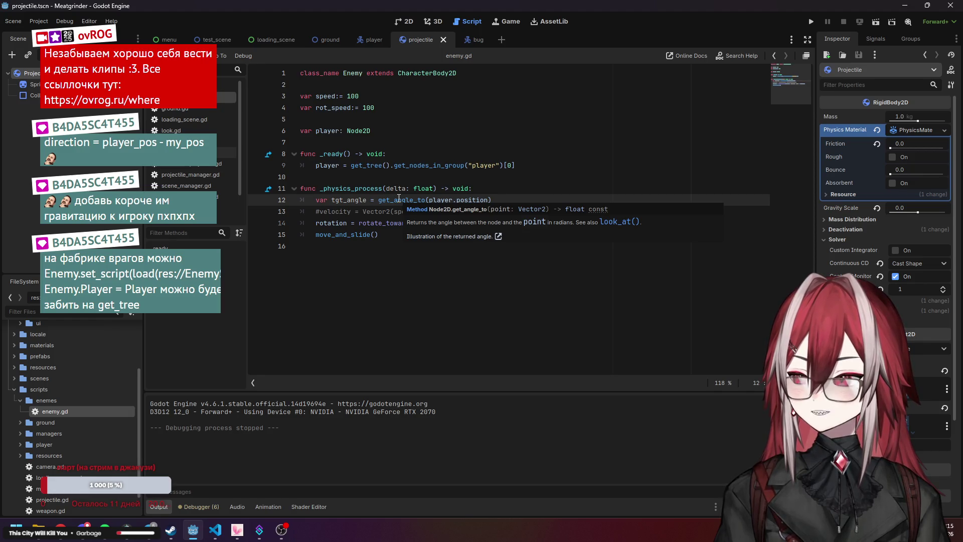
click(513, 202)
key(Return)
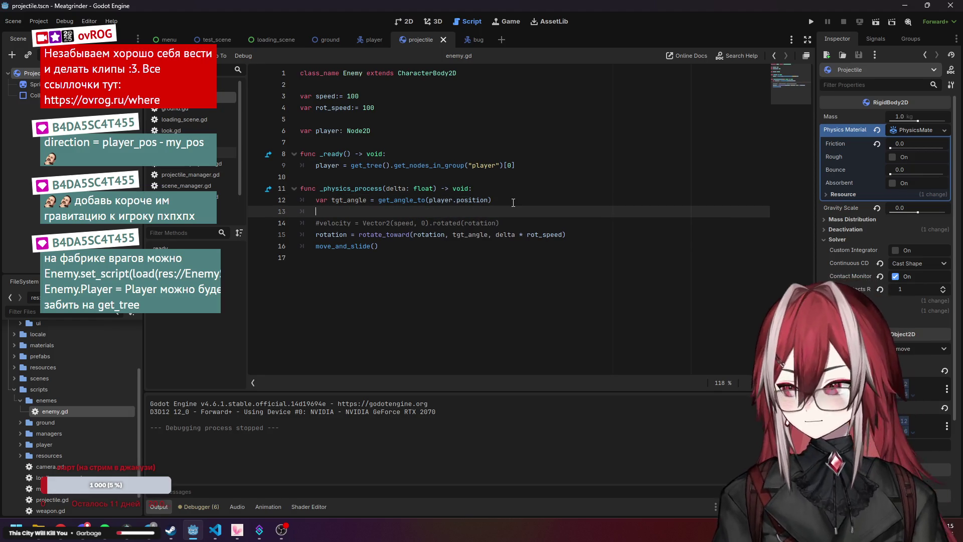
text(look_at()
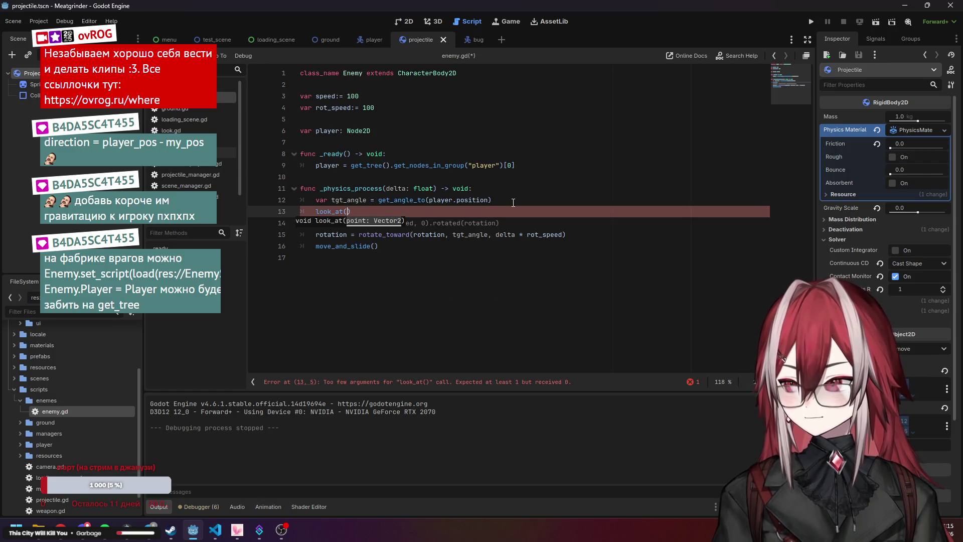
drag(429, 201, 481, 202)
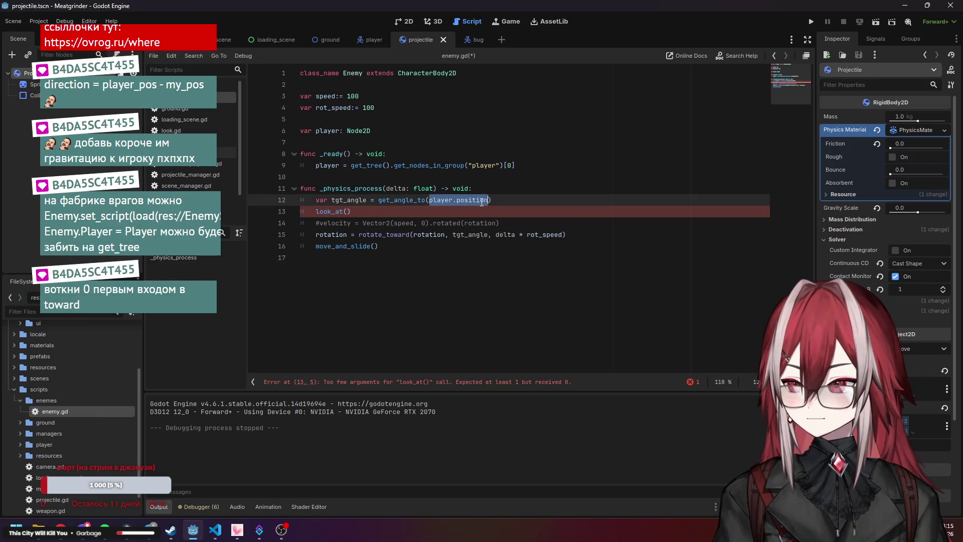
click(387, 235)
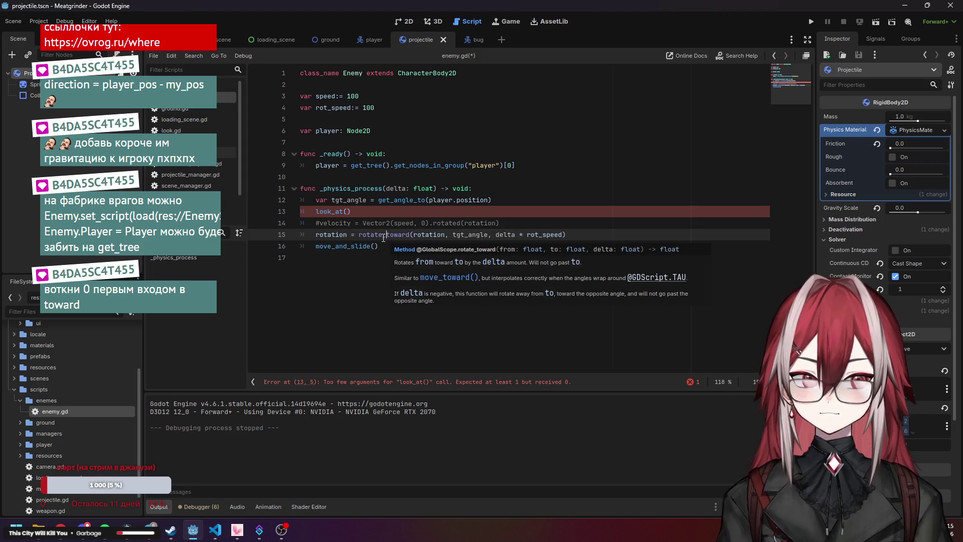
click(449, 210)
key(BackSpace)
key(BackSpace)
key(BackSpace)
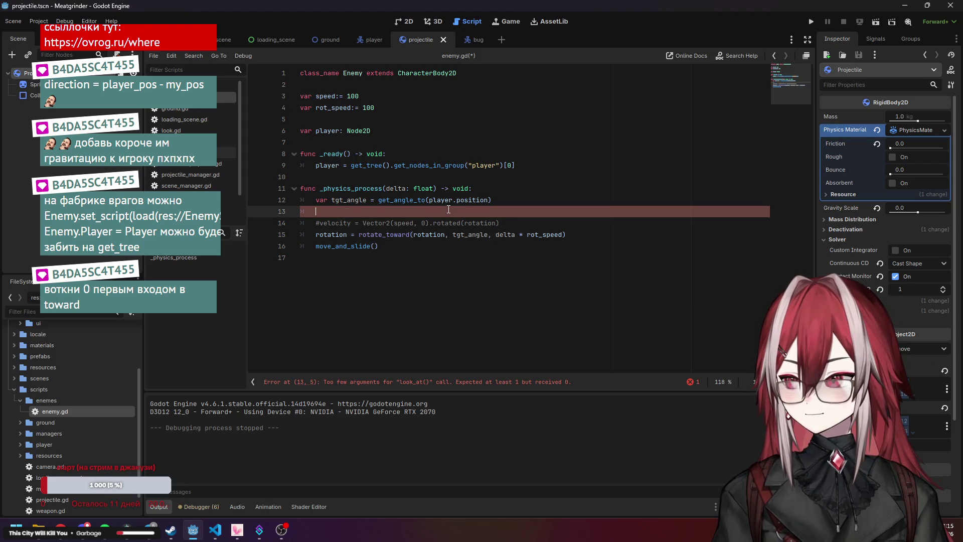
key(ctrl+s)
Change rotate_toward's first argument from rotation to 0
double_click(423, 223)
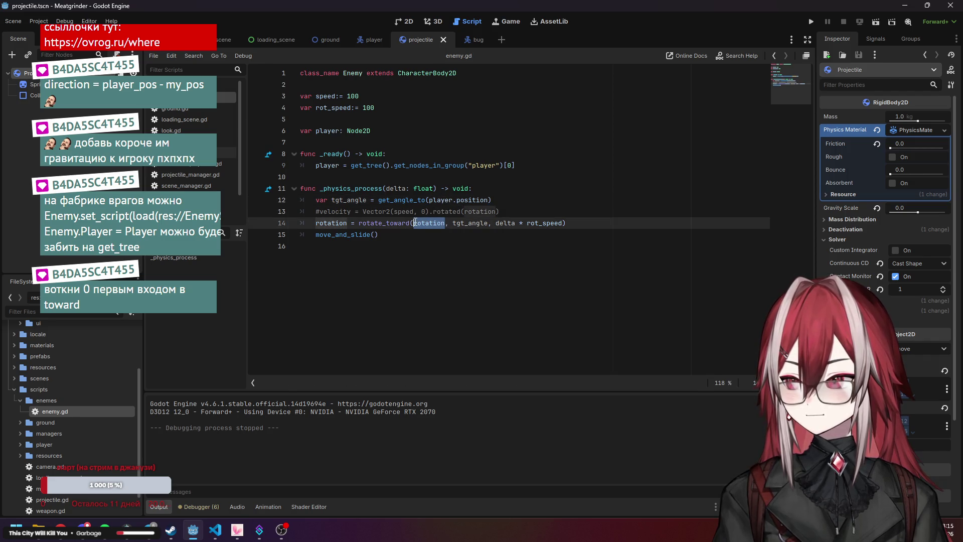
text(0)
click(508, 199)
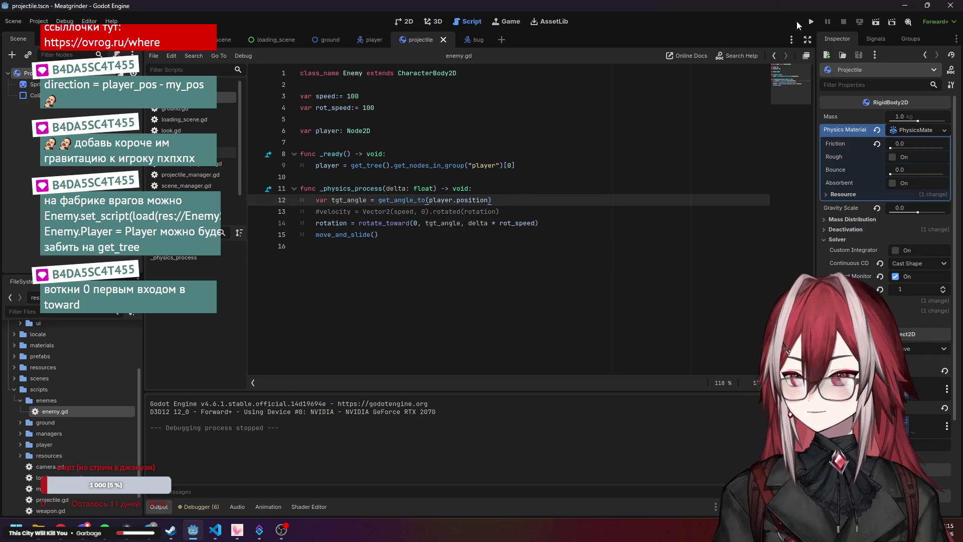
click(811, 21)
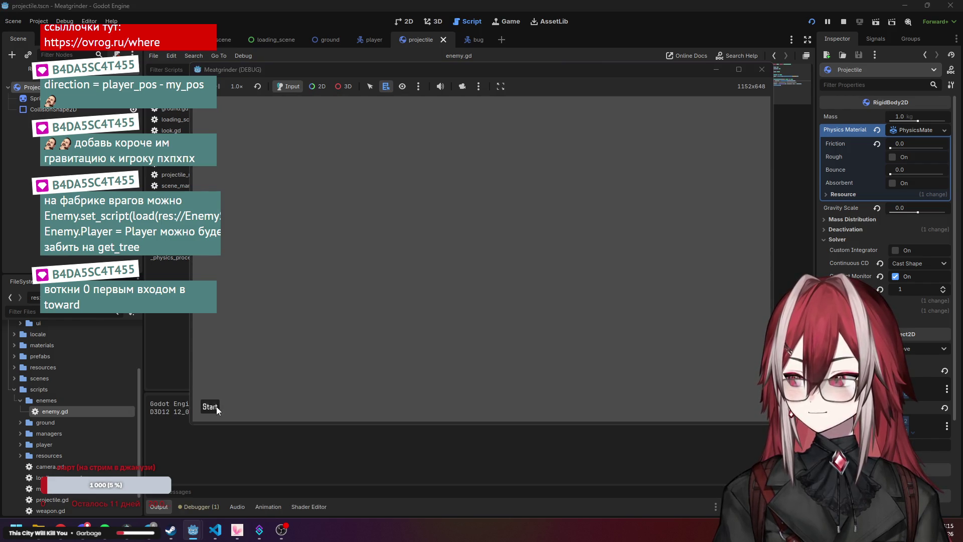
click(216, 406)
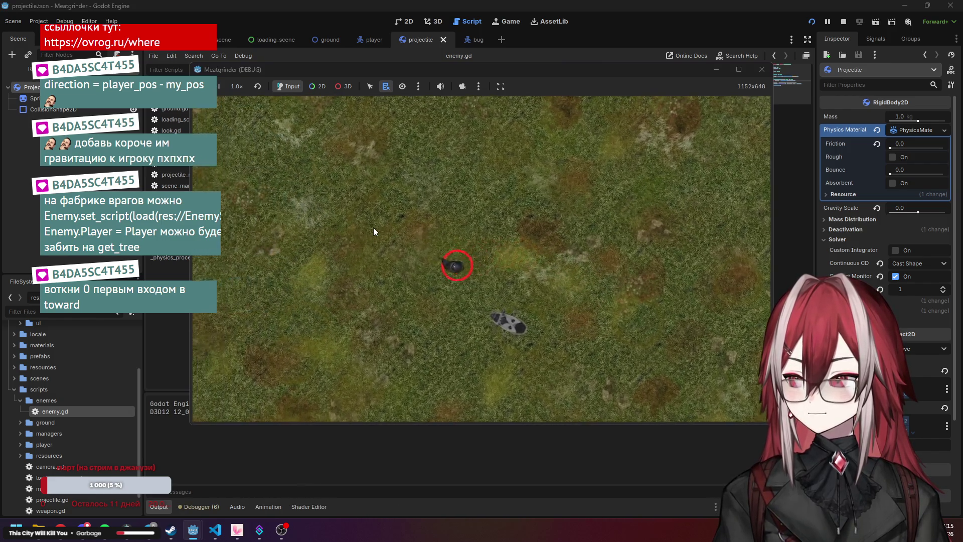
key(s)
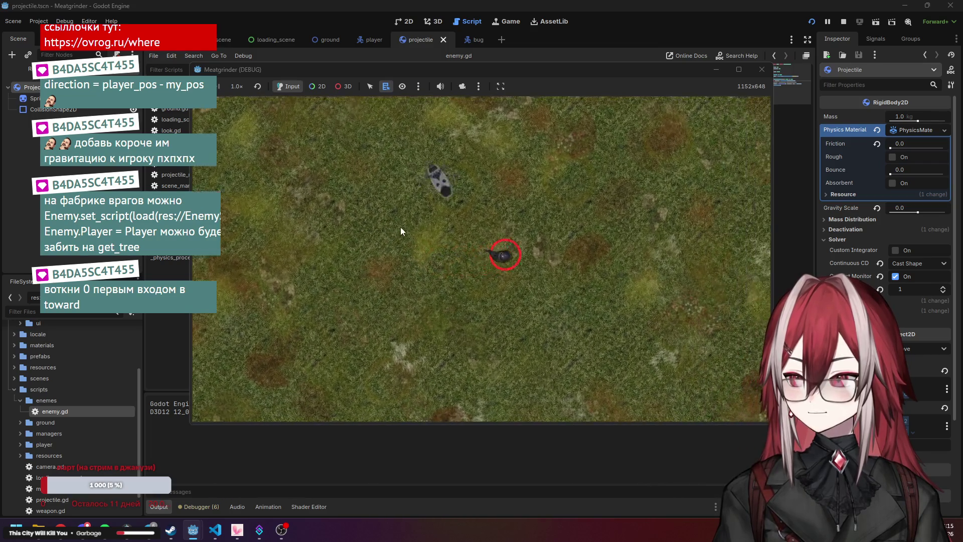
key(d)
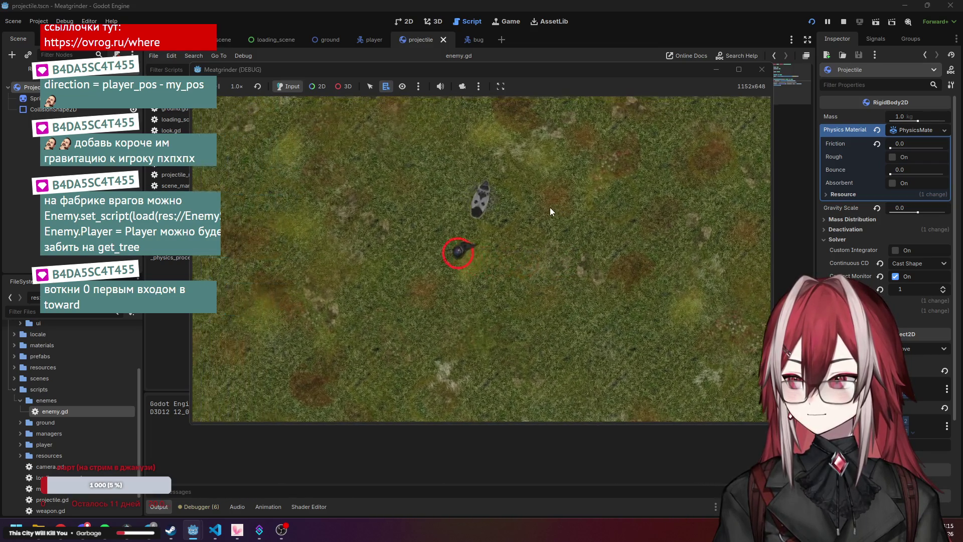
key(w)
key(a)
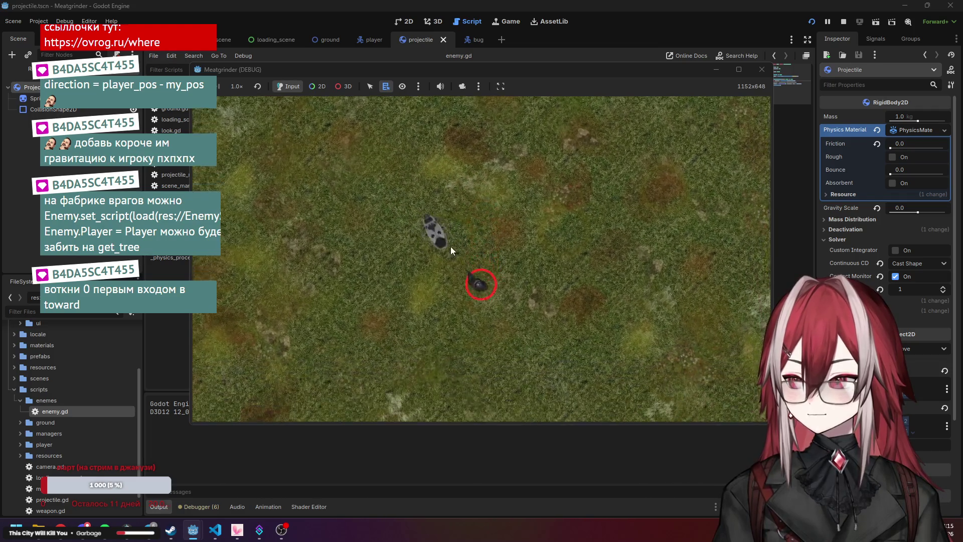
key(s)
key(d)
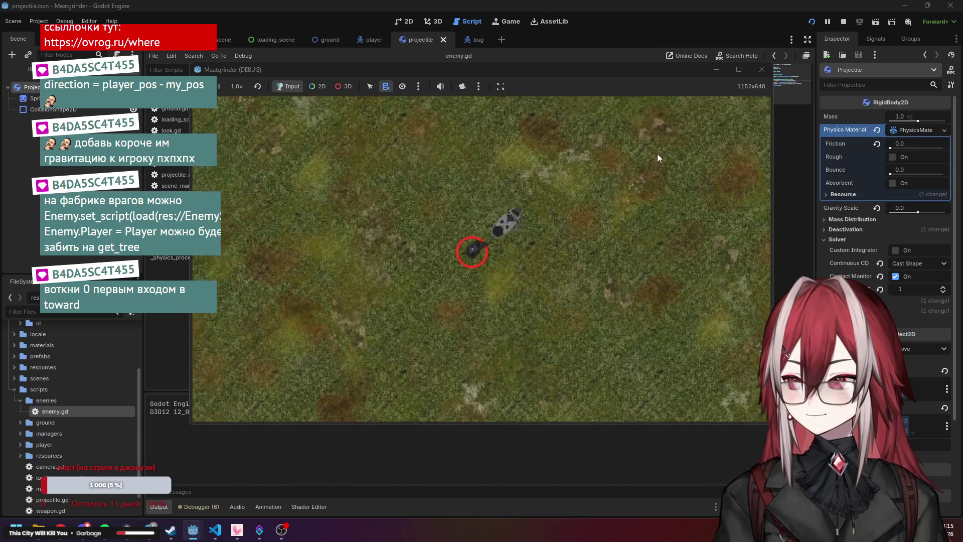
key(w)
key(a)
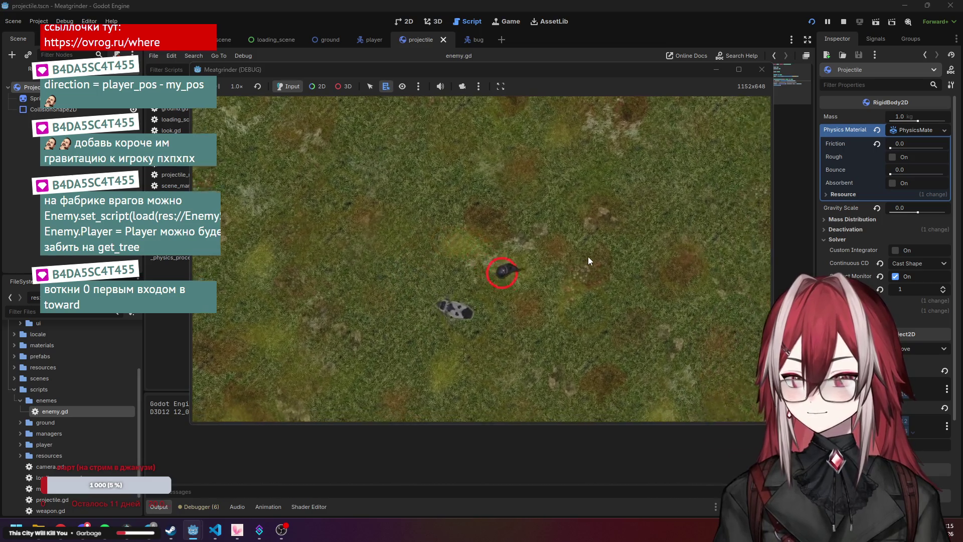
key(s)
key(d)
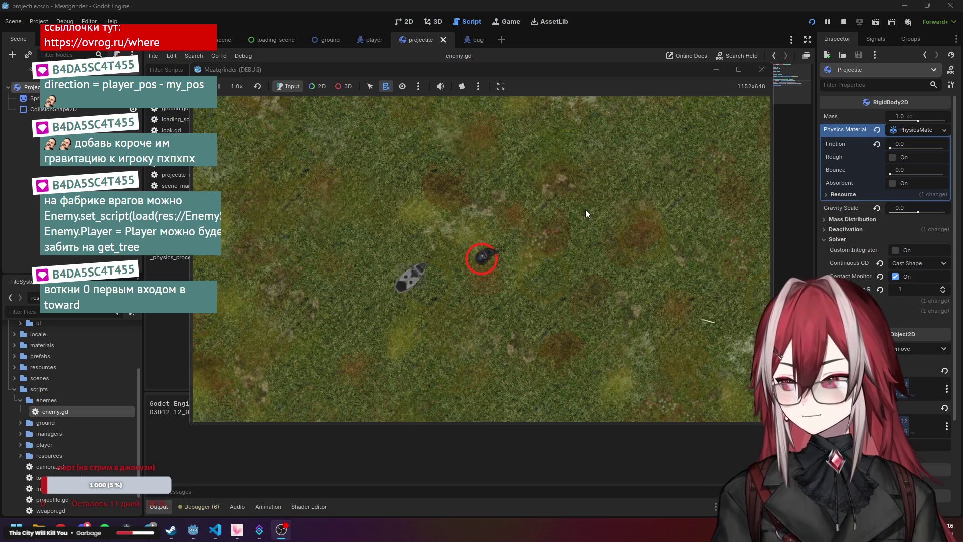
key(a)
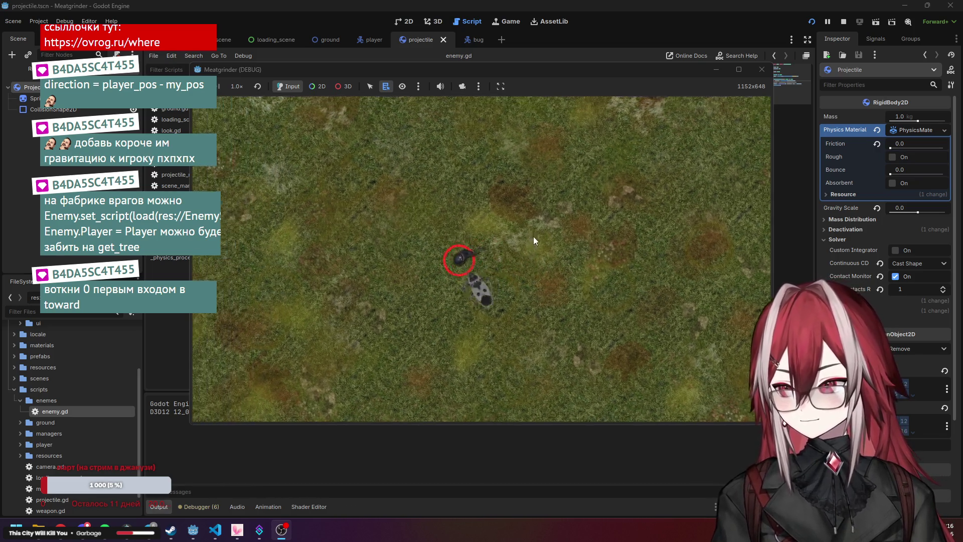
key(d)
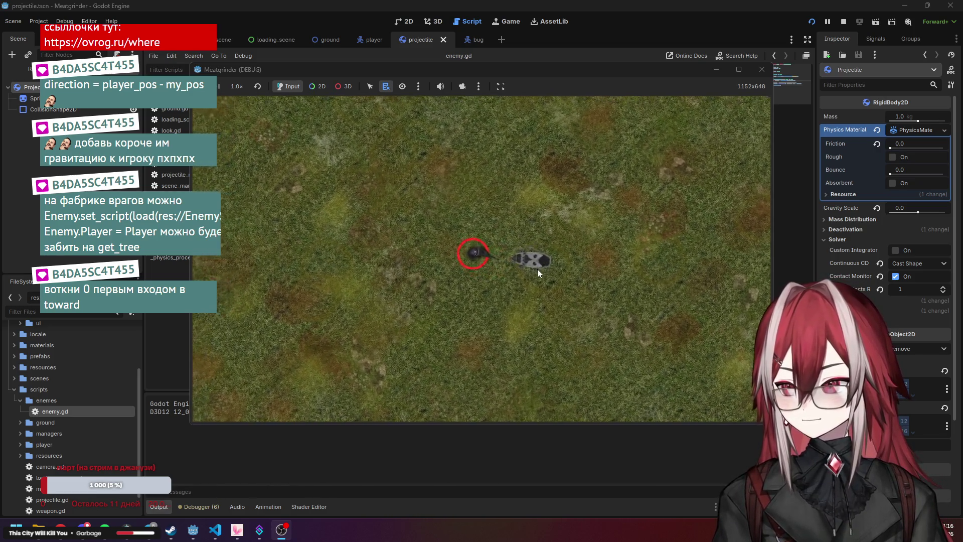
Stop the game and restore 'rotation' as rotate_toward's first argument on line 14, undoing the 0
click(762, 70)
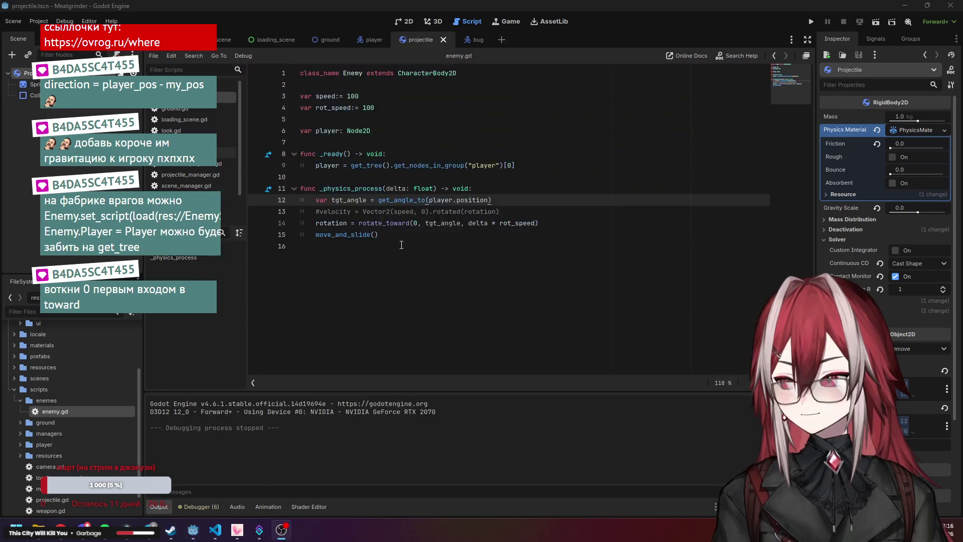
click(429, 223)
double_click(429, 223)
text(0)
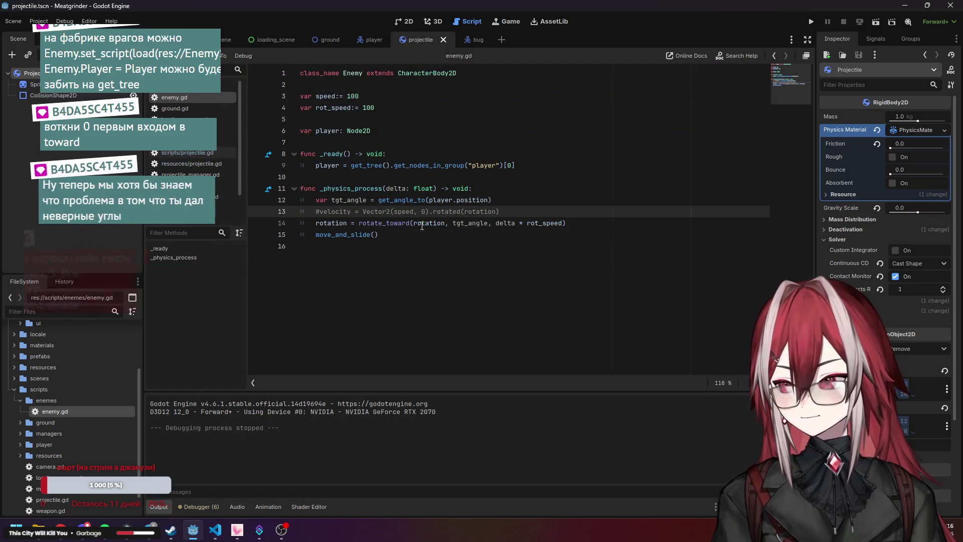
key(ctrl+z)
mouse_move(402, 222)
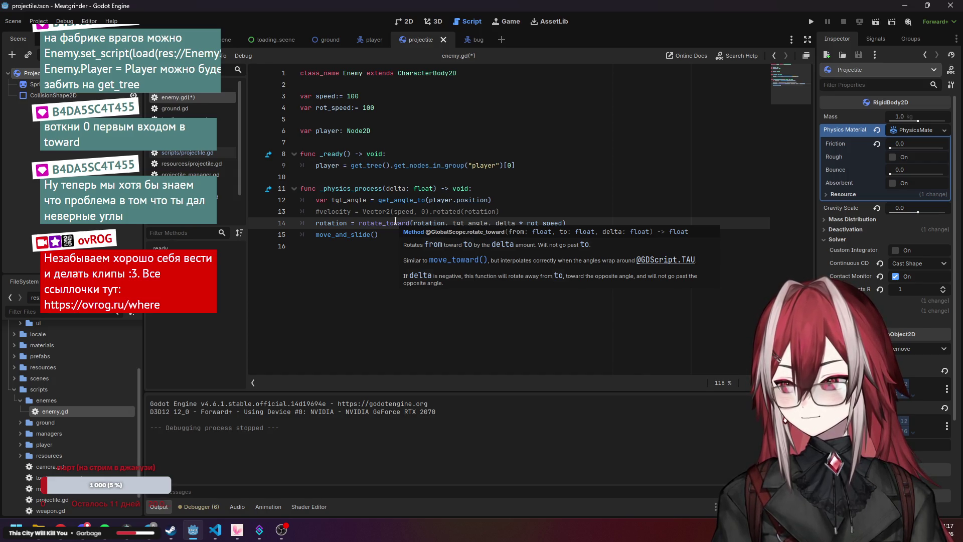
click(538, 155)
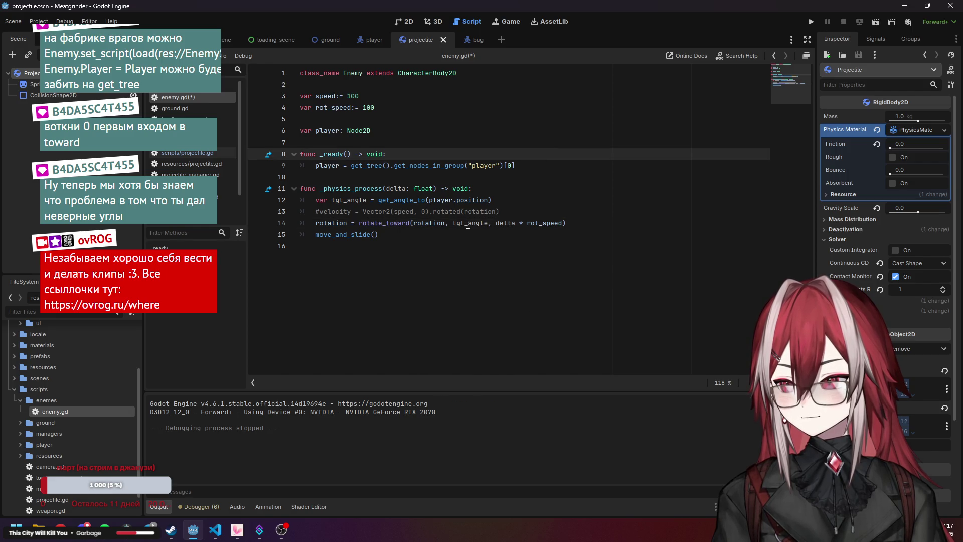
Save and run the game with F5, move the player up-left, then stop it
click(393, 200)
mouse_move(385, 200)
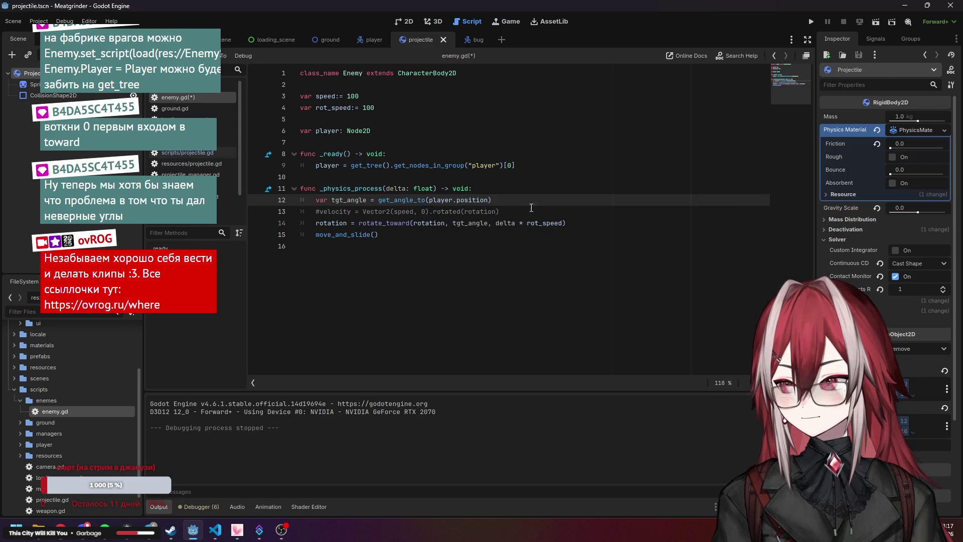
key(F5)
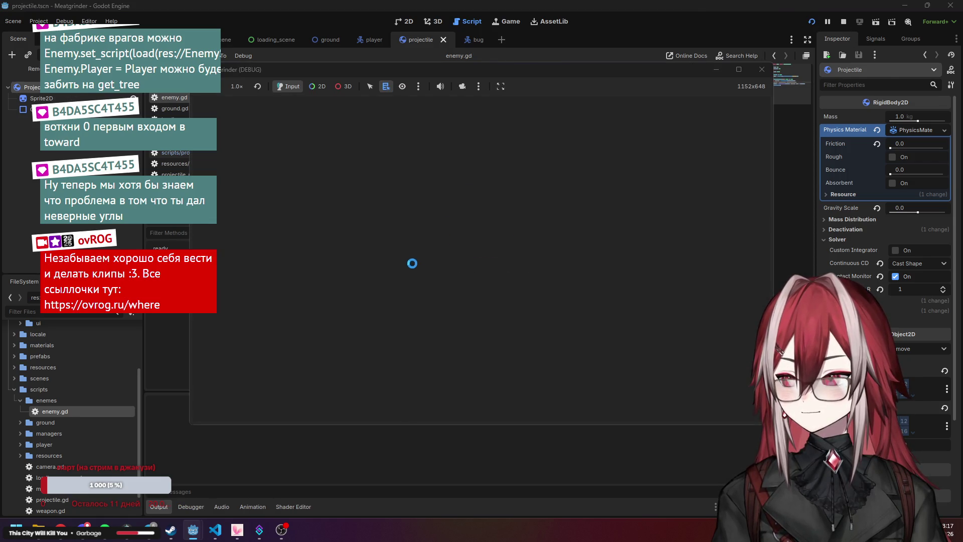
key(w)
key(a)
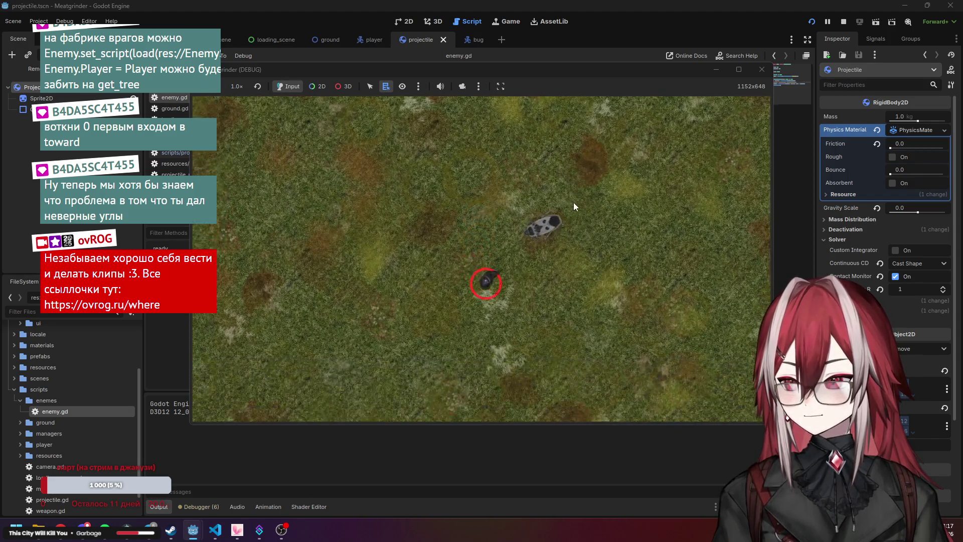
click(762, 70)
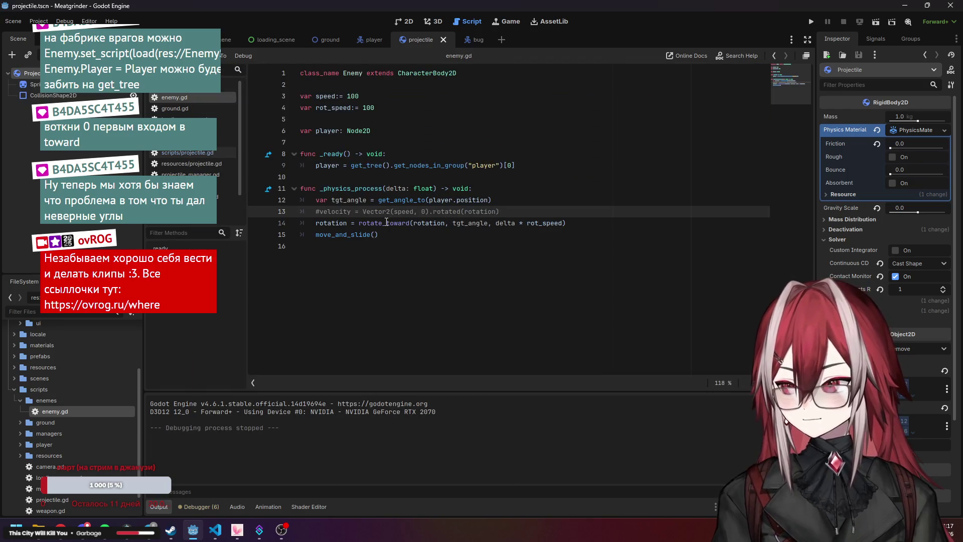
Append '* PI' to the tgt_angle expression on line 12 and save enemy.gd
click(503, 199)
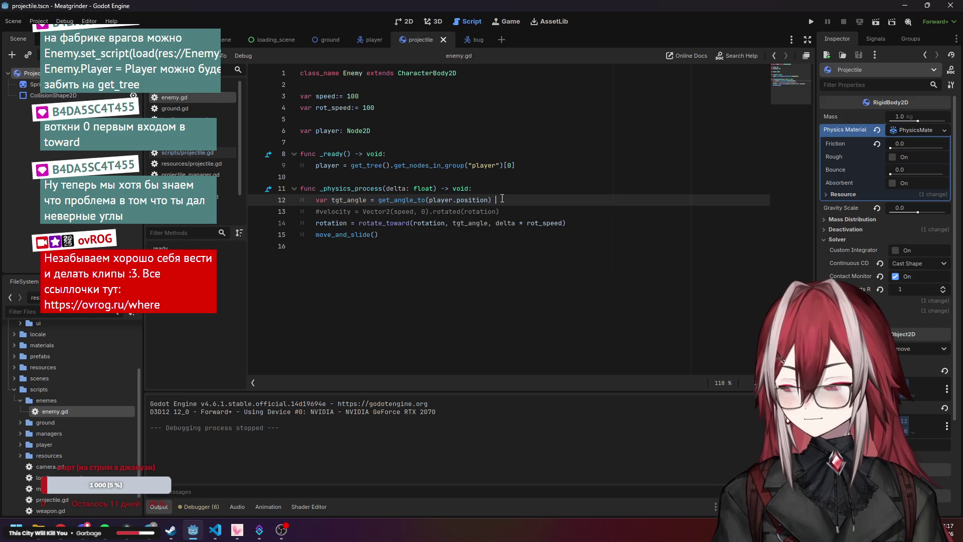
text(*)
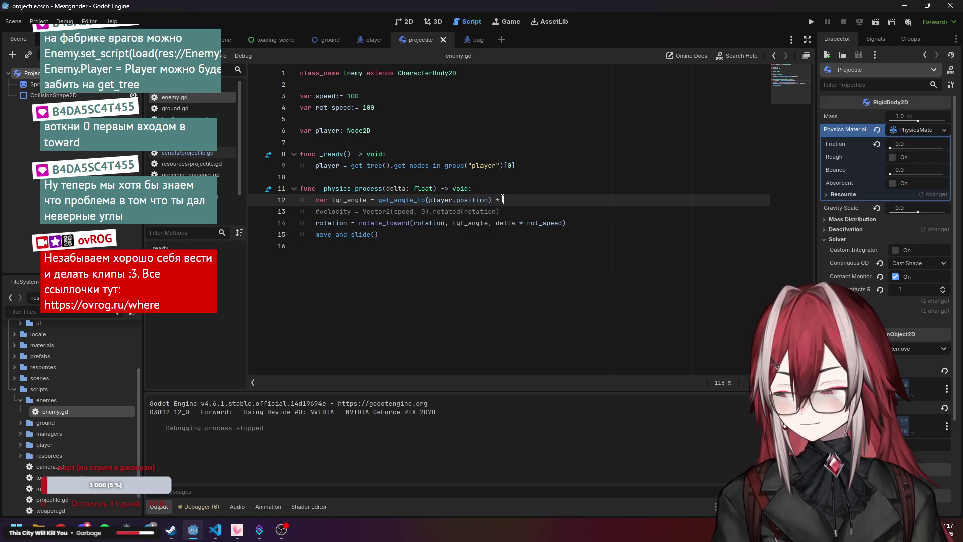
text(pi)
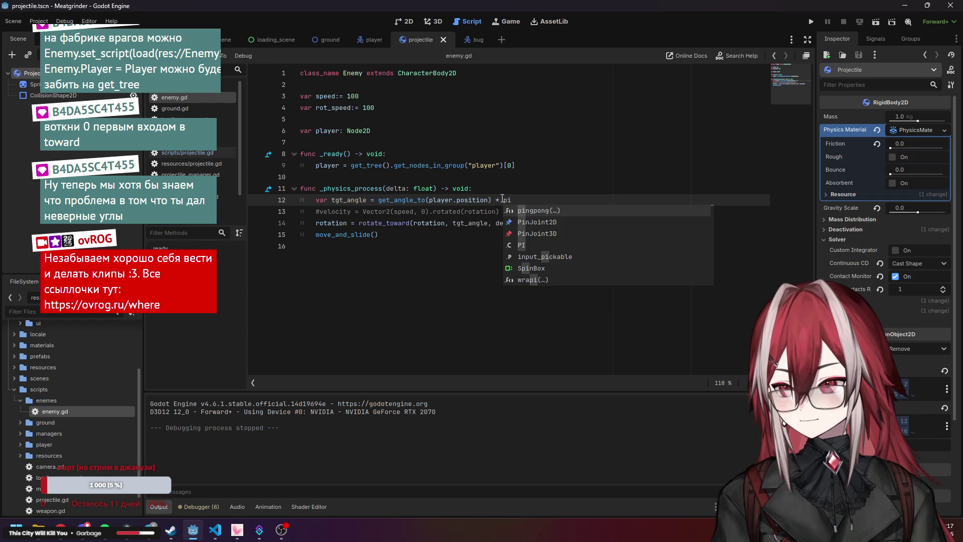
key(Escape)
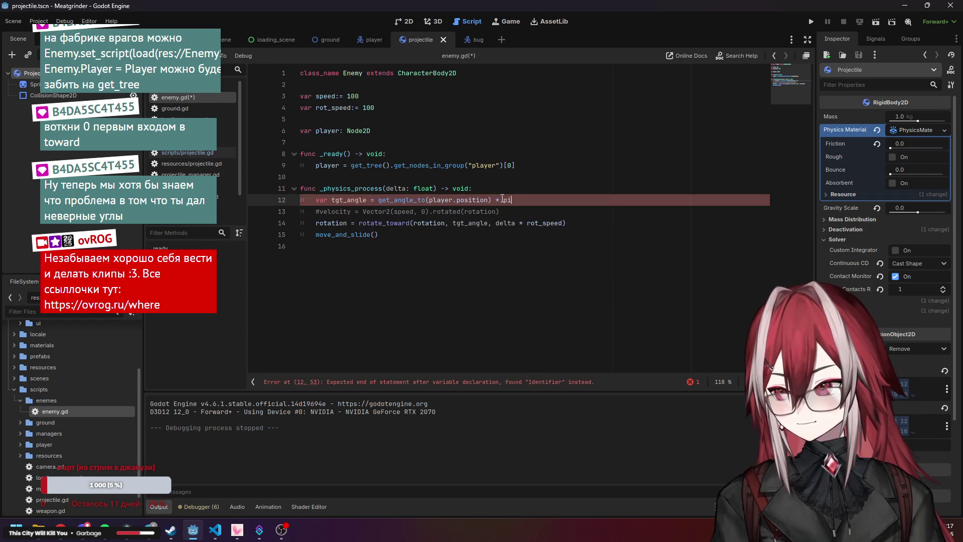
text(Pi)
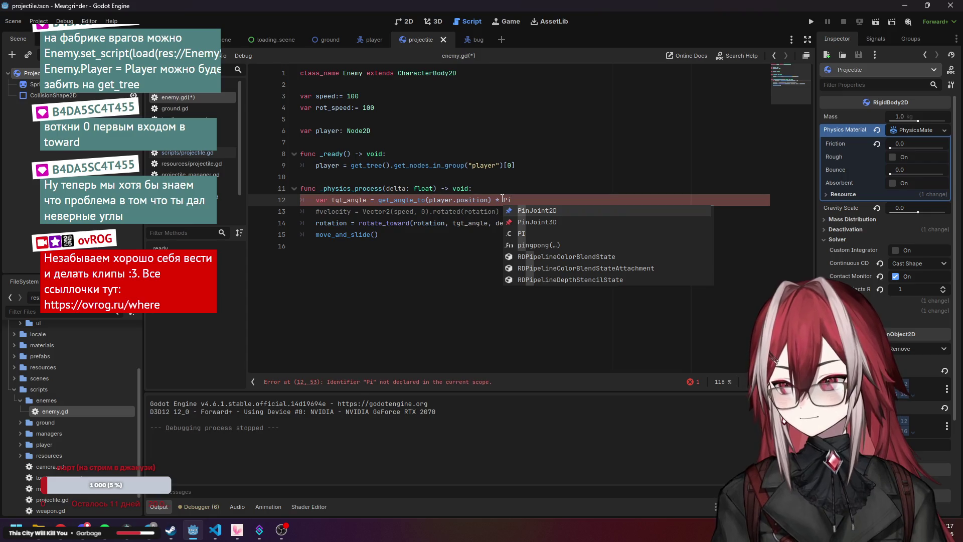
key(Down)
key(Down)
key(Return)
key(ctrl+s)
key(Up)
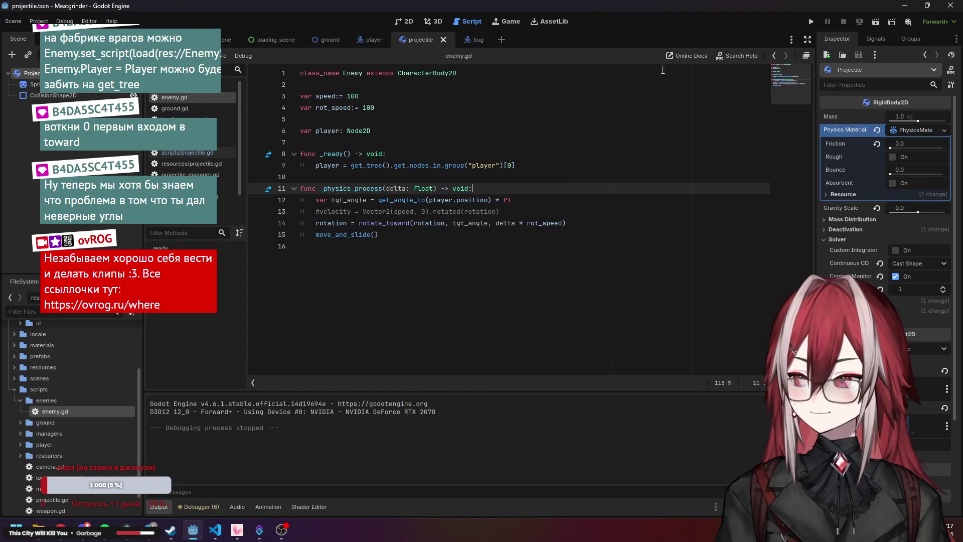
Run the project, start the level to test the bug, then close the game
click(811, 22)
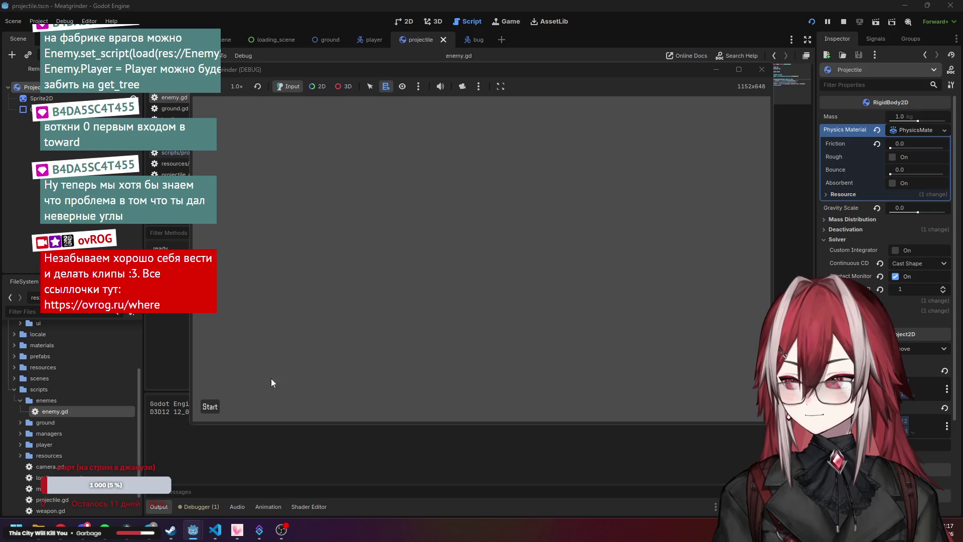
click(212, 406)
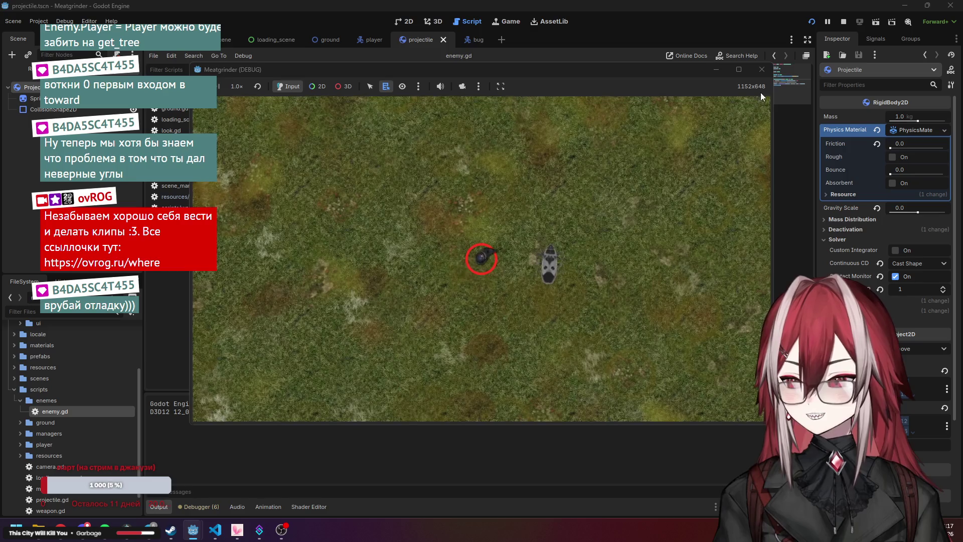
click(757, 71)
click(497, 200)
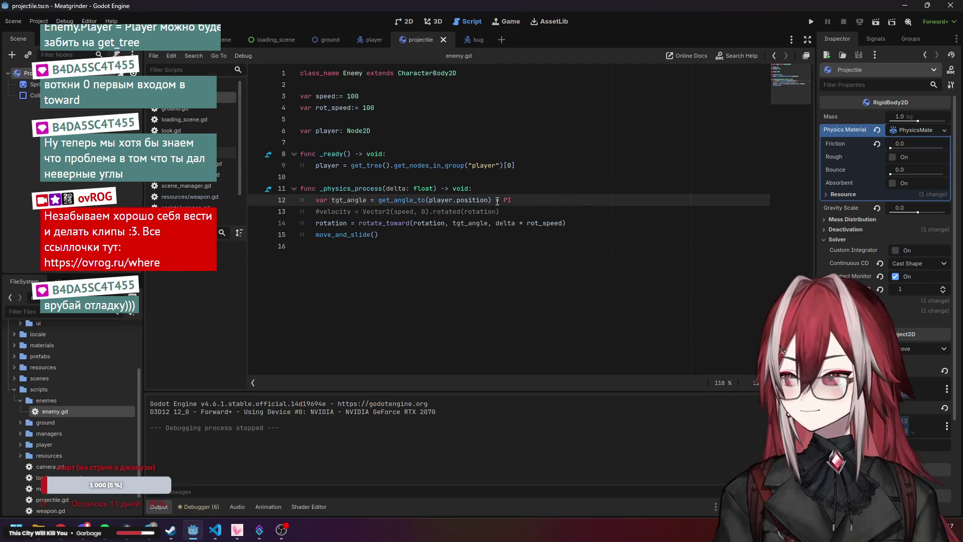
Remove '* PI' from line 12 and insert a deg_to_rad call on a new line below
shift+click(493, 200)
key(BackSpace)
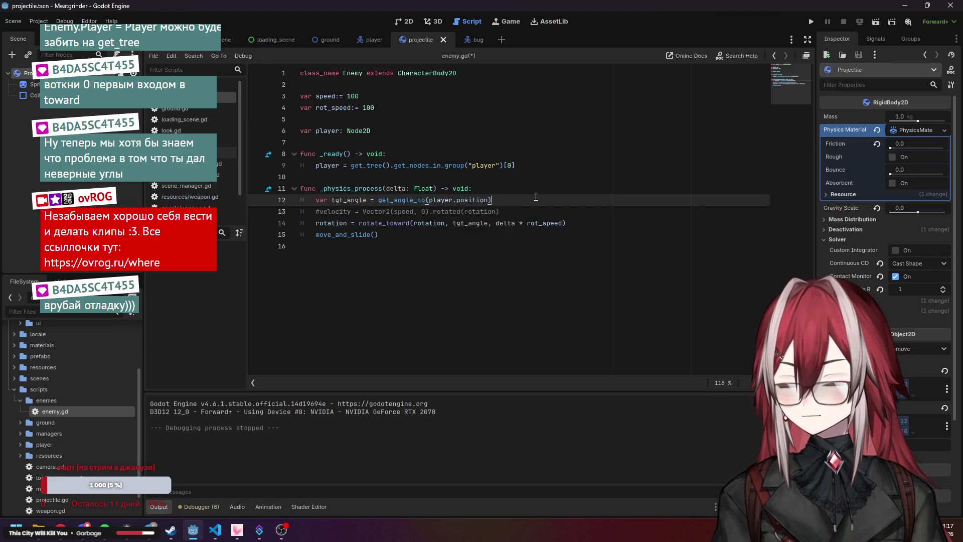
text(de)
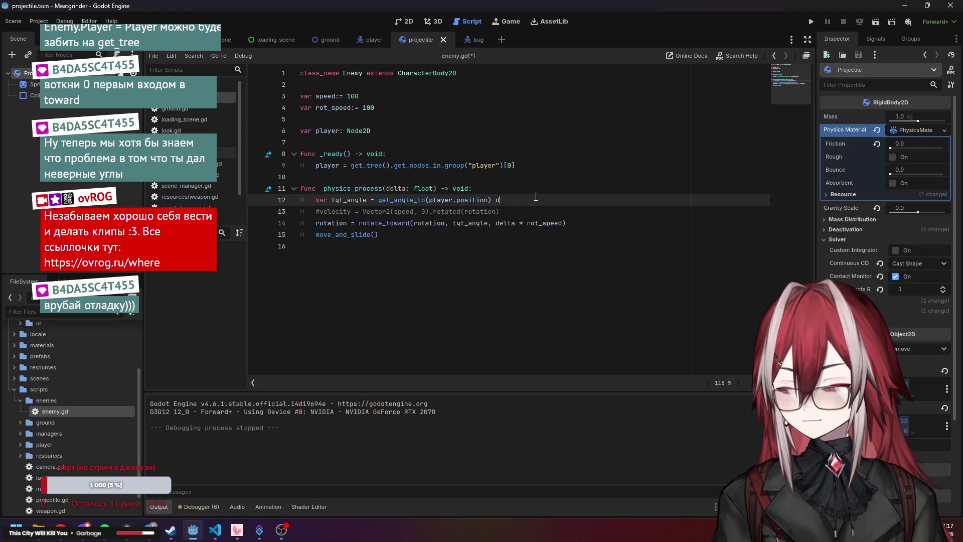
key(BackSpace)
key(BackSpace)
key(BackSpace)
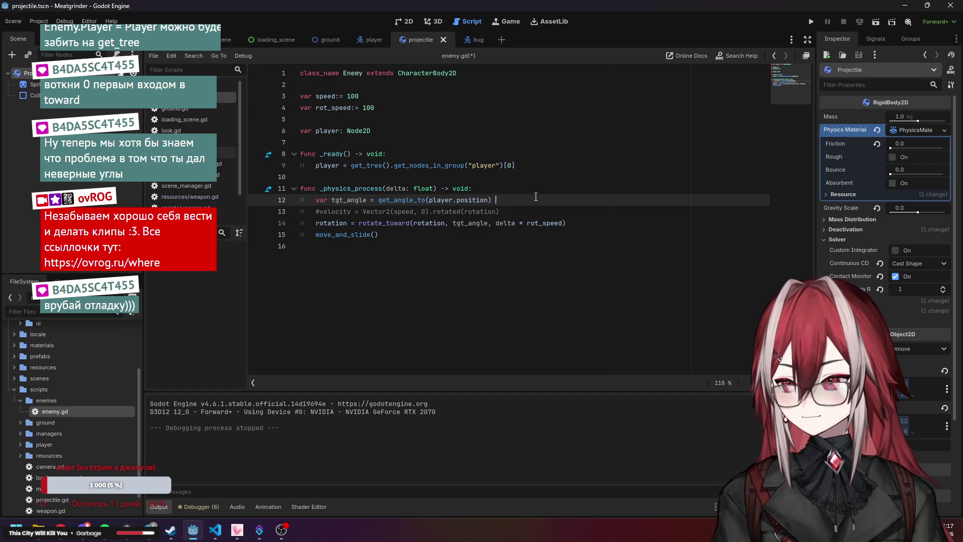
key(Return)
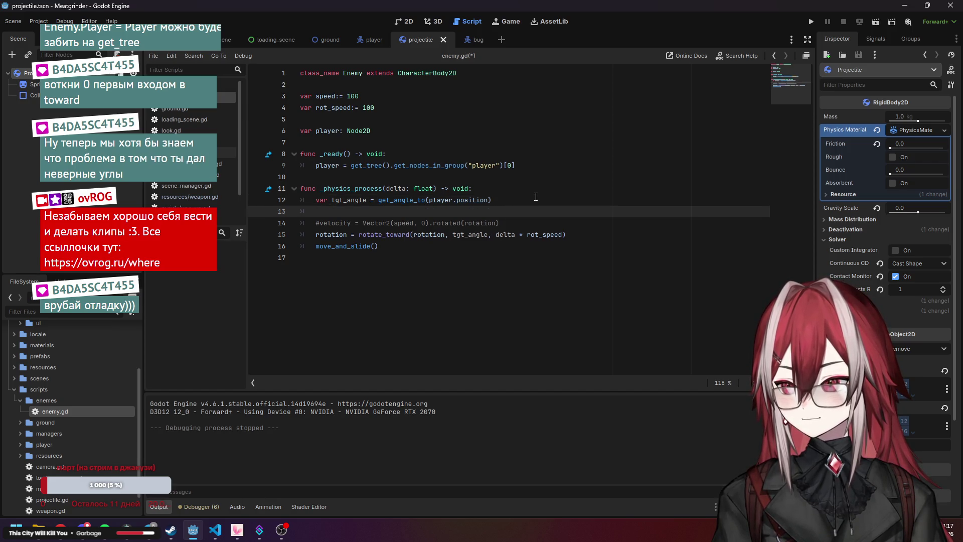
text(De)
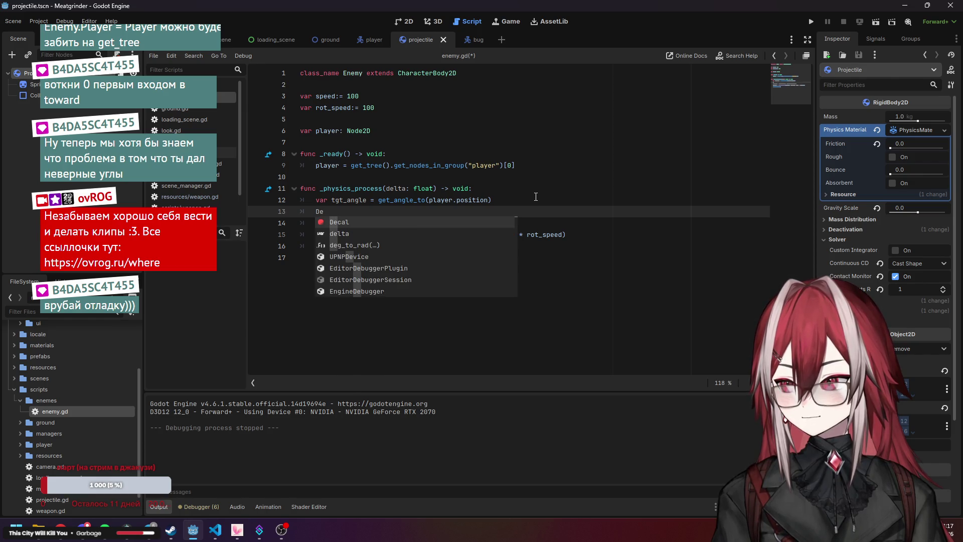
key(Down)
key(Down)
key(Return)
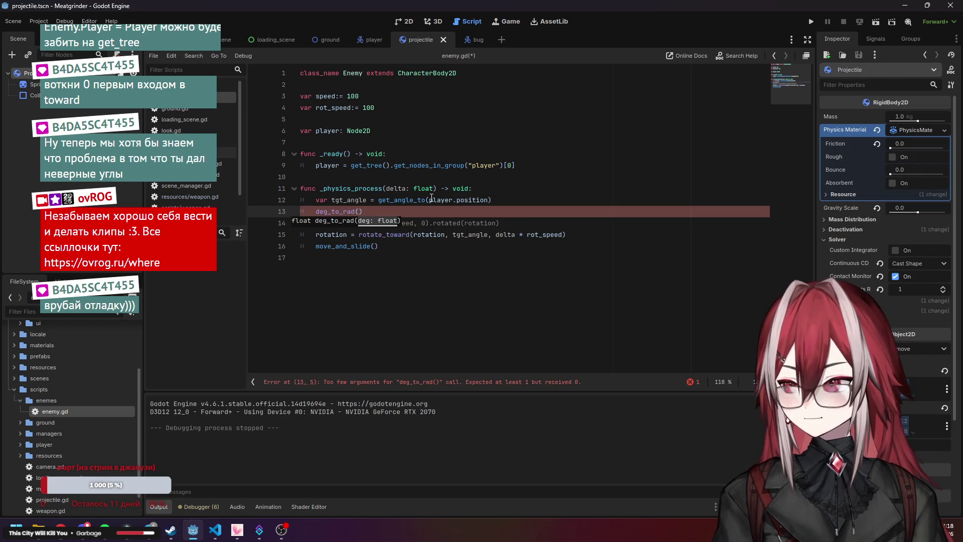
Wrap get_angle_to(player.position) in deg_to_rad on line 12, delete the stray line, and test-run
drag(362, 212, 316, 211)
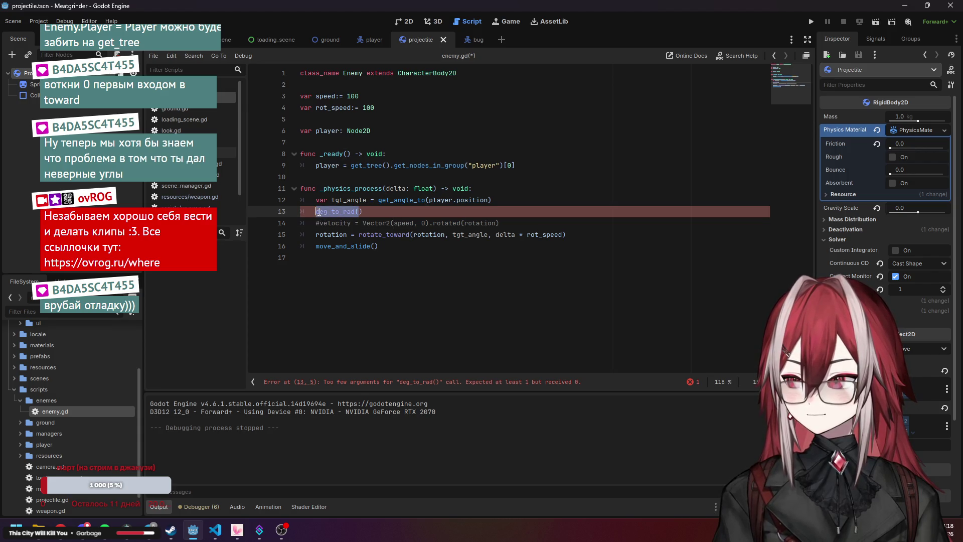
key(ctrl+c)
click(378, 200)
key(ctrl+v)
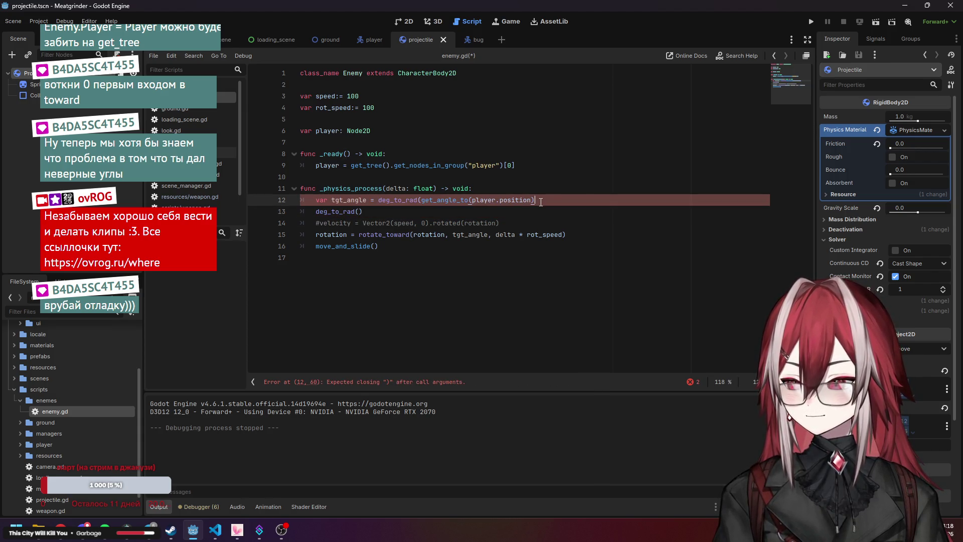
text())
click(363, 211)
drag(362, 211, 289, 215)
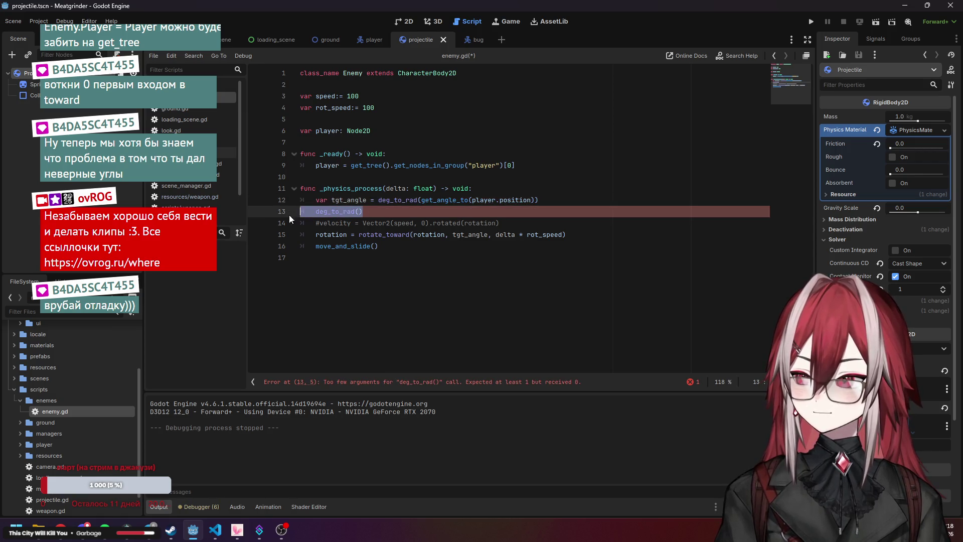
key(BackSpace)
click(811, 23)
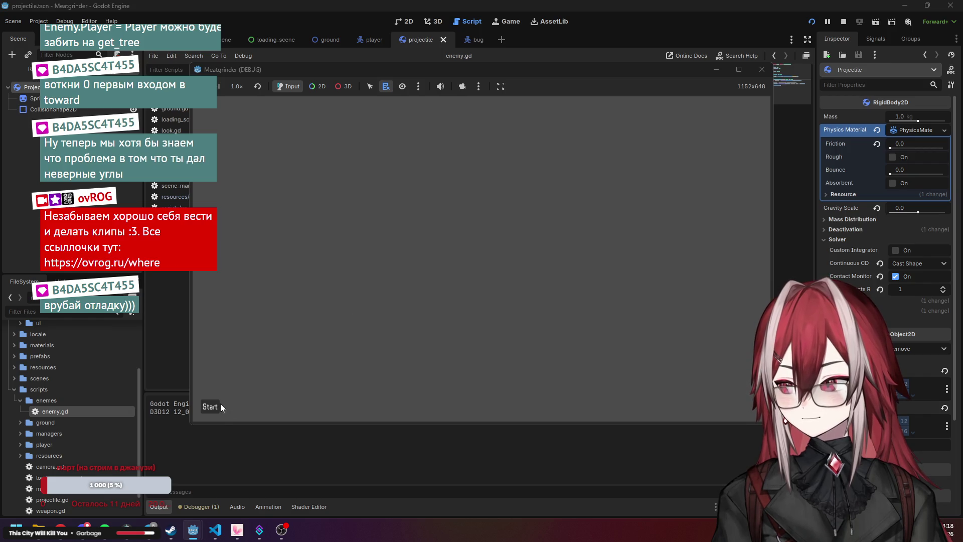
click(220, 405)
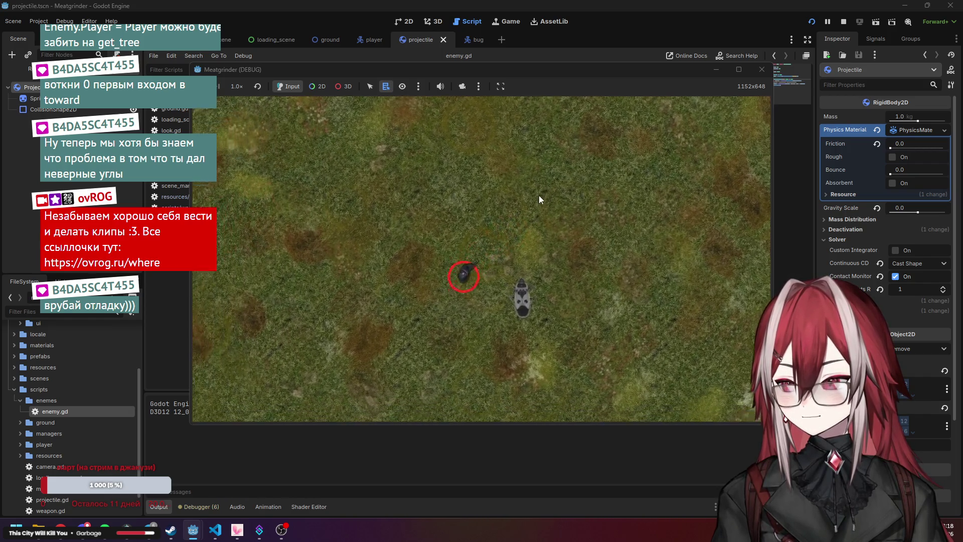
click(752, 69)
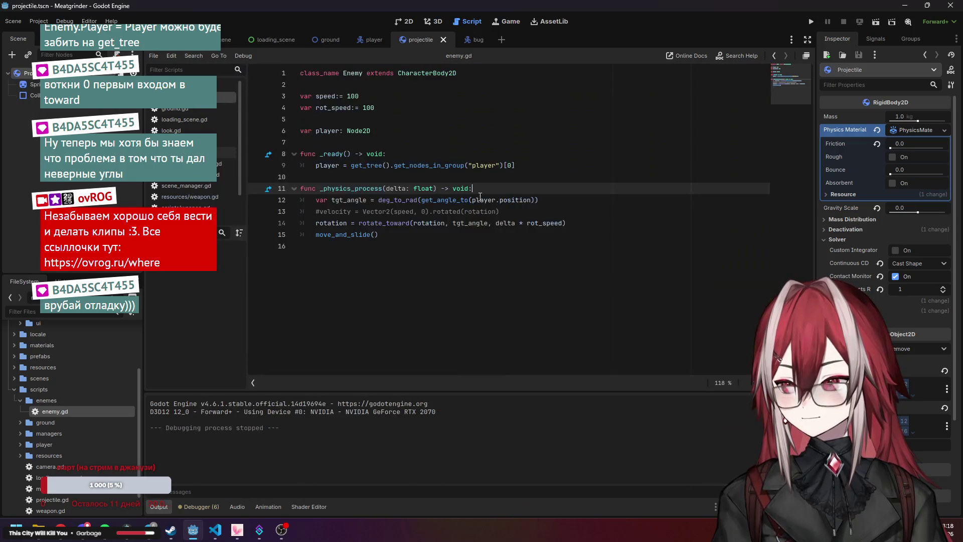
Switch the wrapper to rad_to_deg, save, and test the bug by moving the player
drag(417, 201, 379, 201)
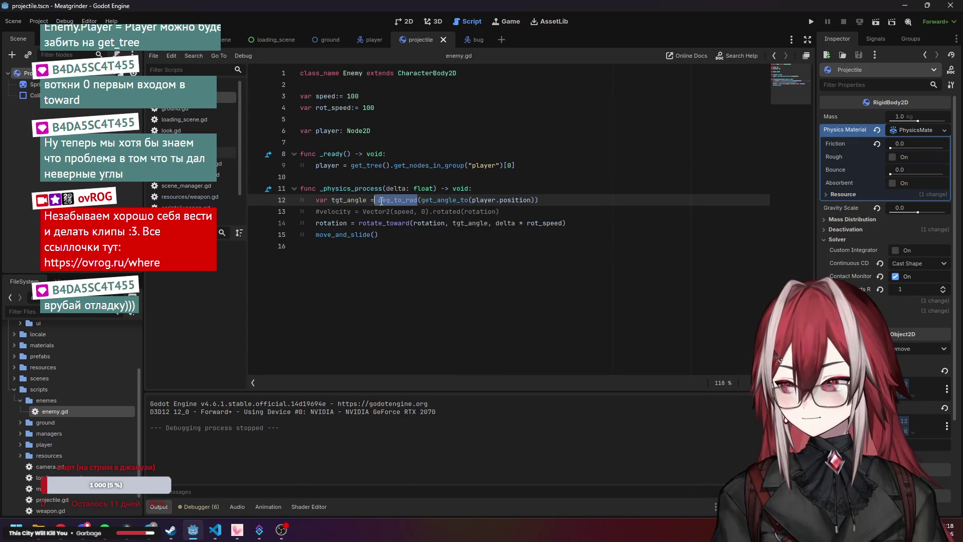
text(ra)
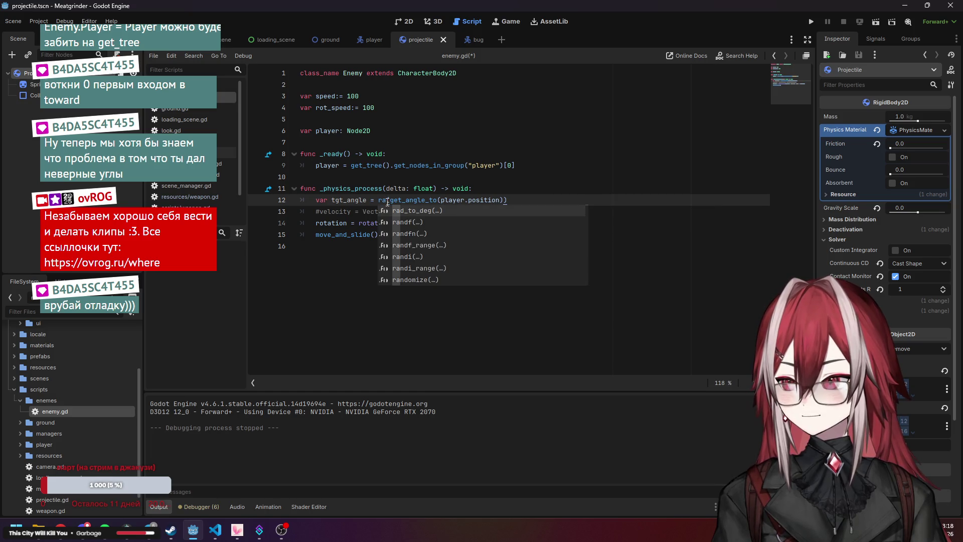
key(Return)
key(ctrl+s)
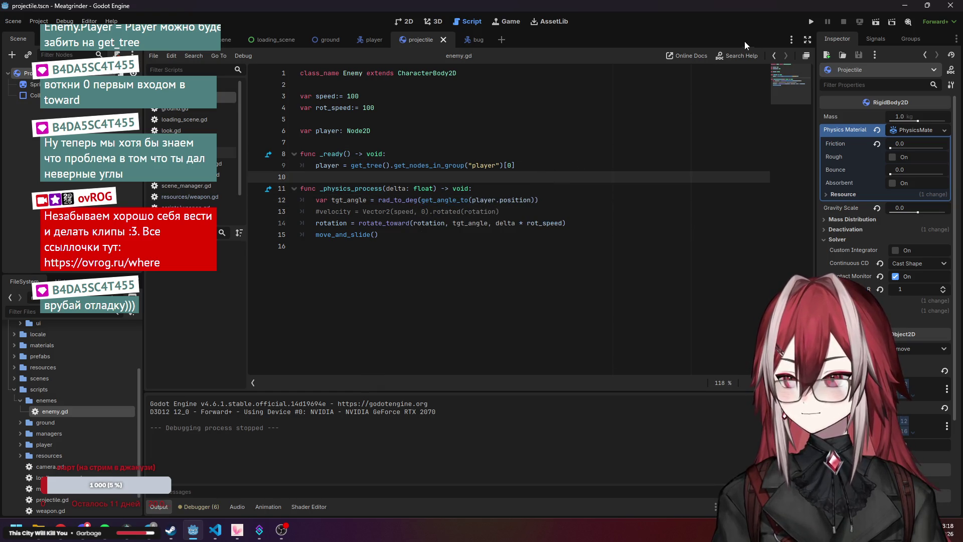
key(F5)
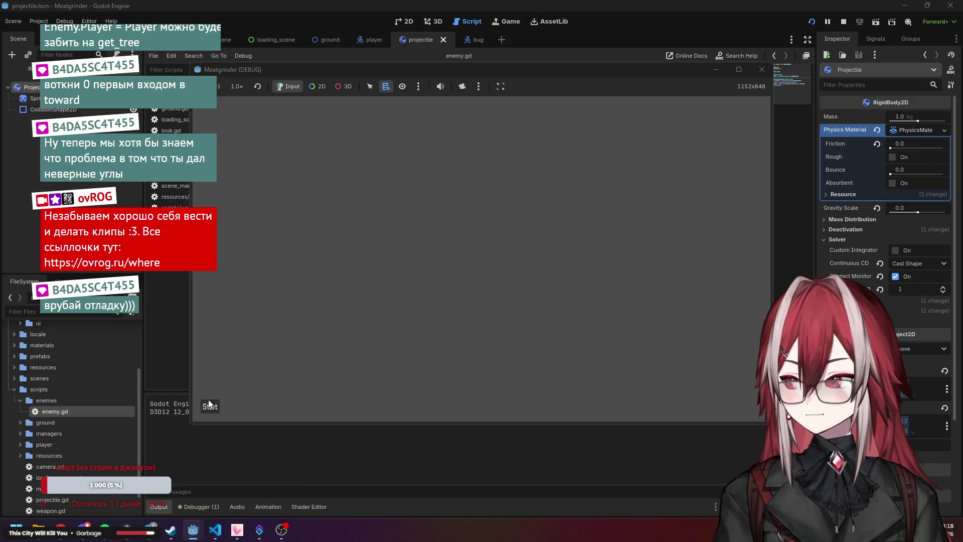
click(209, 406)
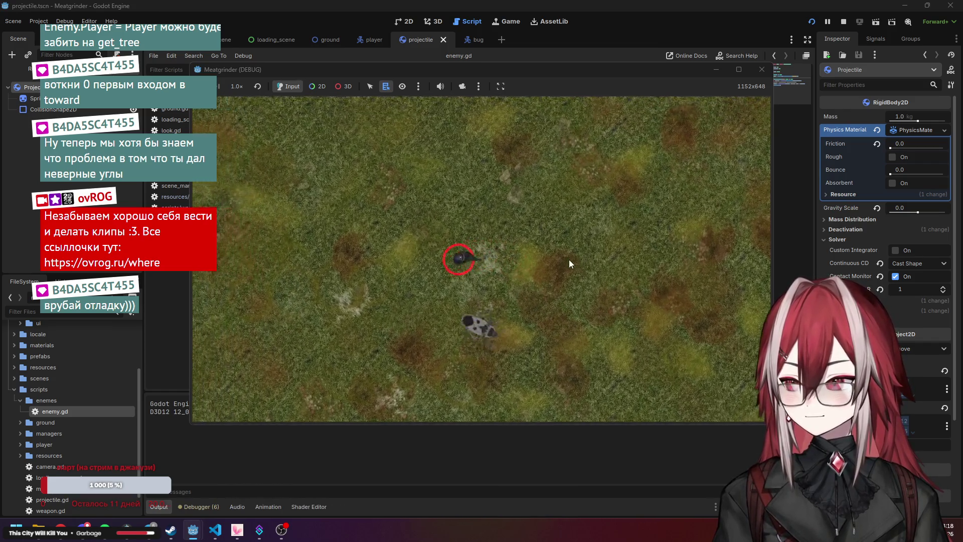
key(a+s)
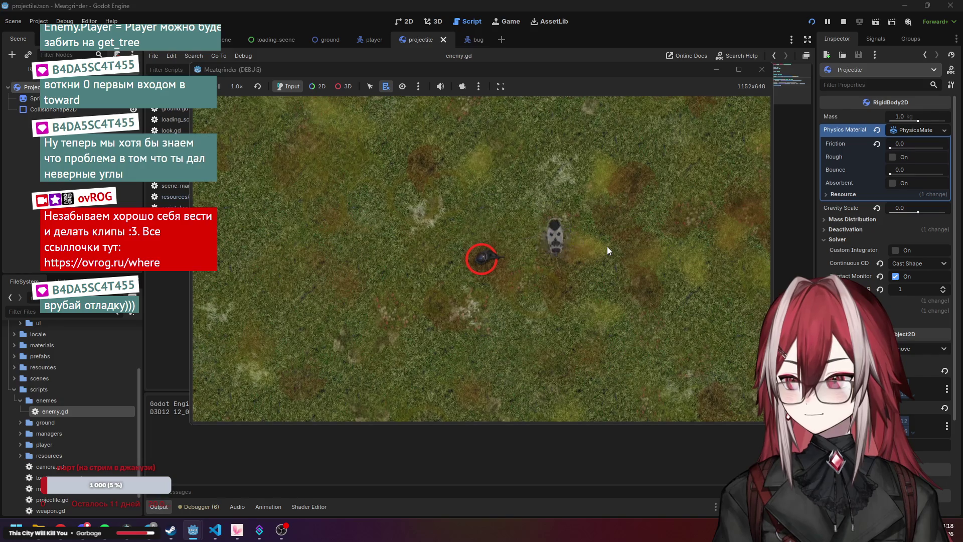
click(762, 70)
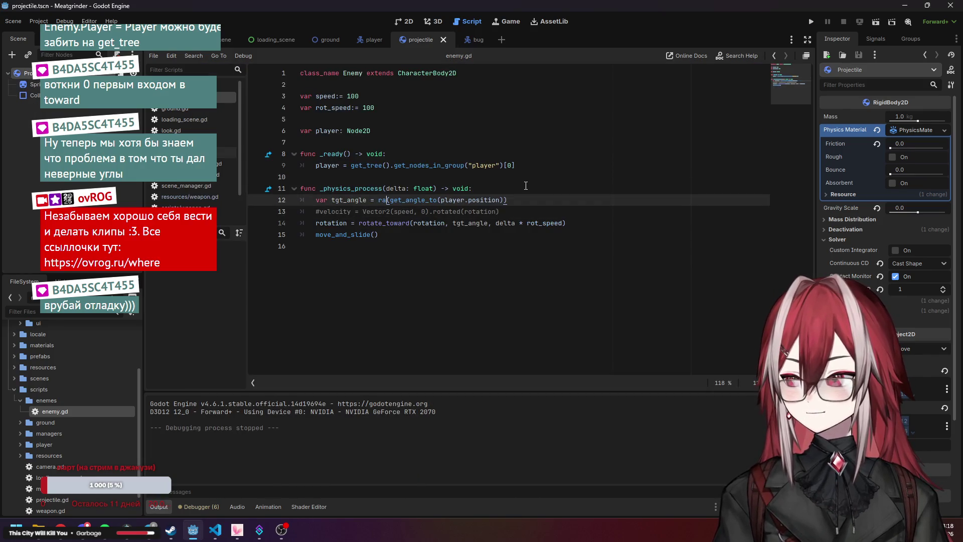
Undo back to plain get_angle_to(player.position) and set a breakpoint on line 12
text(deg_to_rad)
key(Return)
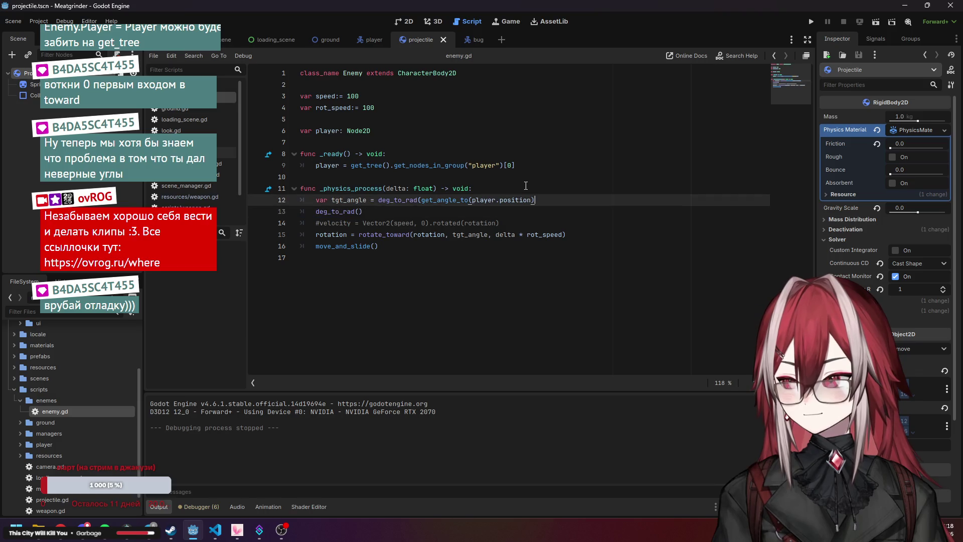
key(ctrl+z)
key(ctrl+z)
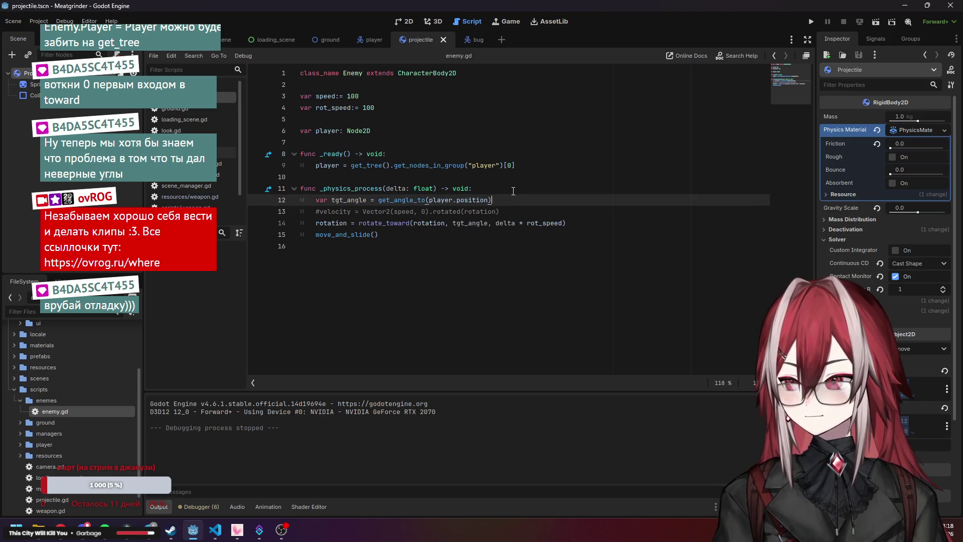
click(256, 201)
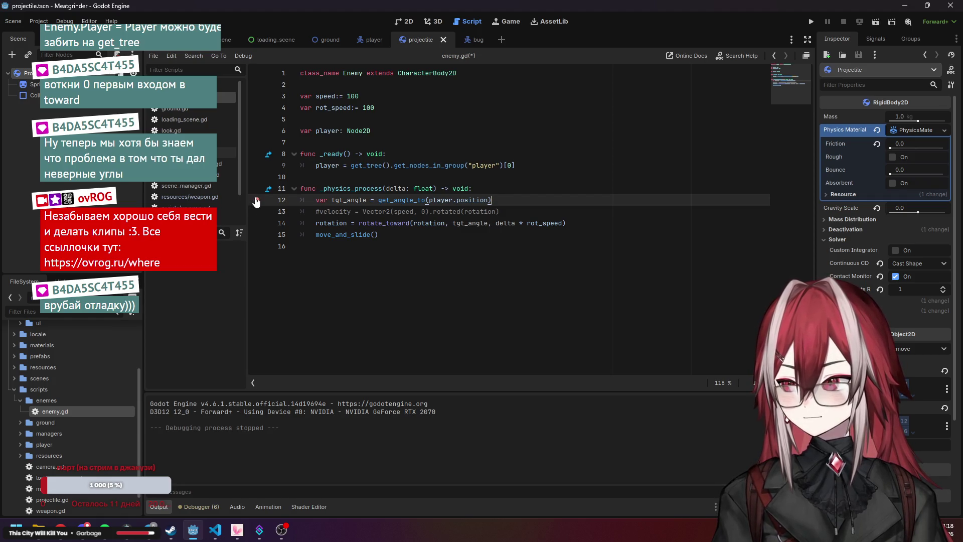
Browse the debugger's Errors, Evaluator, Stack Trace and Profiler views
right_click(343, 200)
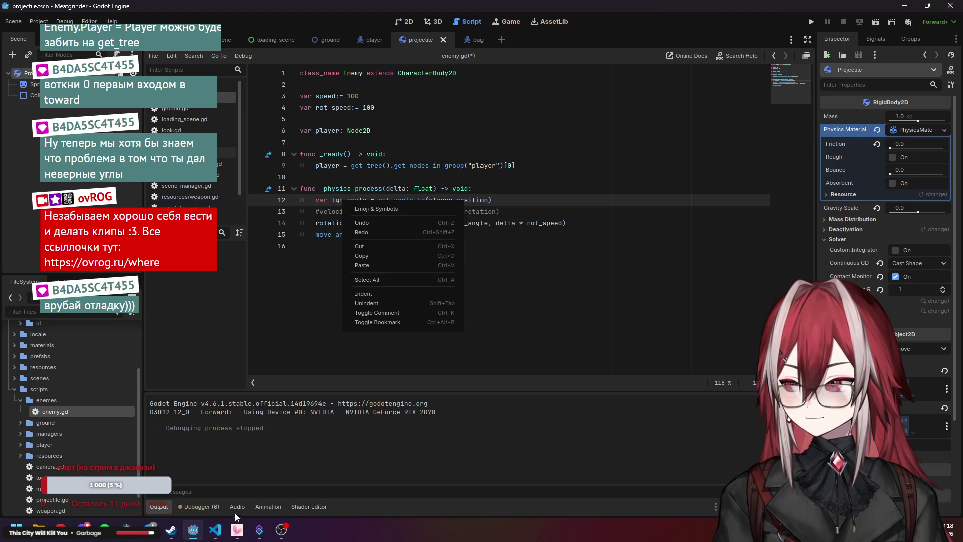
click(206, 508)
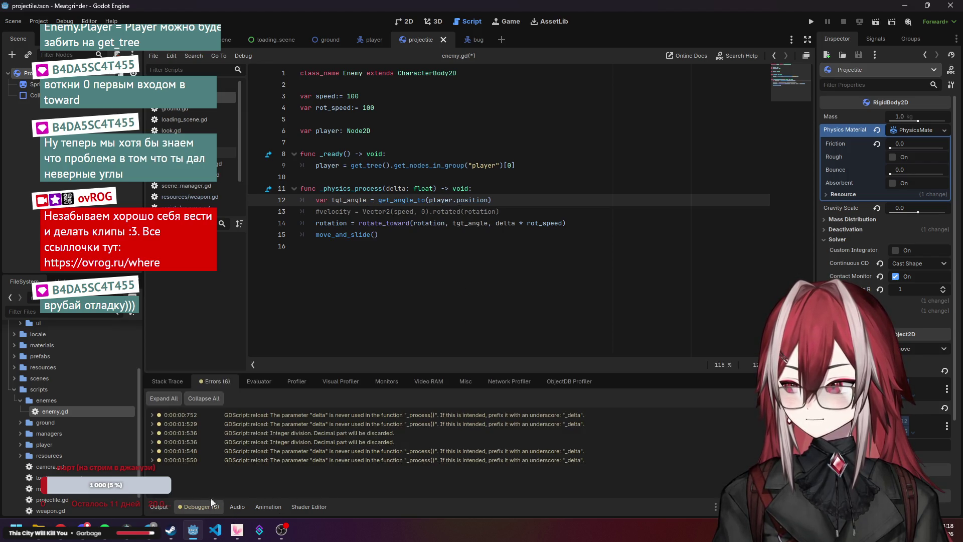
click(259, 381)
click(172, 383)
click(214, 381)
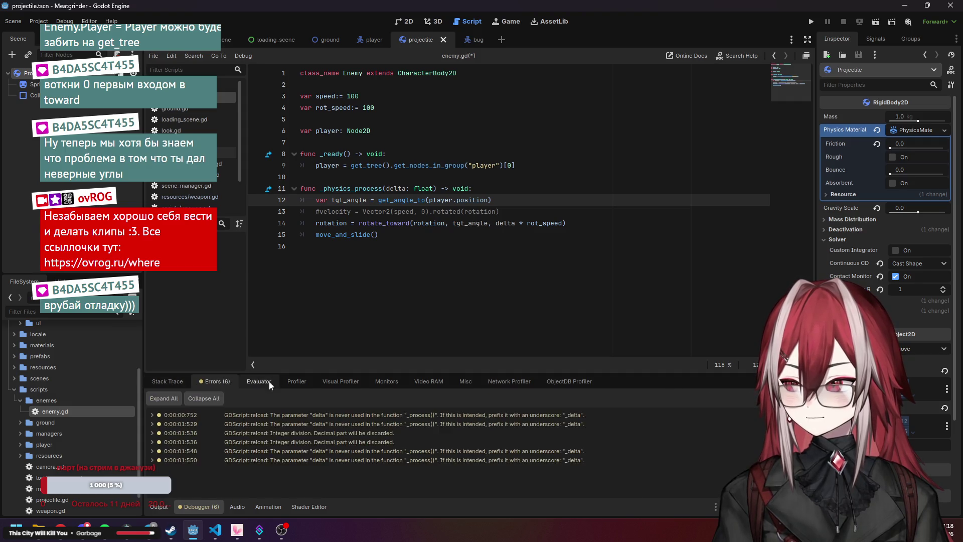
click(296, 381)
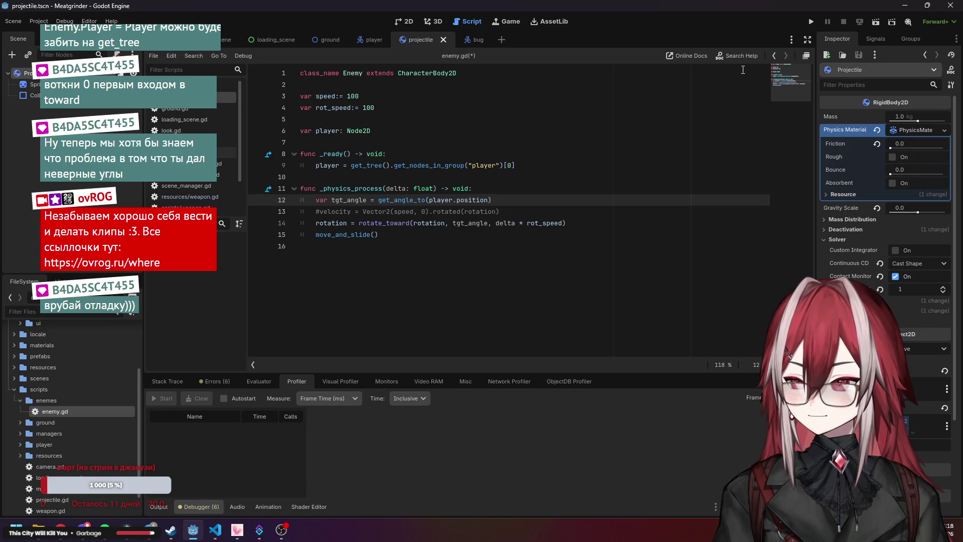
Run the project, stop it, and relaunch so it halts at the line 12 breakpoint
click(807, 23)
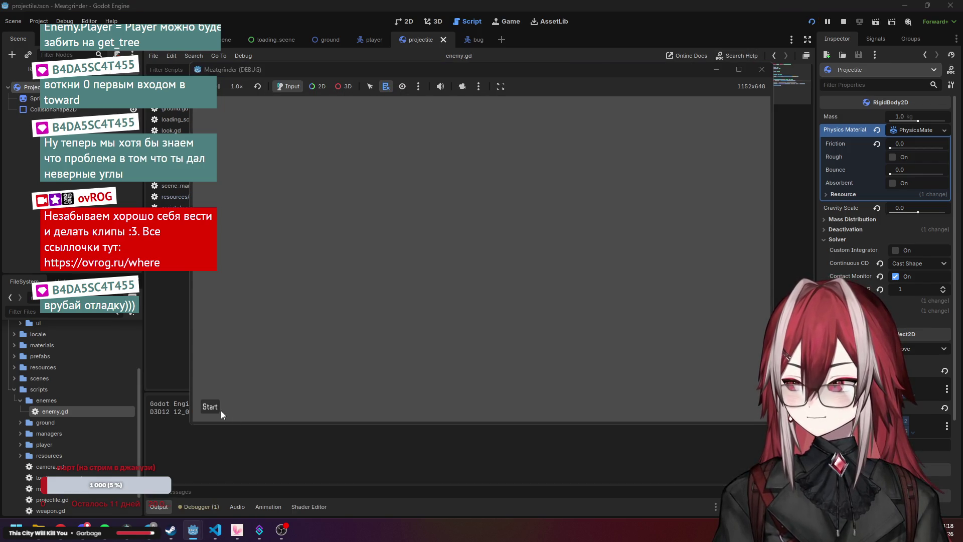
click(770, 69)
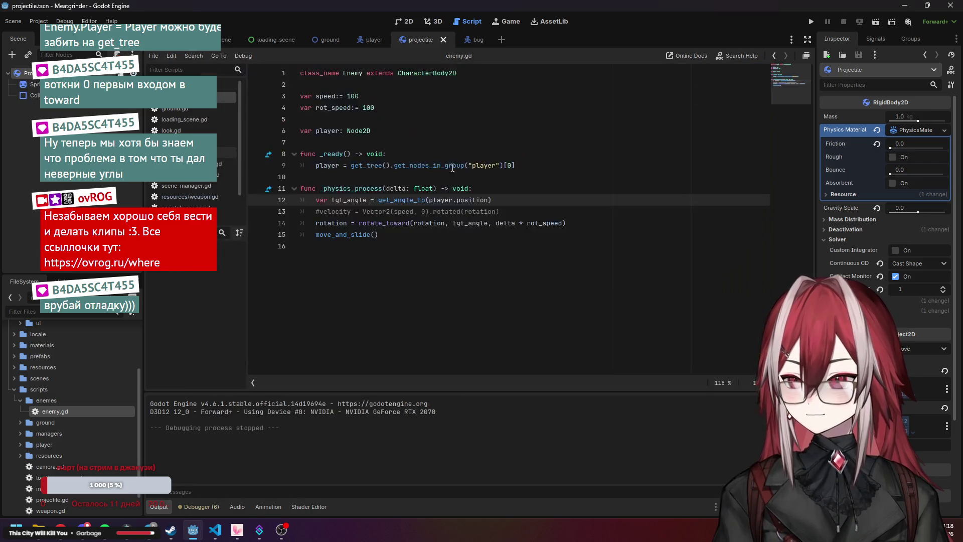
click(811, 22)
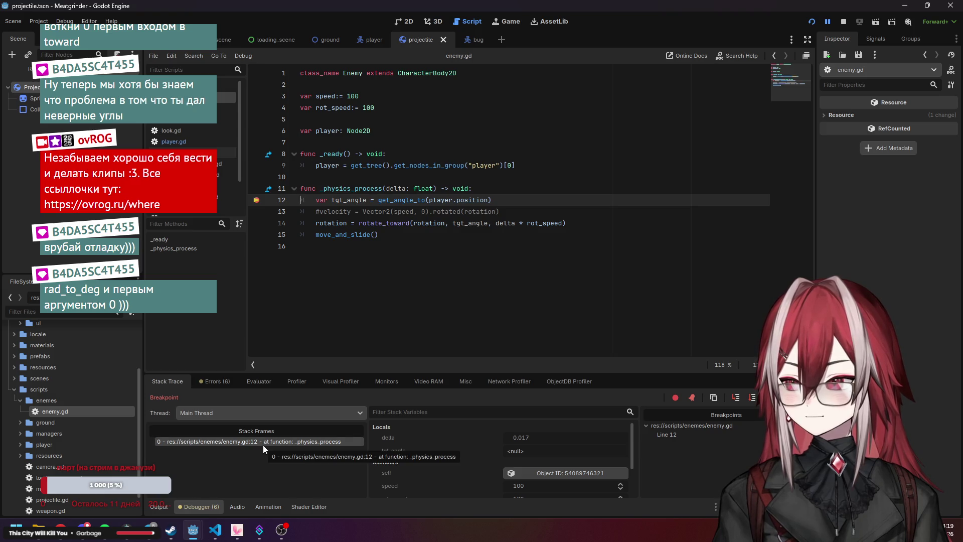
Select and inspect the rotation argument of rotate_toward on line 14
click(432, 224)
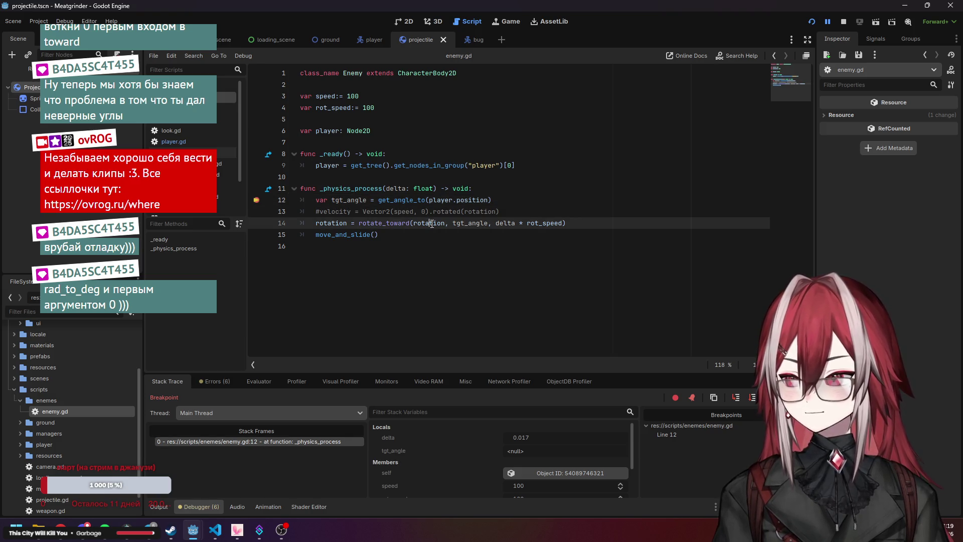
drag(422, 223, 434, 224)
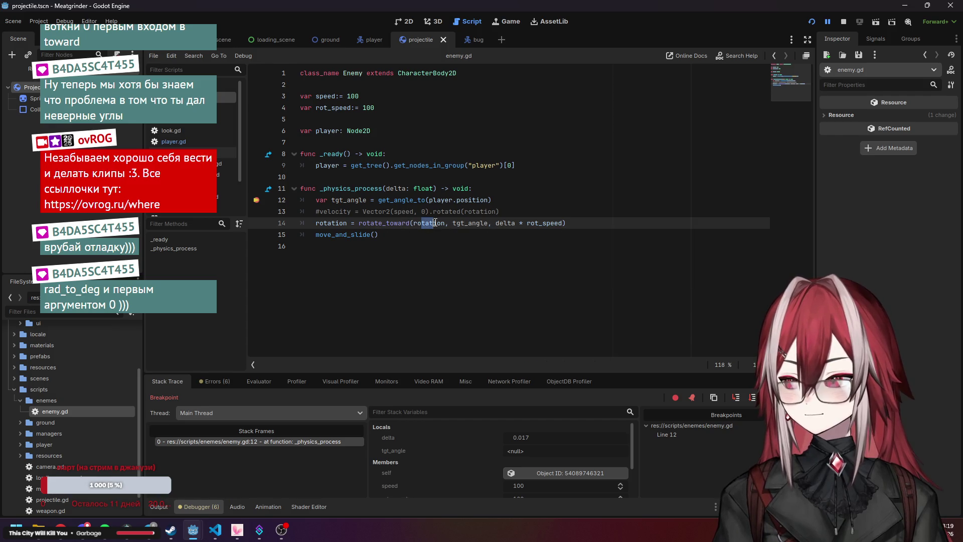
click(396, 241)
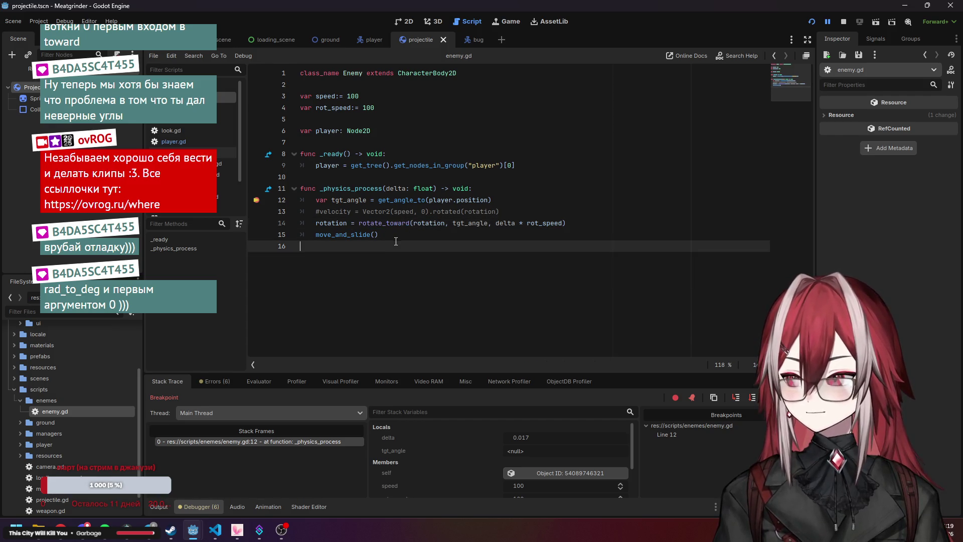
mouse_move(412, 224)
mouse_down()
mouse_move(488, 226)
mouse_move(422, 222)
mouse_up()
click(396, 241)
click(446, 224)
click(441, 291)
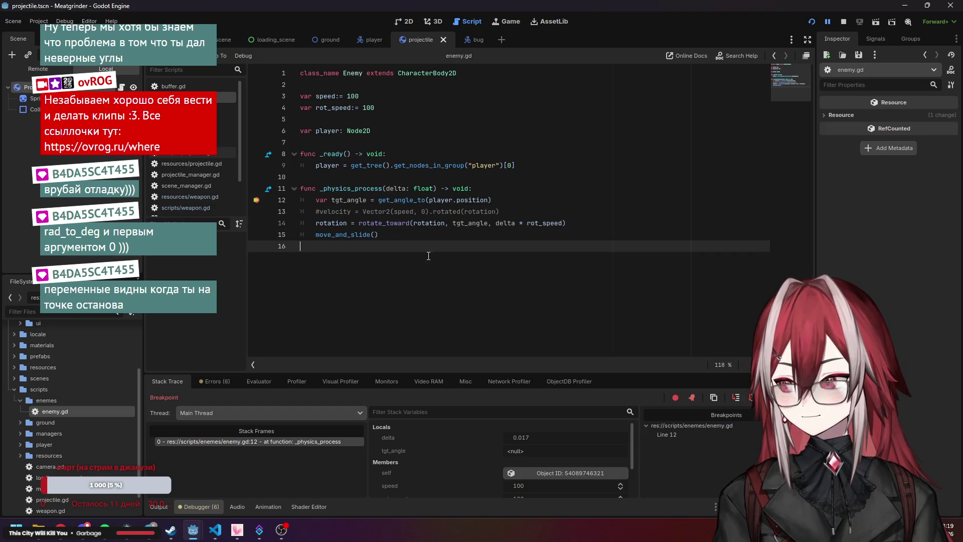
Drag the debugger splitter upward to enlarge the variable list, then inspect lines 14 and 12
drag(464, 372, 473, 348)
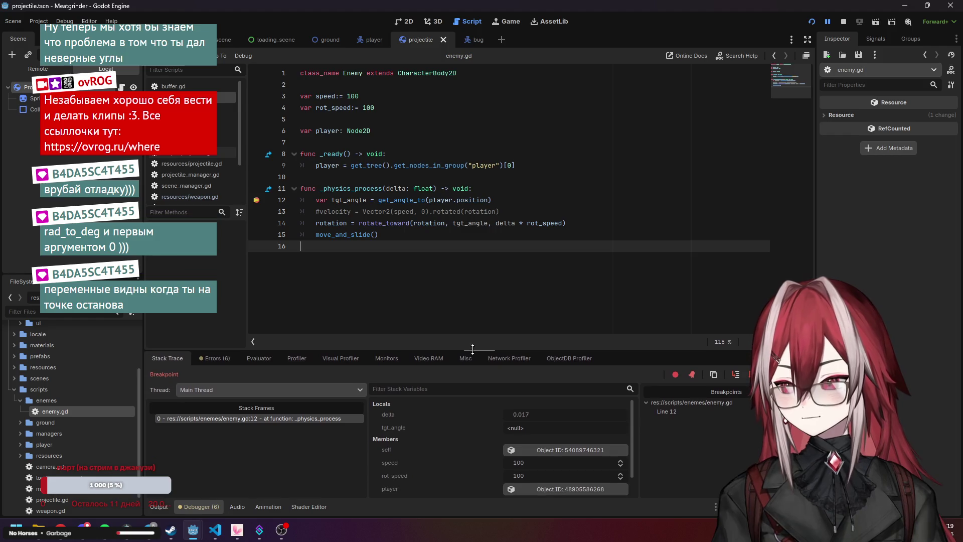
click(429, 231)
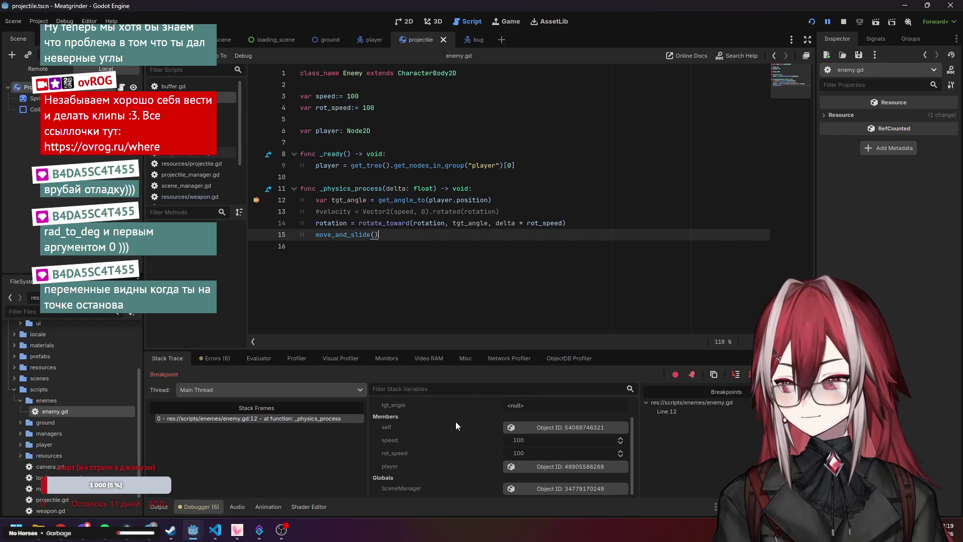
click(437, 223)
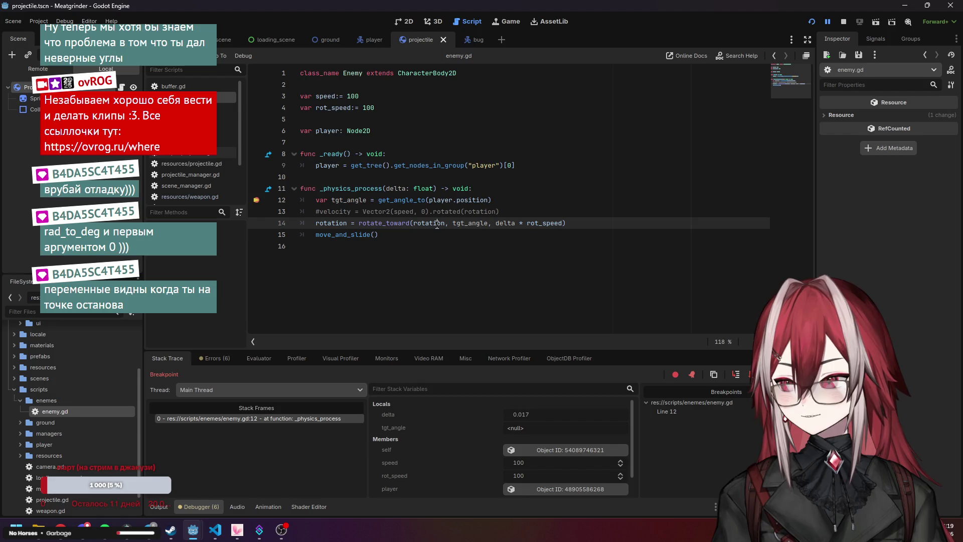
drag(496, 222, 566, 223)
key(Down)
key(Down)
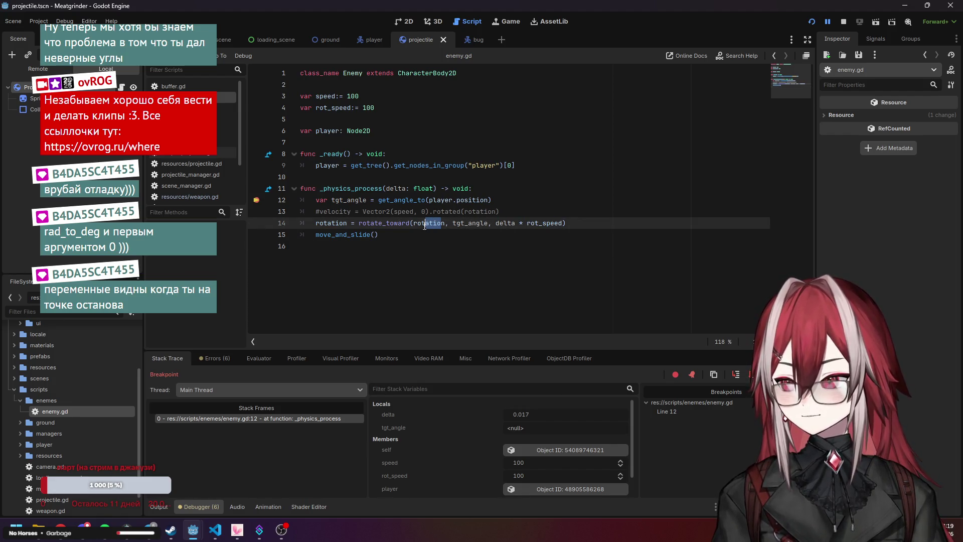
scroll(437, 457, down, 1)
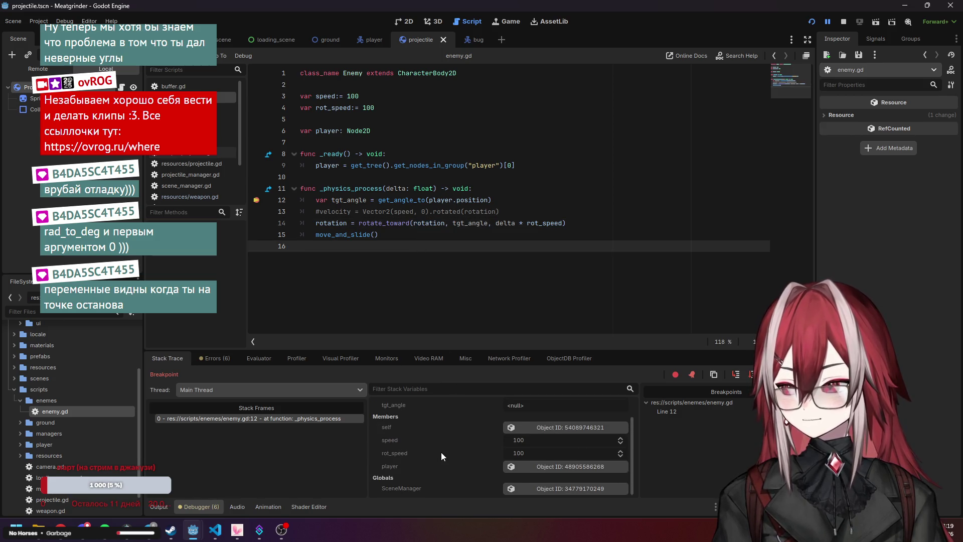
scroll(441, 453, up, 1)
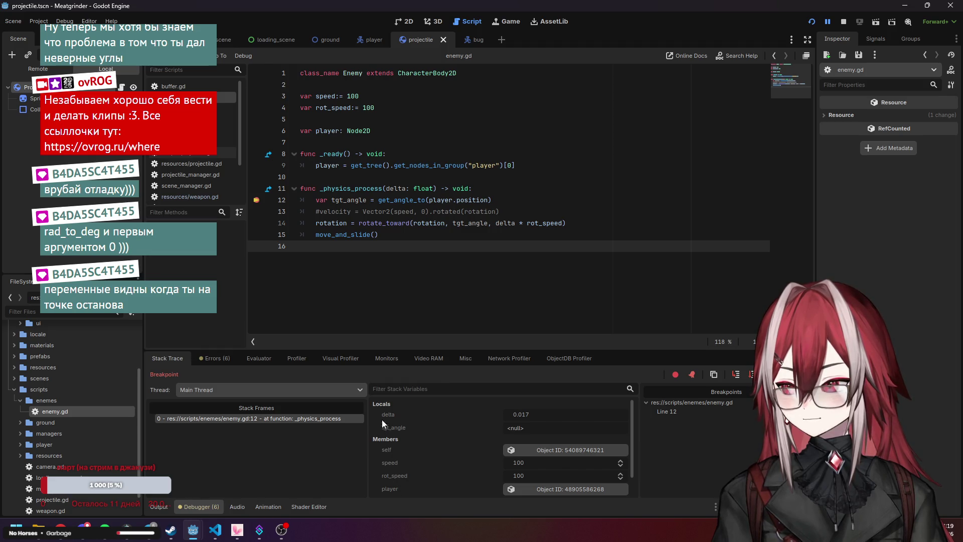
click(339, 200)
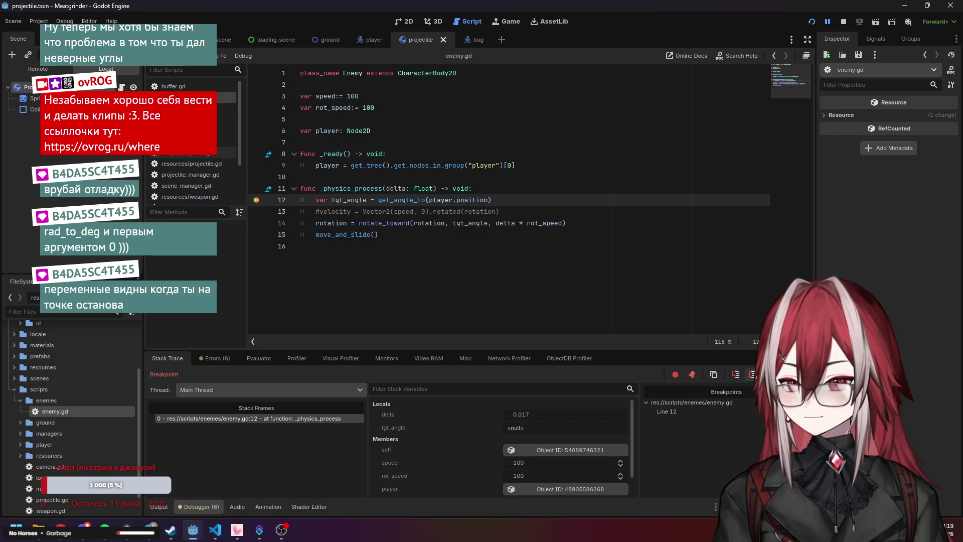
Step the paused script and inspect tgt_angle through its context menus
click(753, 374)
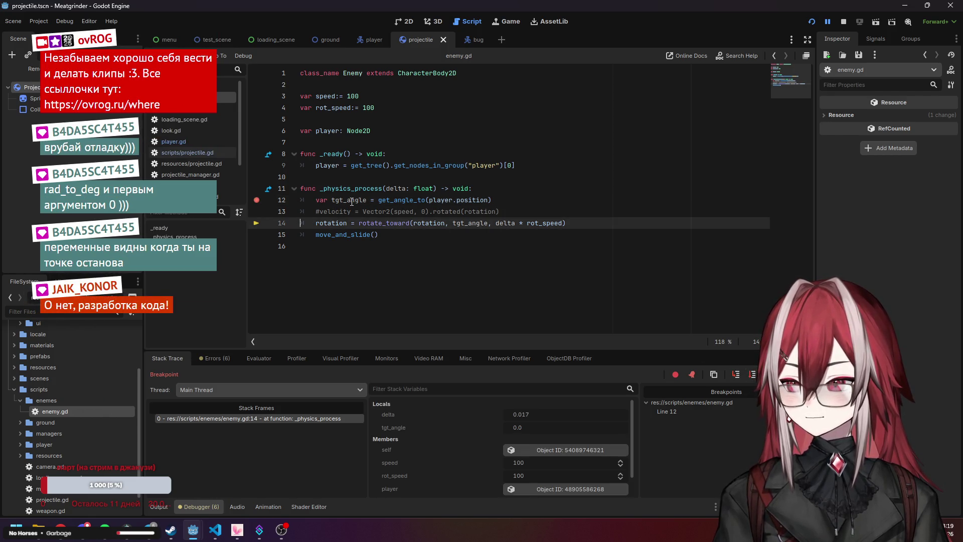
mouse_move(345, 201)
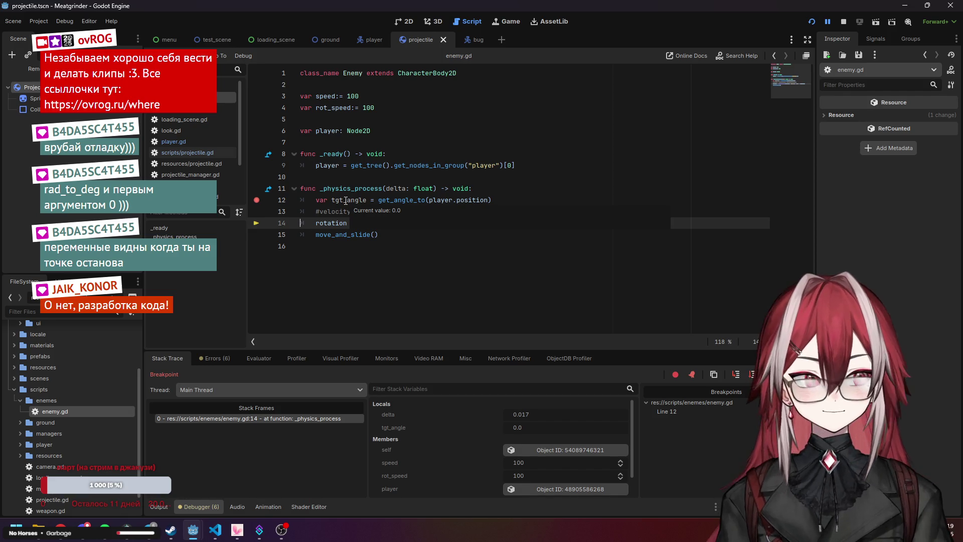
double_click(334, 201)
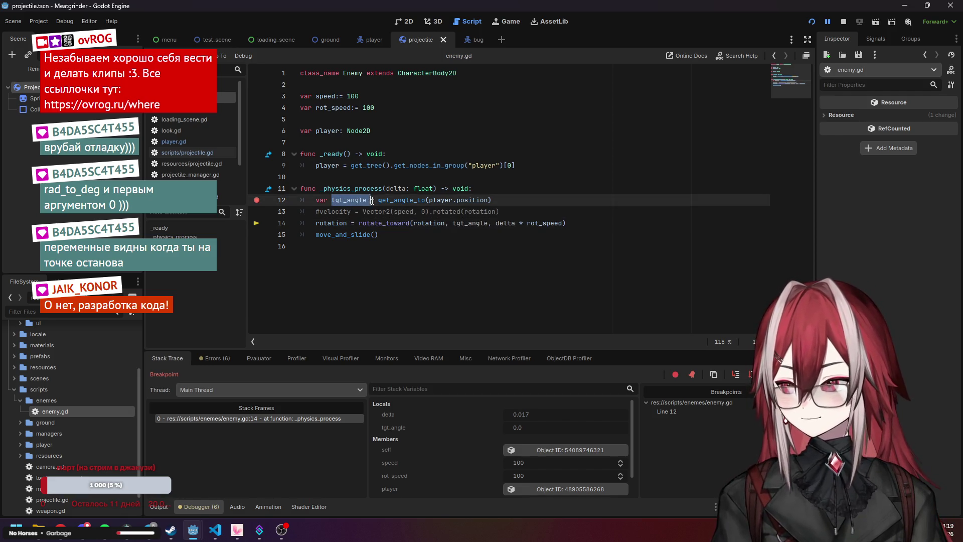
right_click(360, 200)
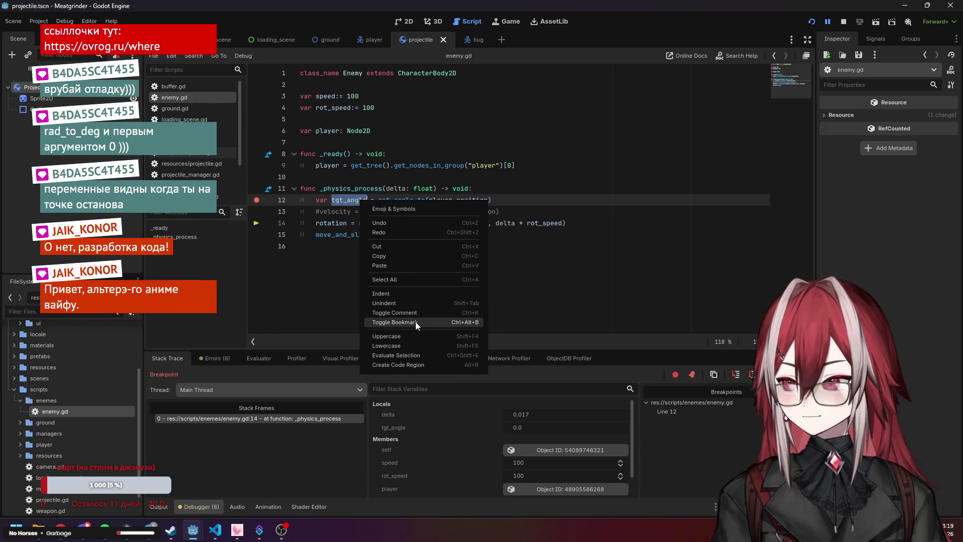
key(Escape)
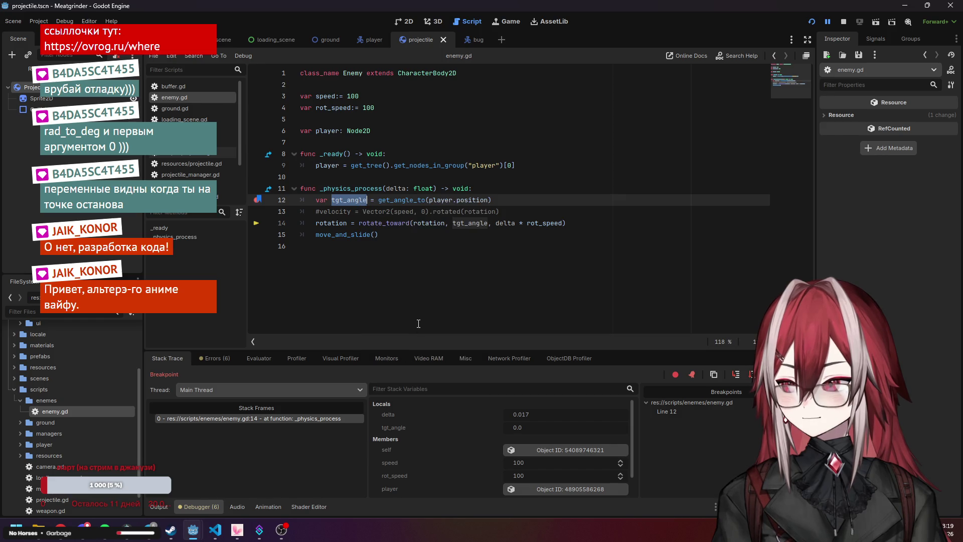
right_click(263, 202)
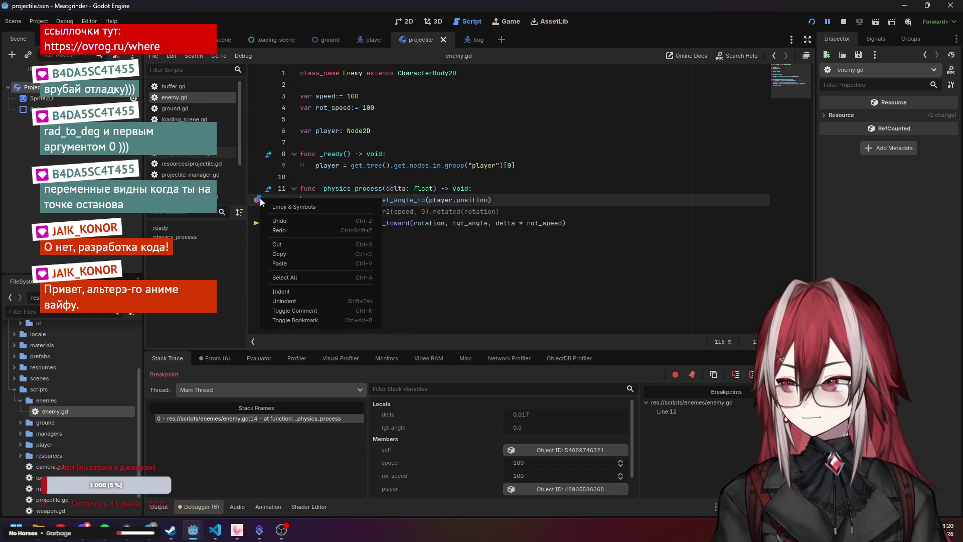
click(319, 318)
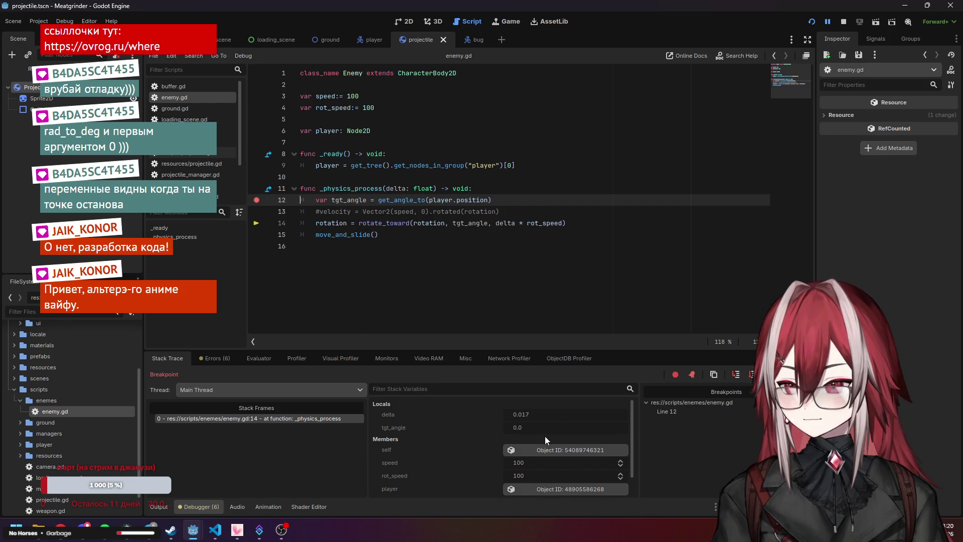
right_click(401, 427)
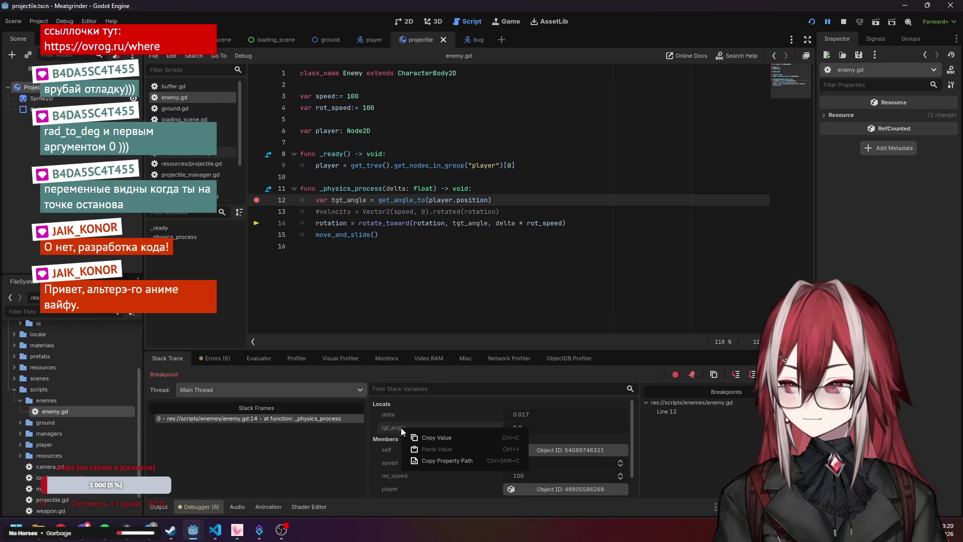
click(397, 428)
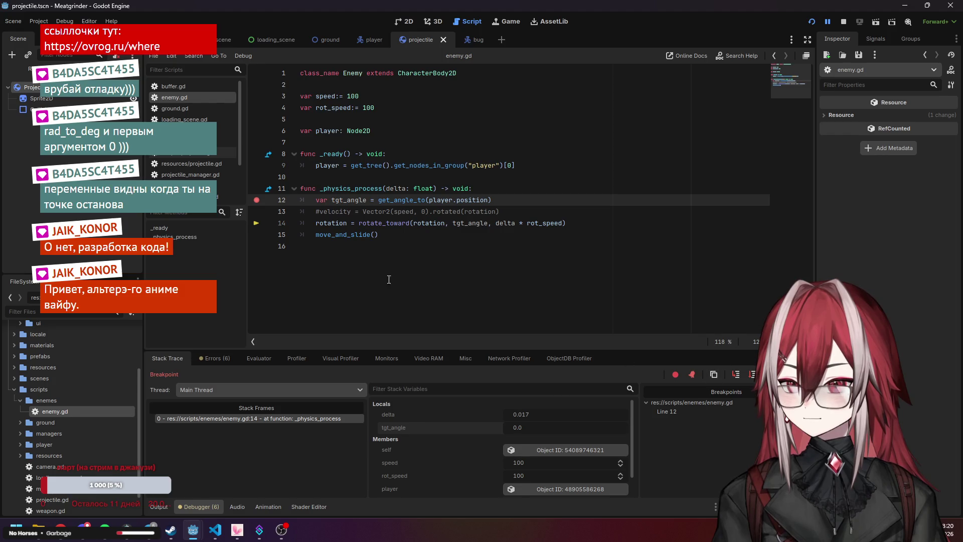
Remove the line 12 breakpoint, restart the debug session and game, then re-add it
click(257, 200)
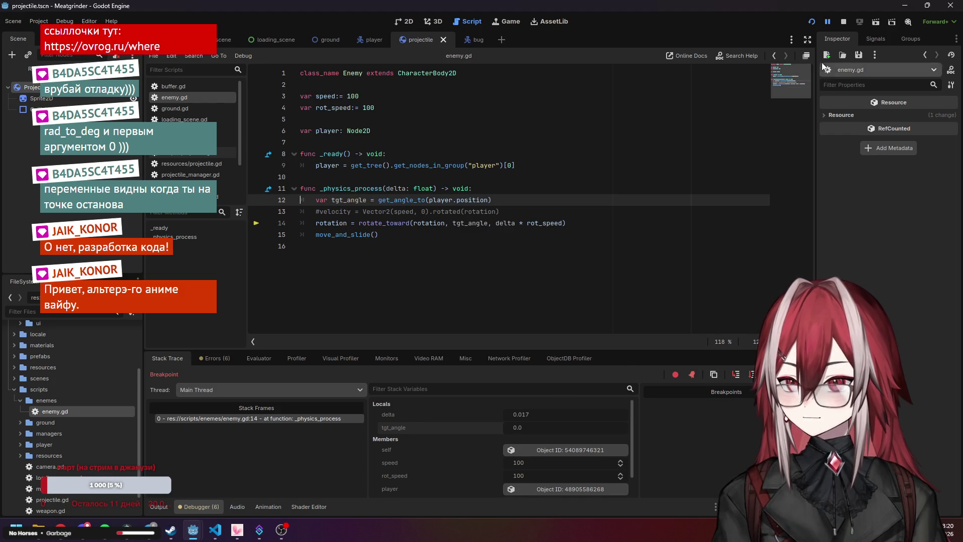
click(811, 22)
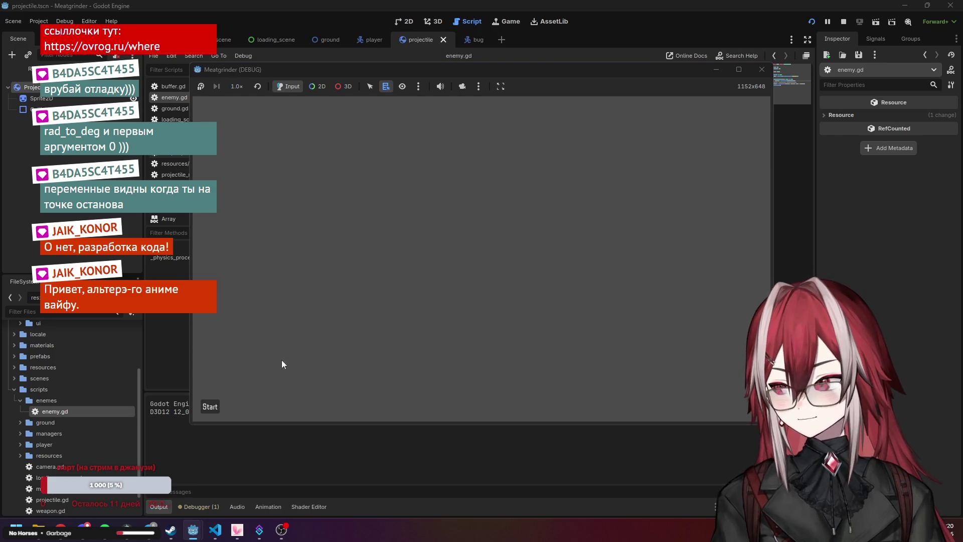
click(210, 406)
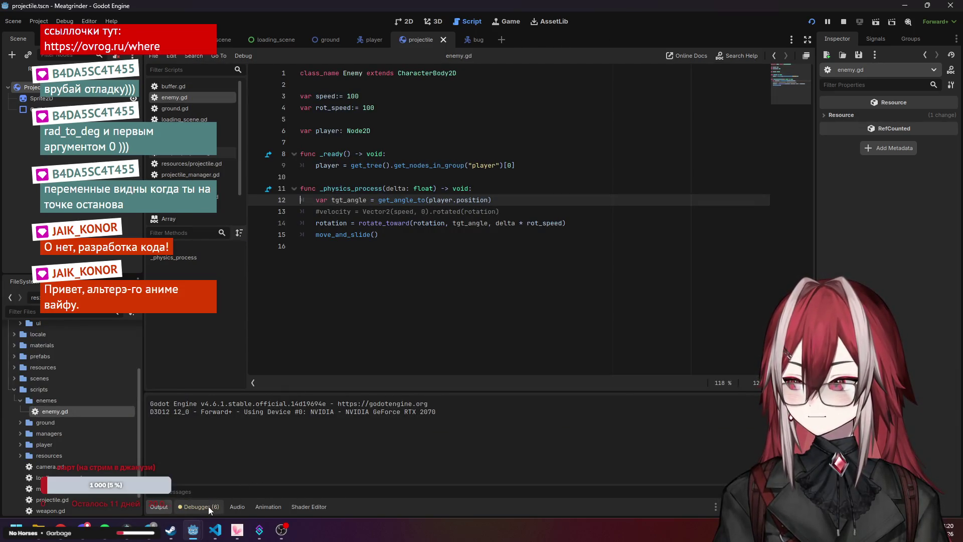
click(209, 507)
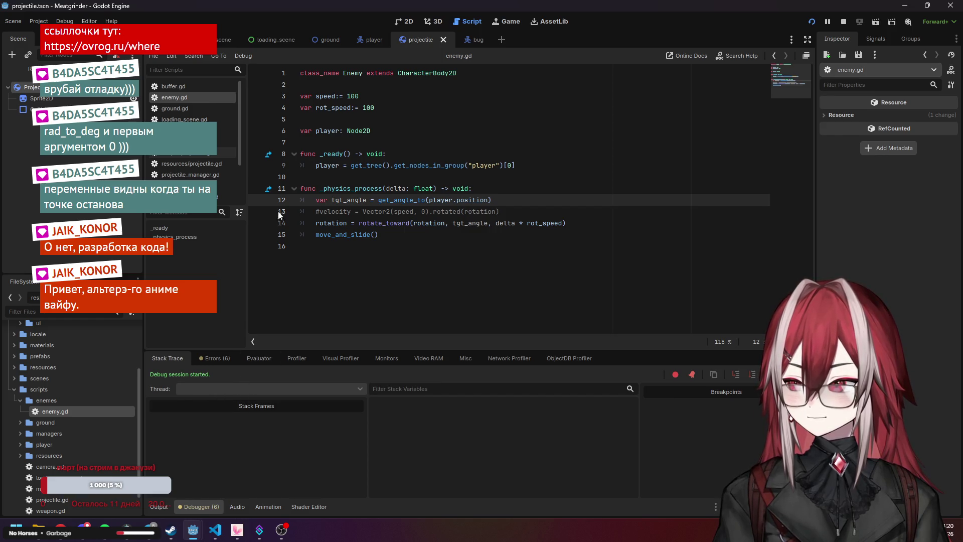
click(255, 200)
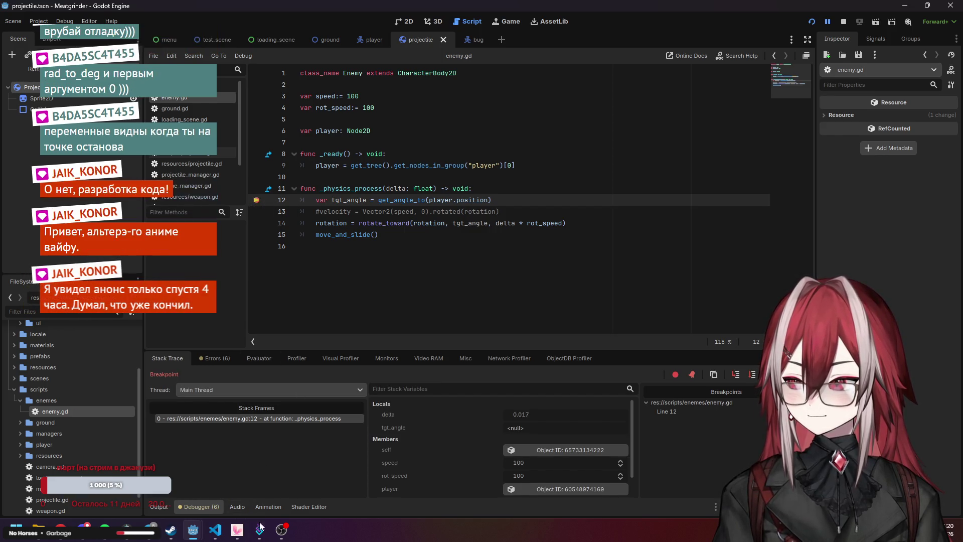
key(alt+Tab)
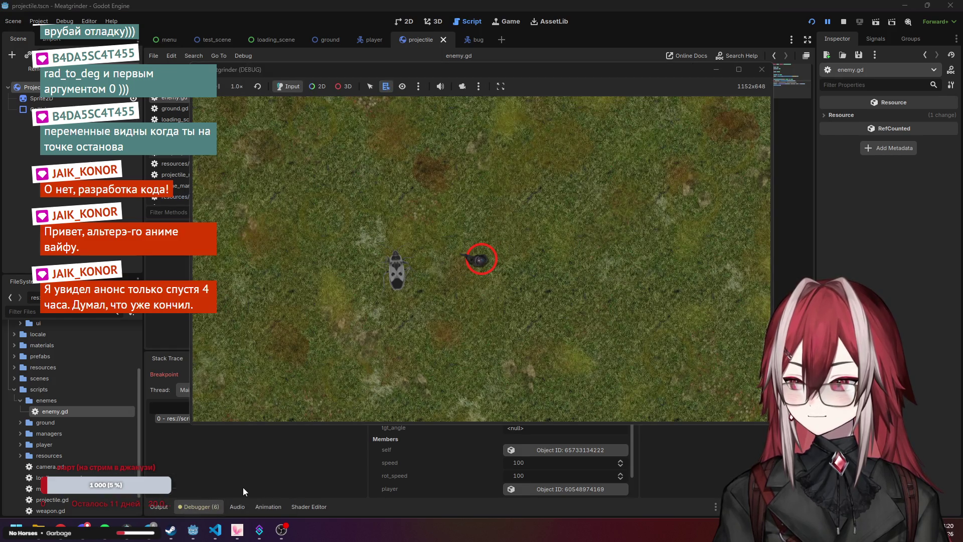
click(243, 487)
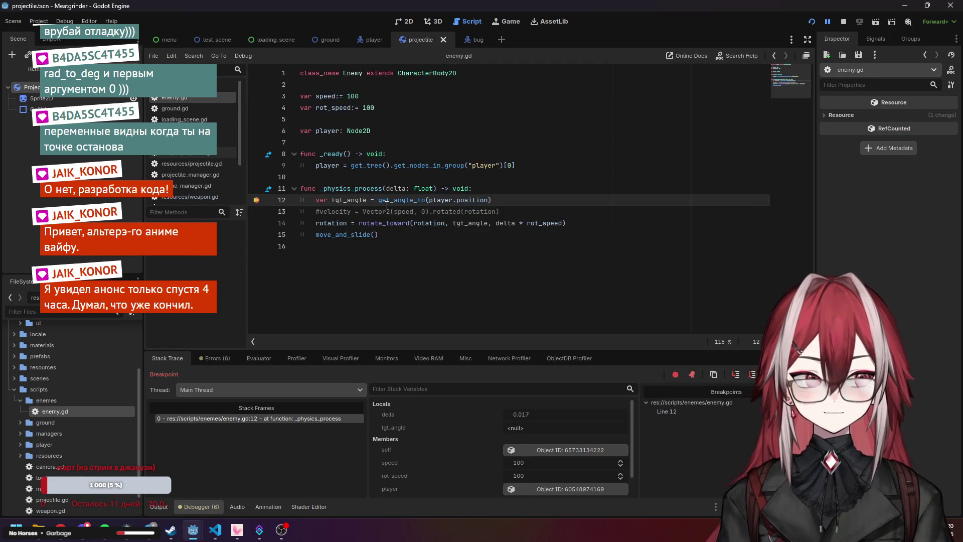
Move the breakpoint from line 12 to line 14 and continue until execution pauses there
mouse_move(387, 204)
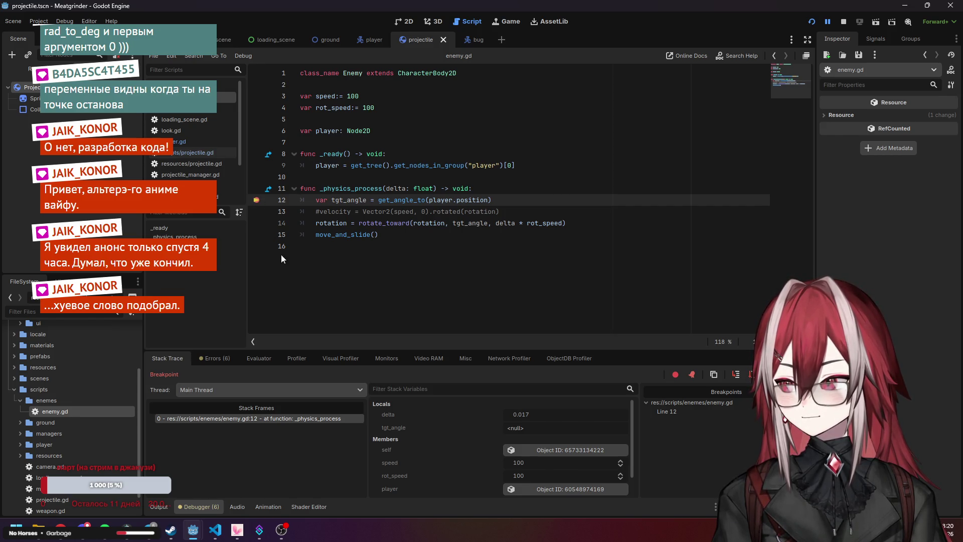
click(257, 223)
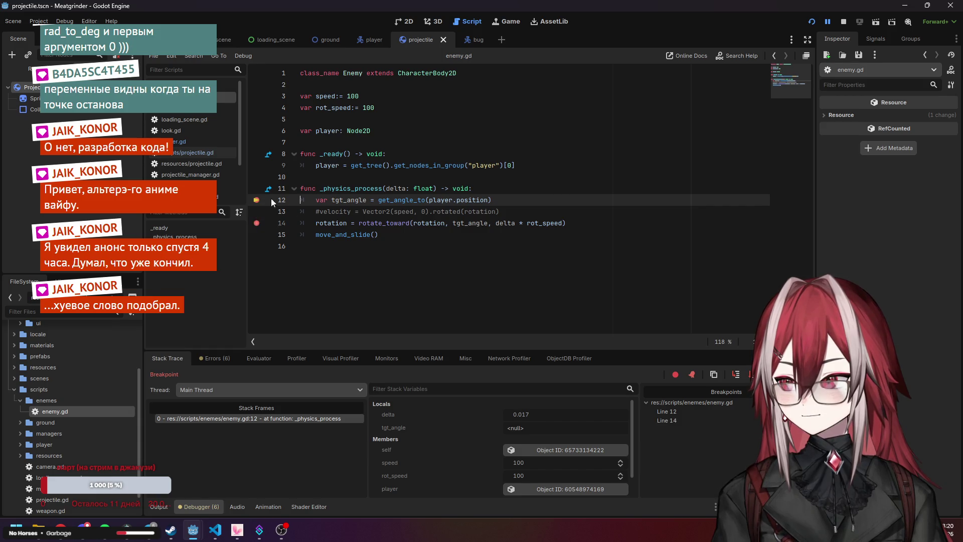
click(256, 200)
click(828, 21)
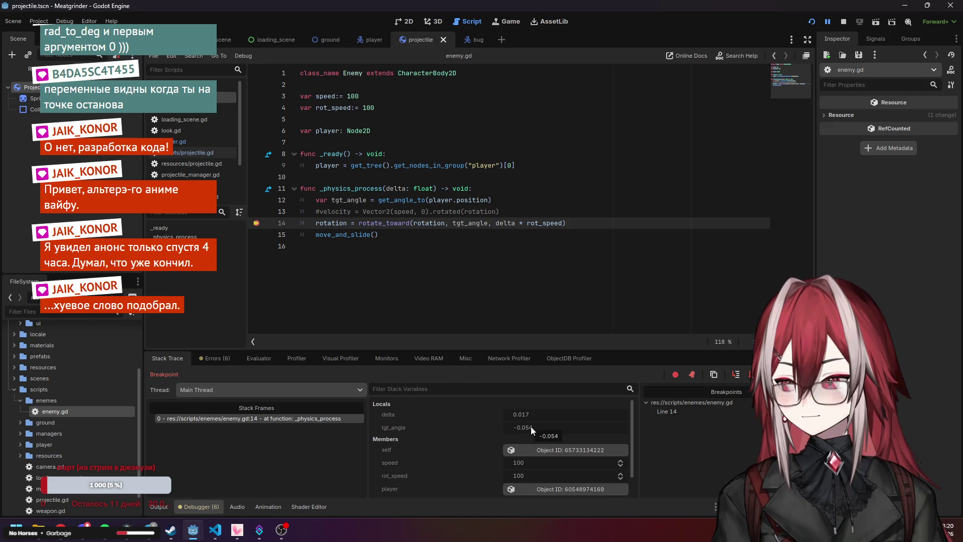
mouse_move(196, 533)
click(246, 475)
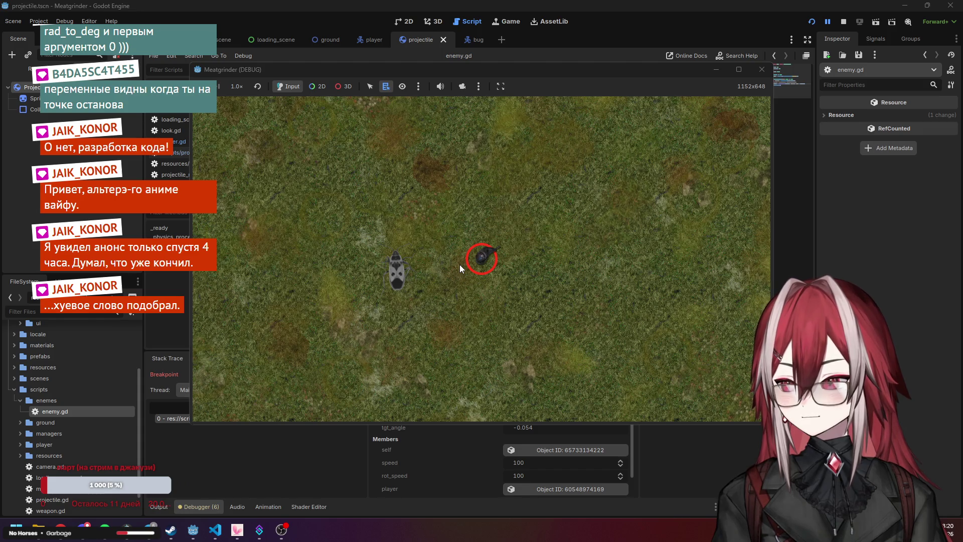
click(833, 21)
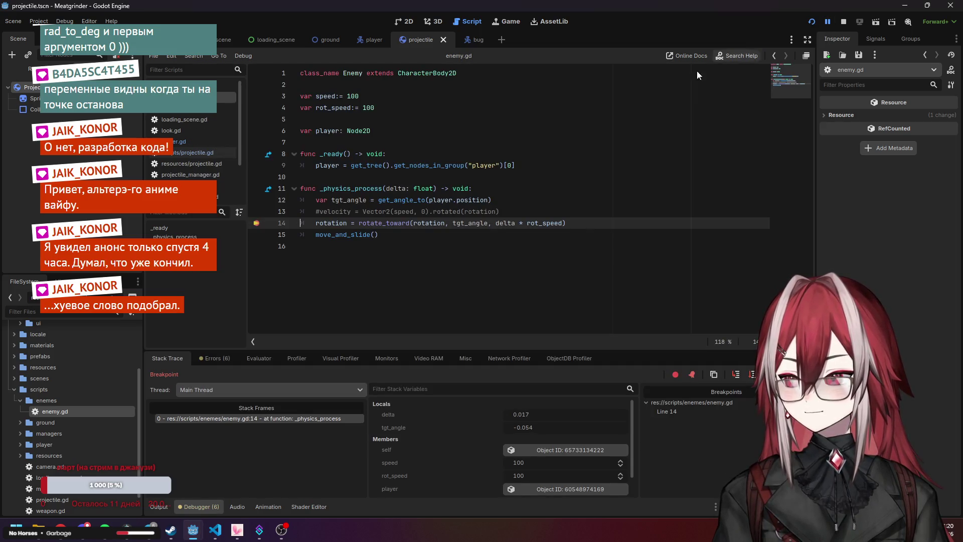
mouse_move(384, 227)
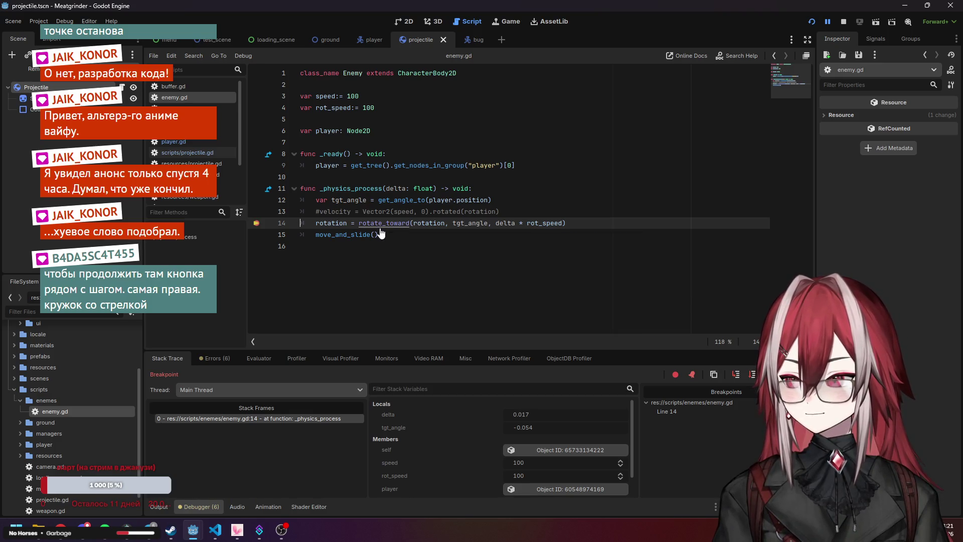
ctrl+click(379, 224)
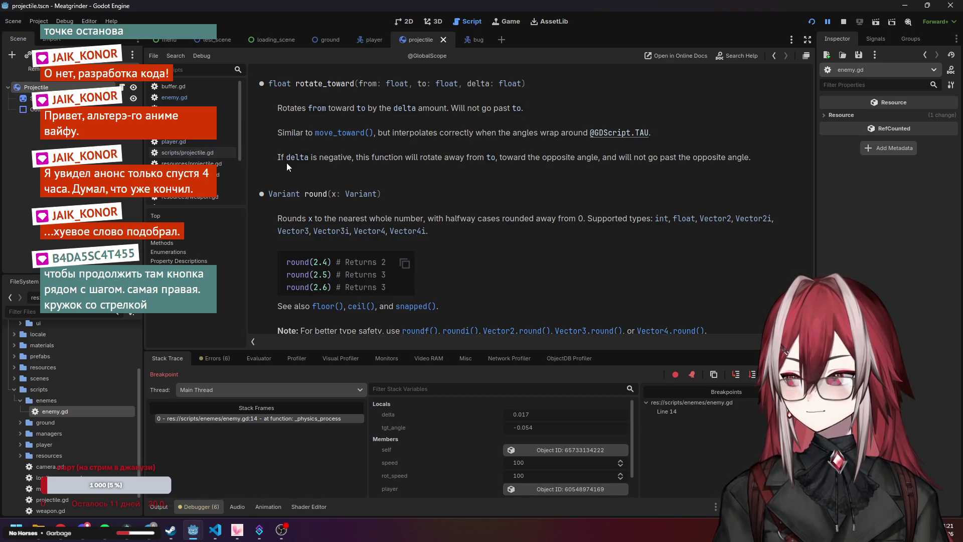
scroll(463, 159, up, 2)
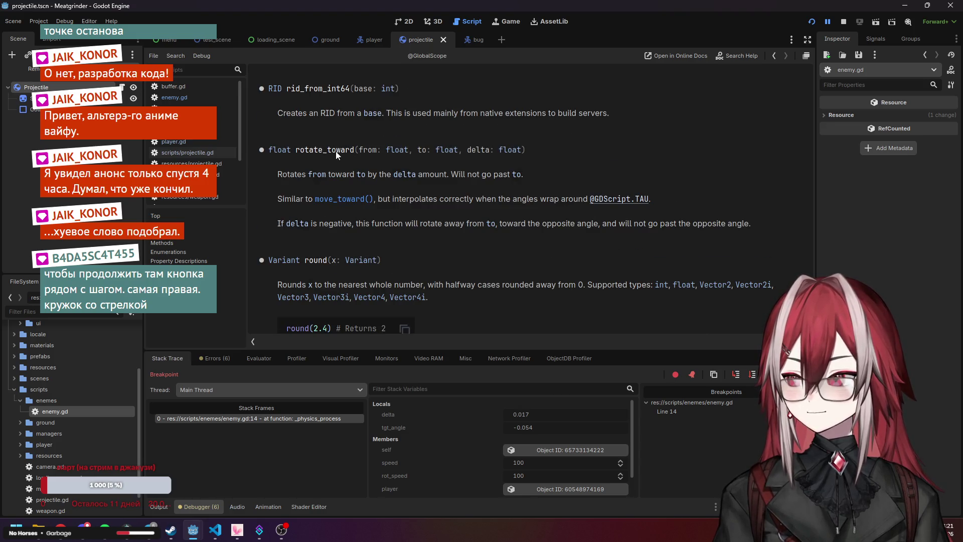
double_click(350, 151)
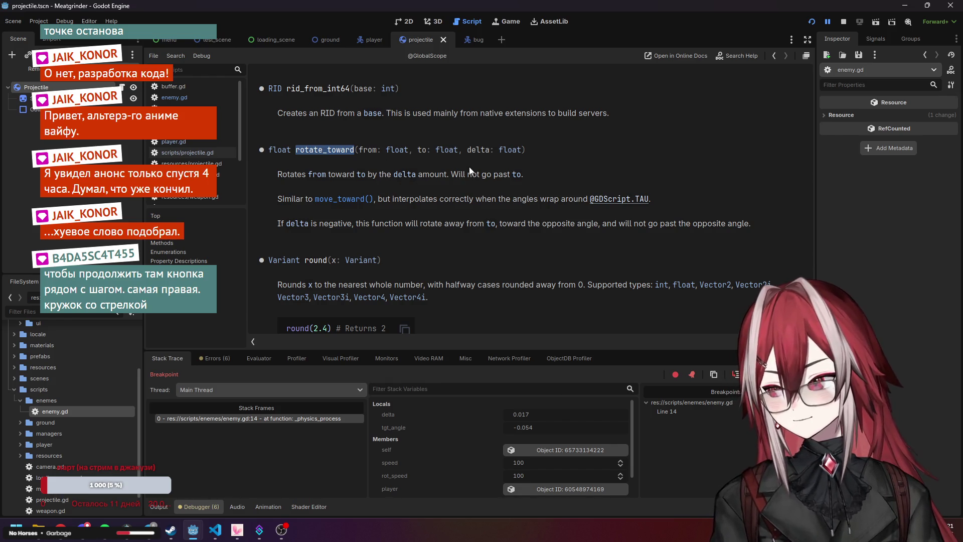
scroll(467, 165, up, 2)
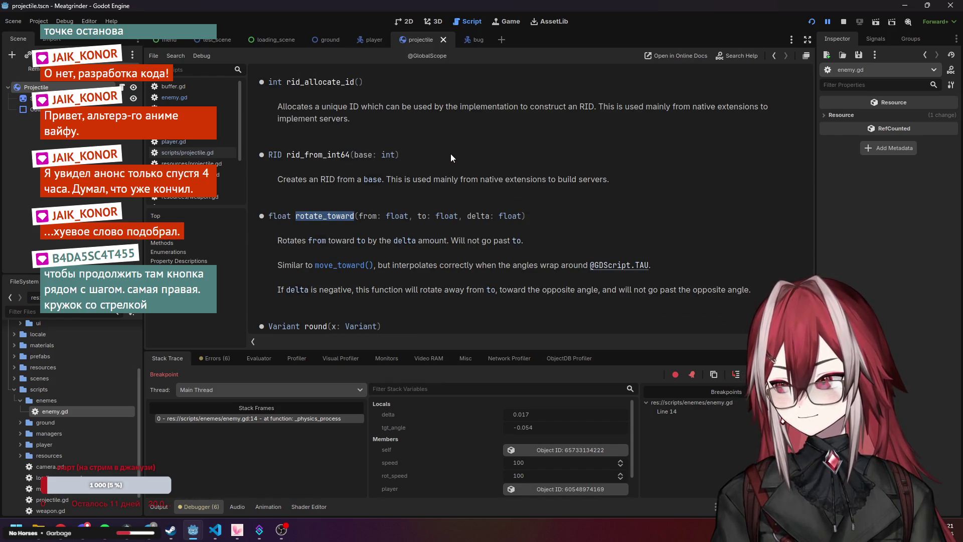
scroll(450, 154, down, 2)
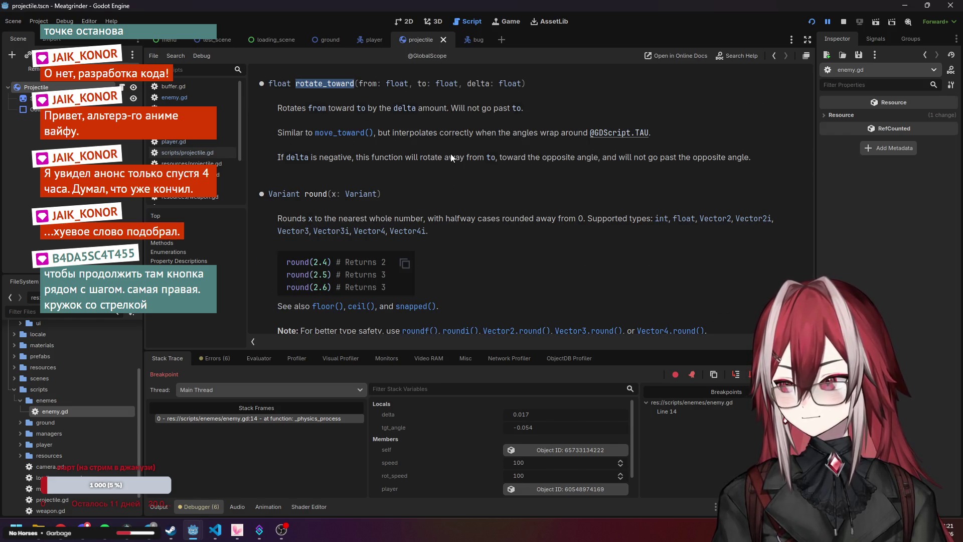
scroll(451, 154, down, 1)
scroll(451, 154, down, 1)
scroll(451, 154, up, 4)
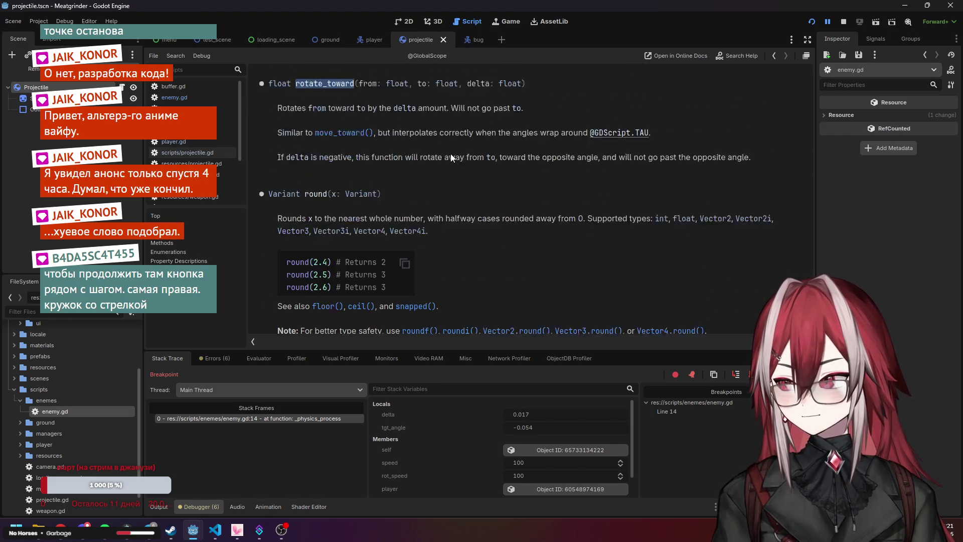
scroll(450, 155, down, 1)
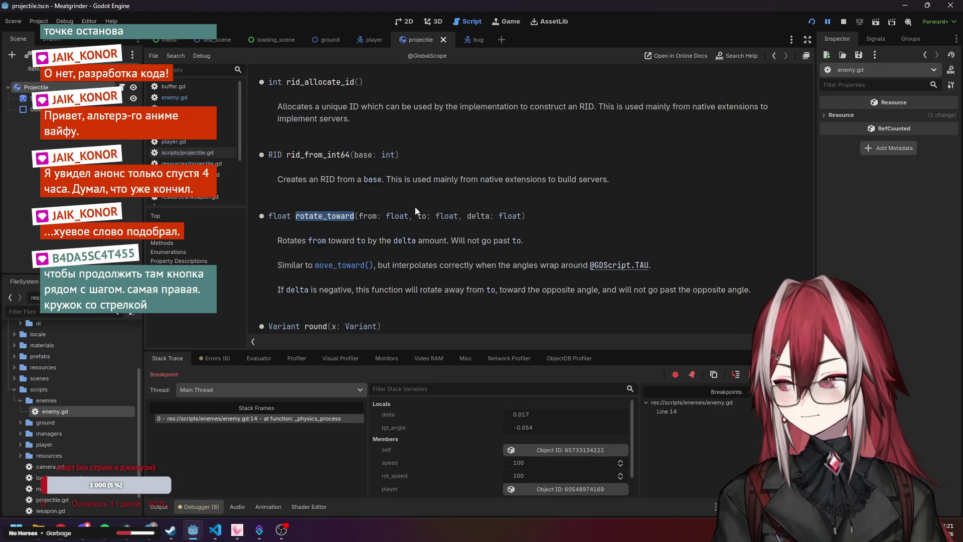
scroll(489, 200, down, 1)
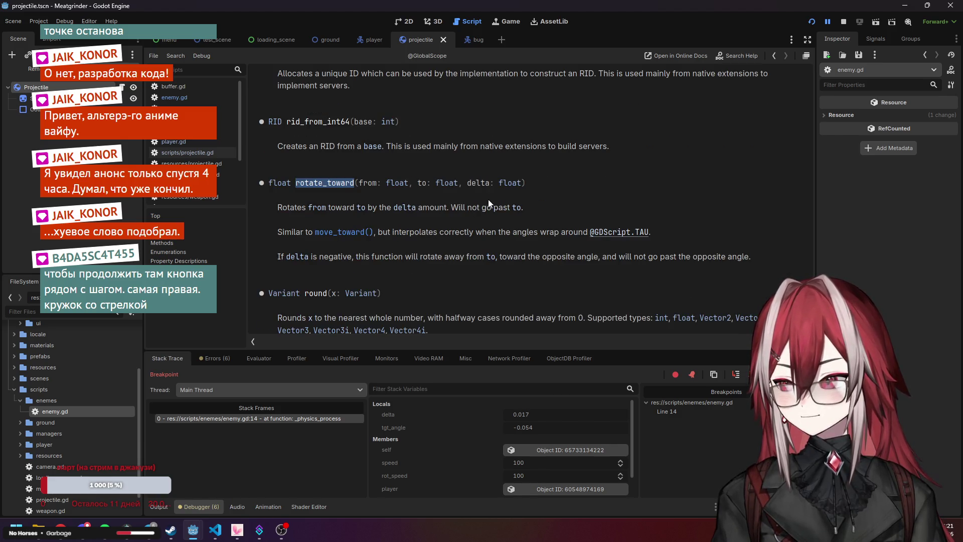
click(381, 210)
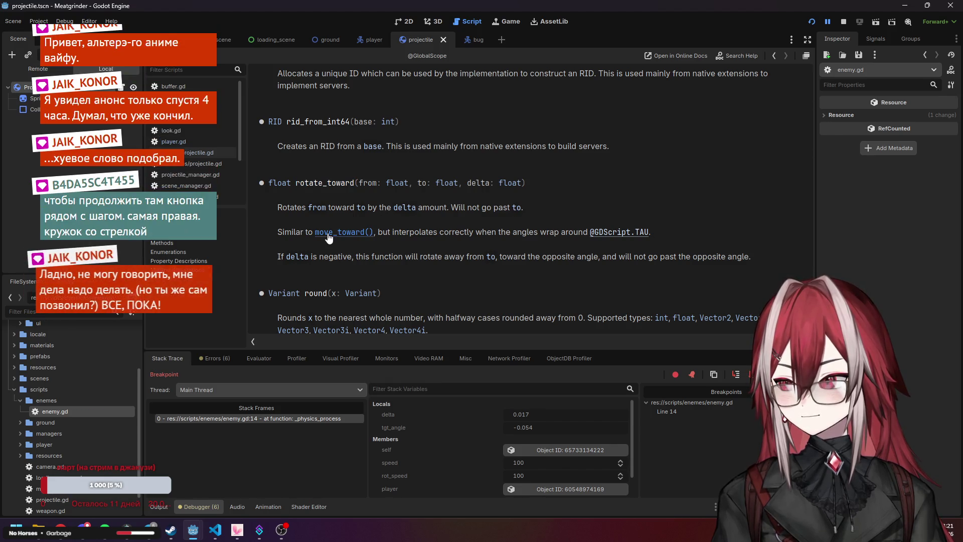
key(alt+Left)
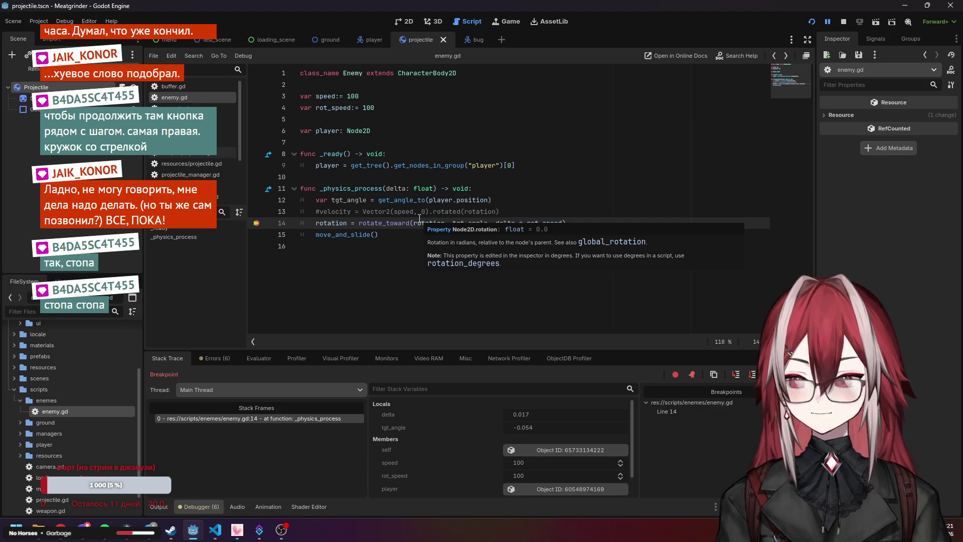
Comment out the rotate_toward line 14 with #
click(408, 236)
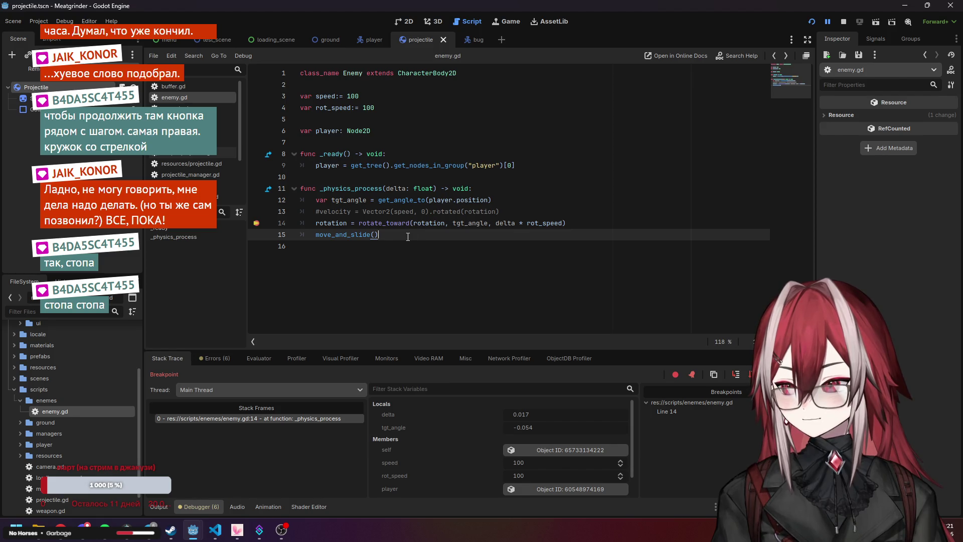
scroll(474, 446, down, 1)
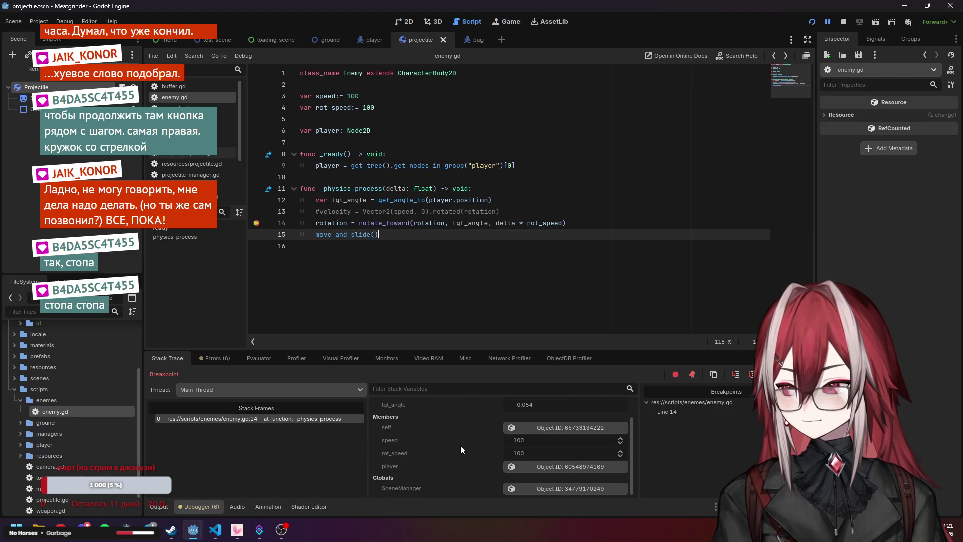
scroll(462, 449, up, 1)
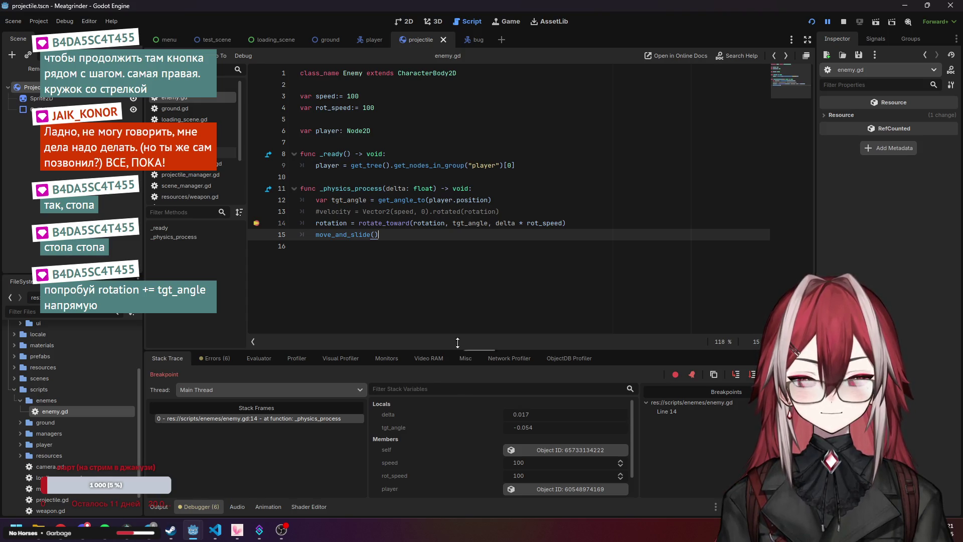
double_click(454, 223)
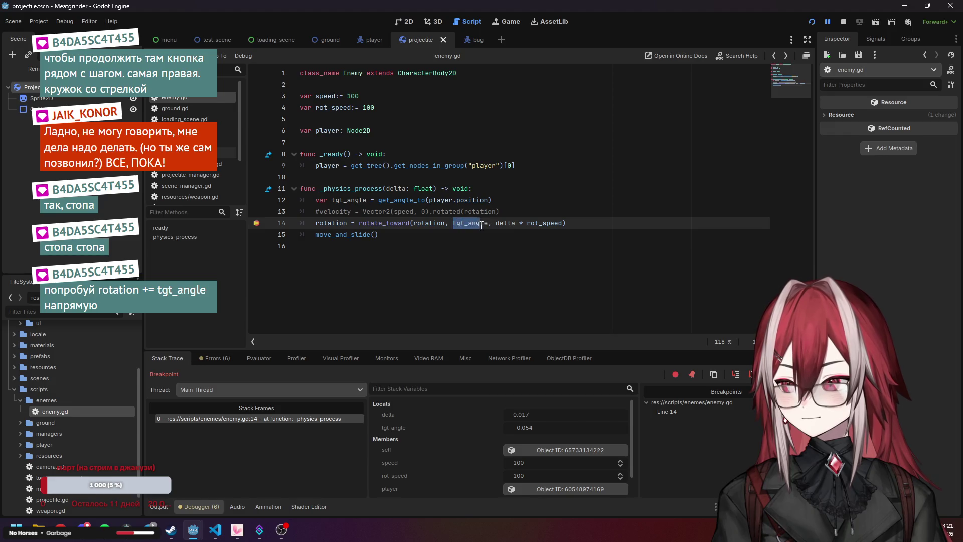
click(317, 223)
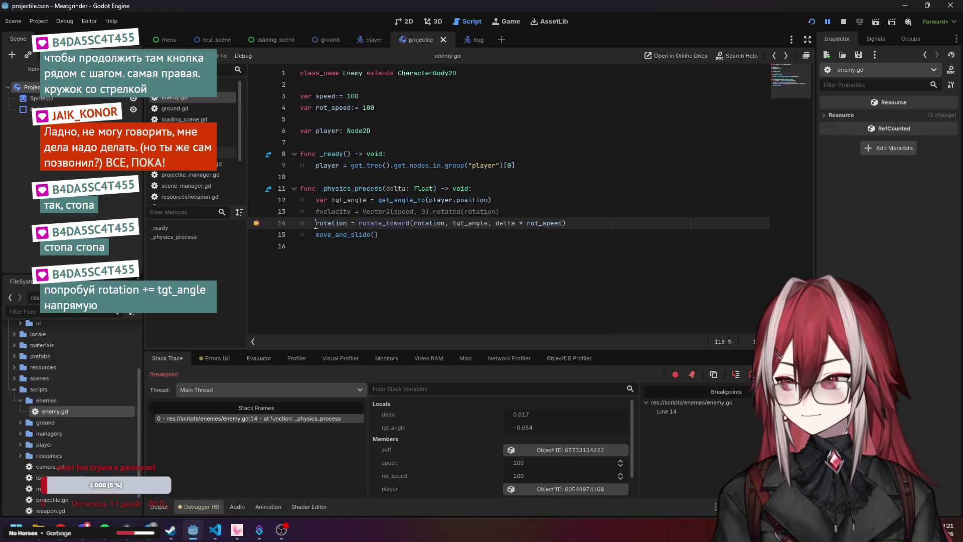
text(#)
Insert 'rot_speed = tgt_angle' on a new line above it and save enemy.gd
key(Return)
key(Up)
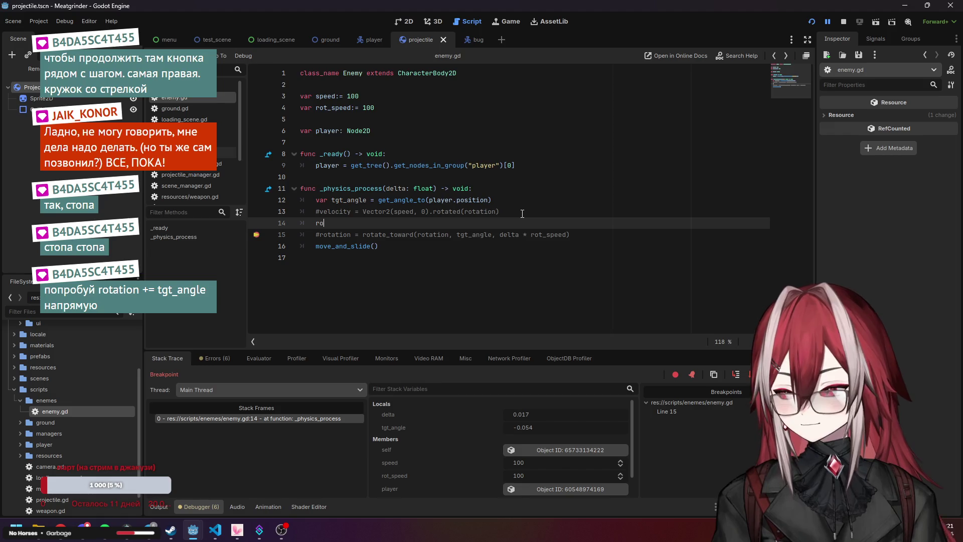
text(t_speed )
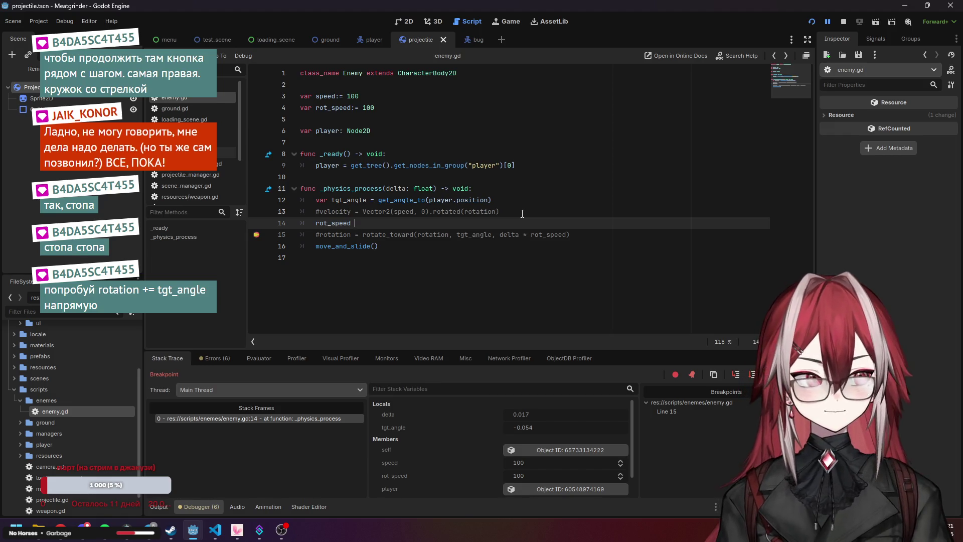
text(= tgt_angle)
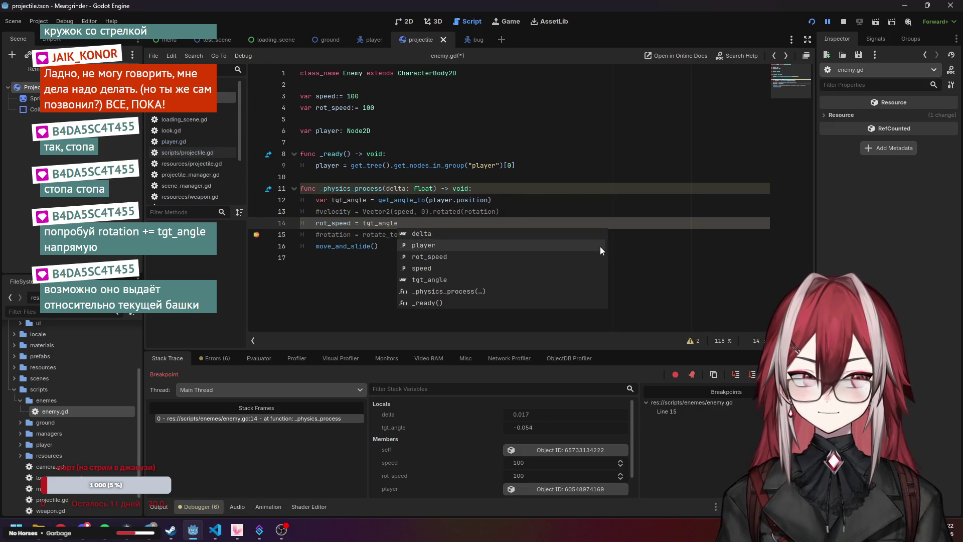
click(563, 210)
key(ctrl+s)
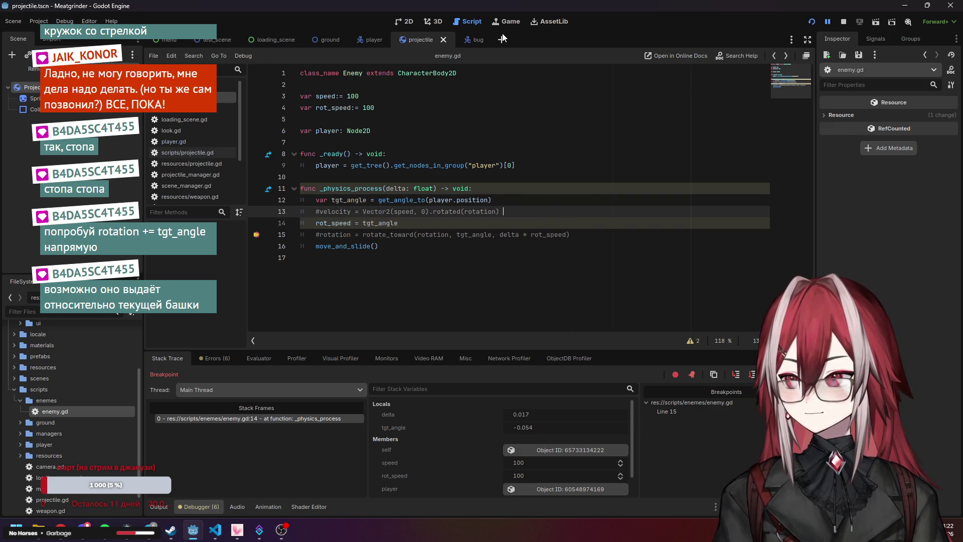
Run the game, move the player up-left to test turning, then stop with F8
click(812, 21)
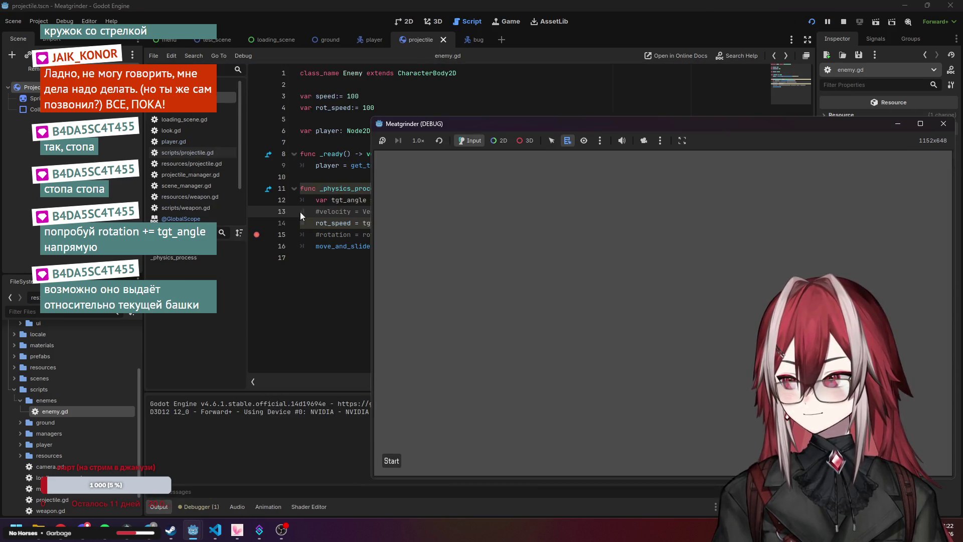
click(252, 237)
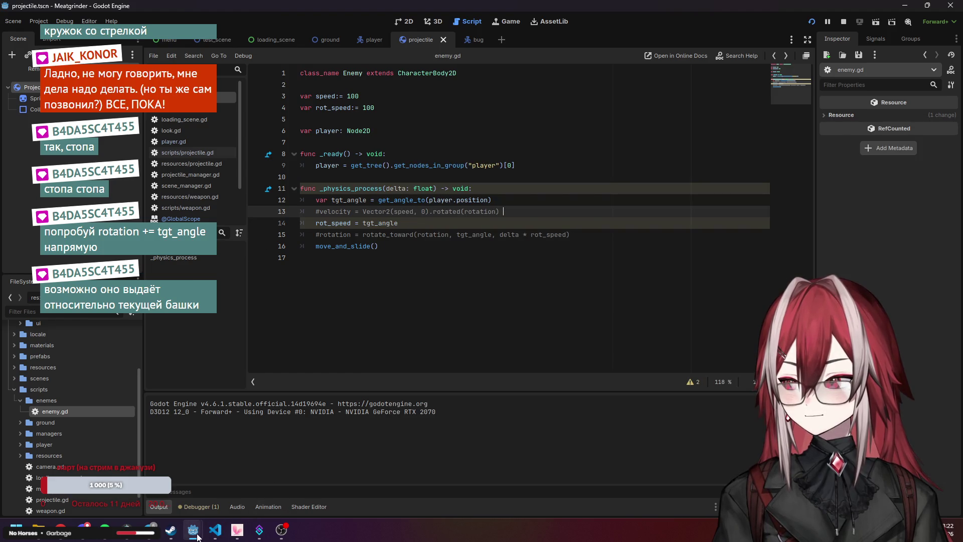
mouse_move(193, 529)
click(265, 502)
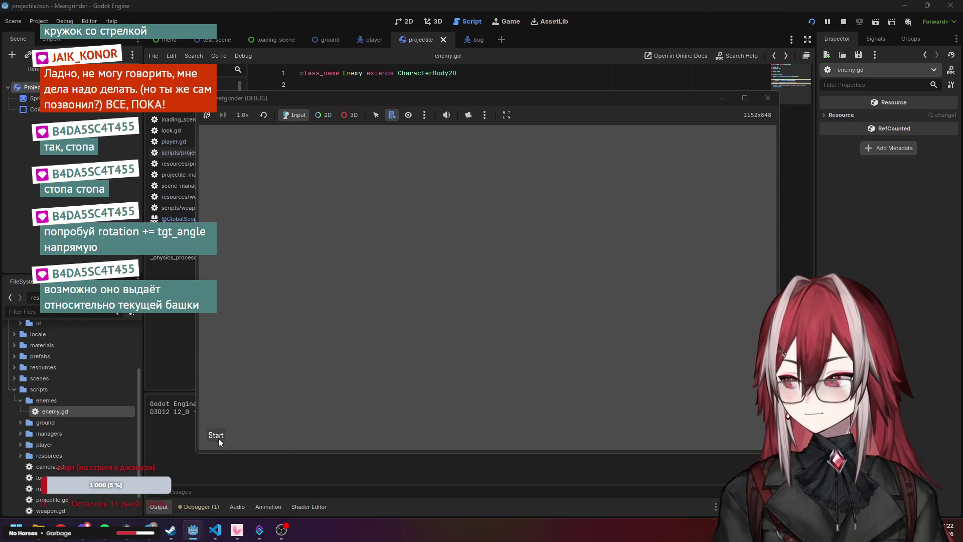
click(219, 438)
key(w)
key(a)
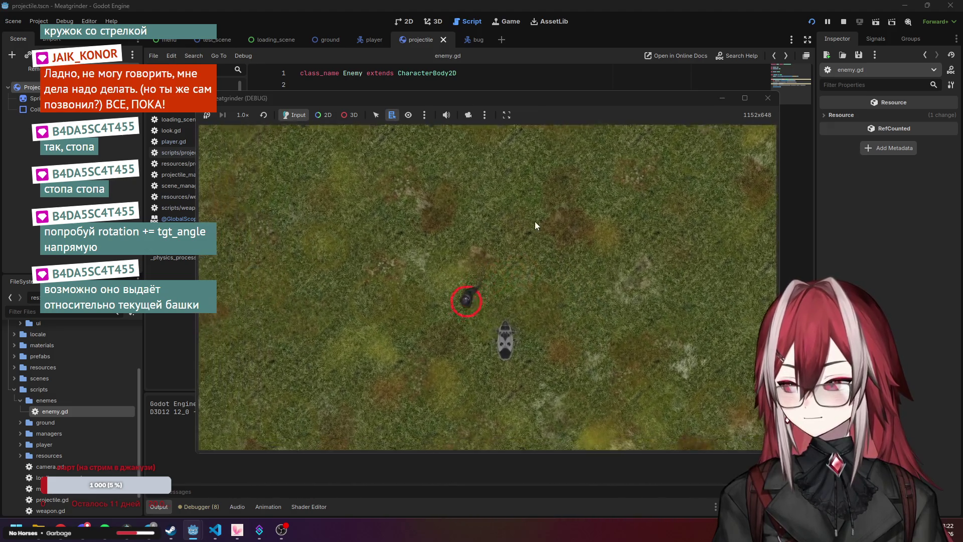
key(F8)
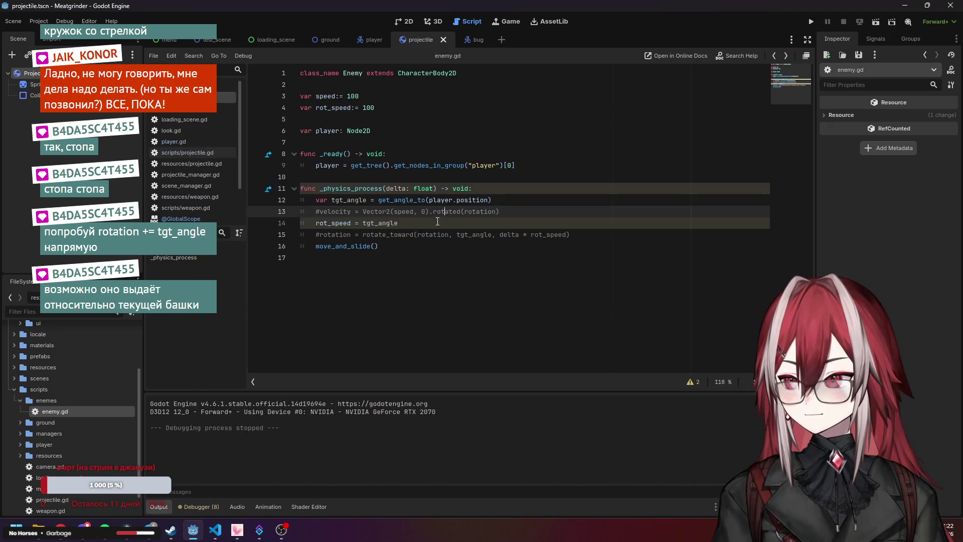
Place the caret after rot_speed on line 14 and select part of 'rotation' on line 15
click(418, 226)
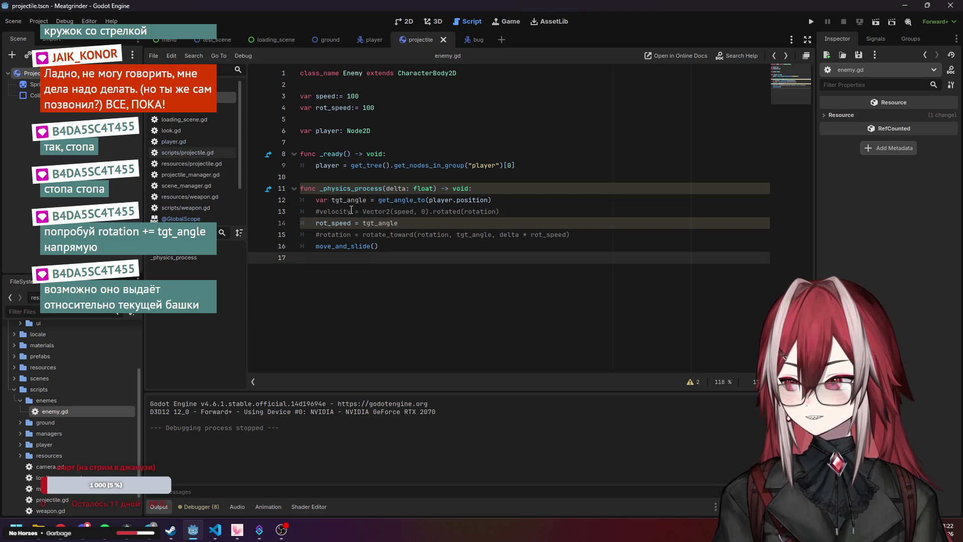
click(352, 224)
drag(352, 234, 332, 234)
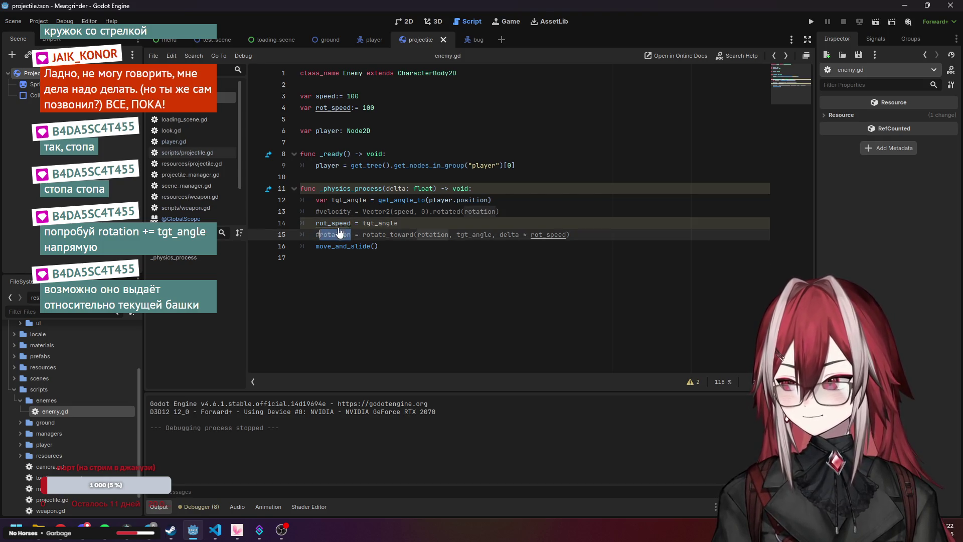
click(351, 223)
text(rotation)
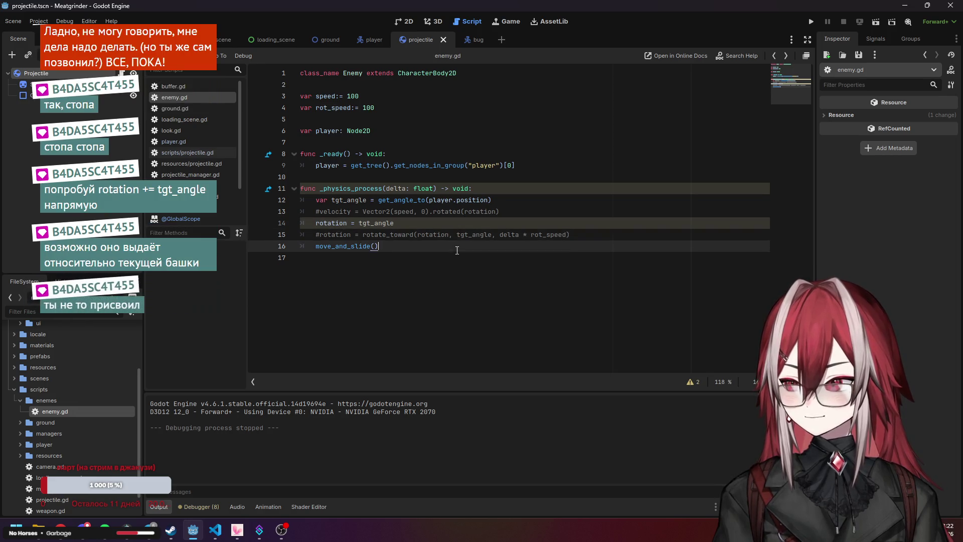
click(810, 22)
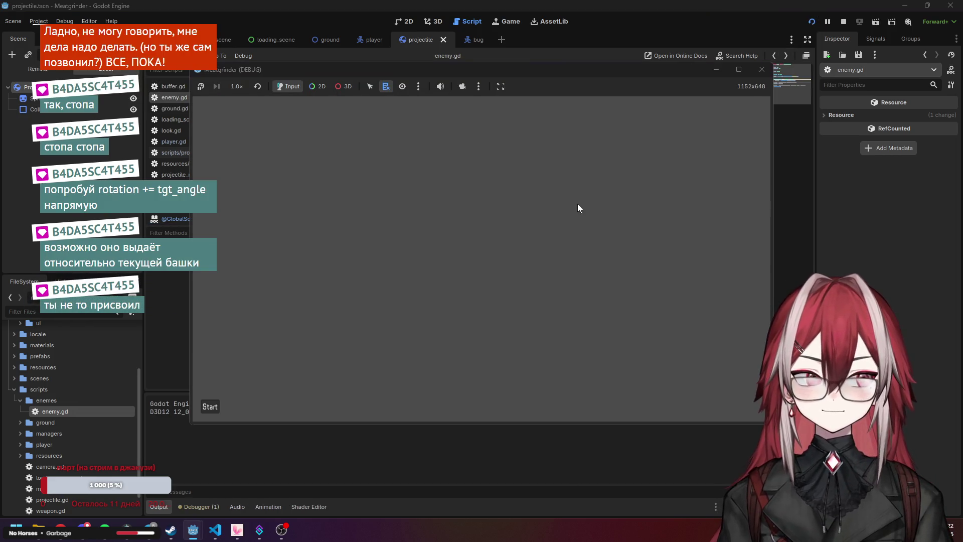
click(217, 406)
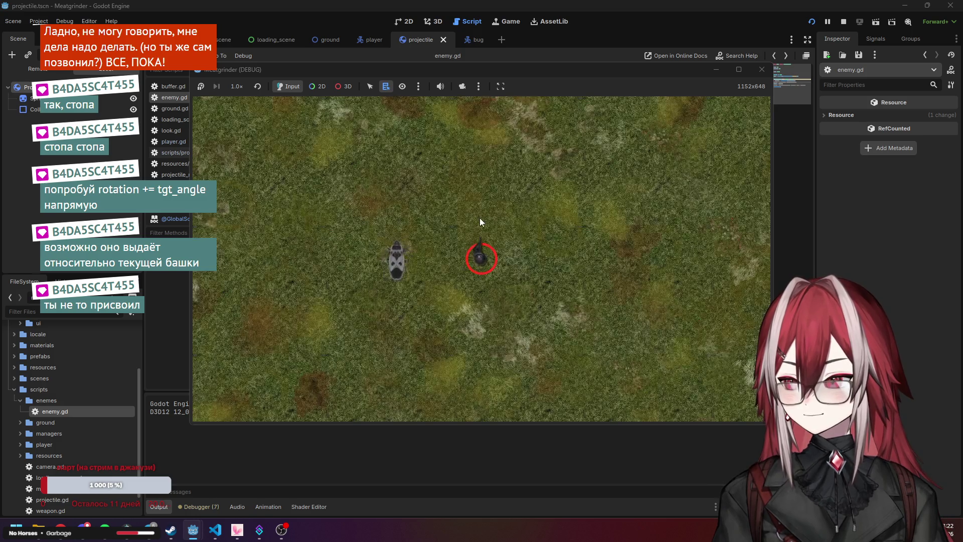
key(w)
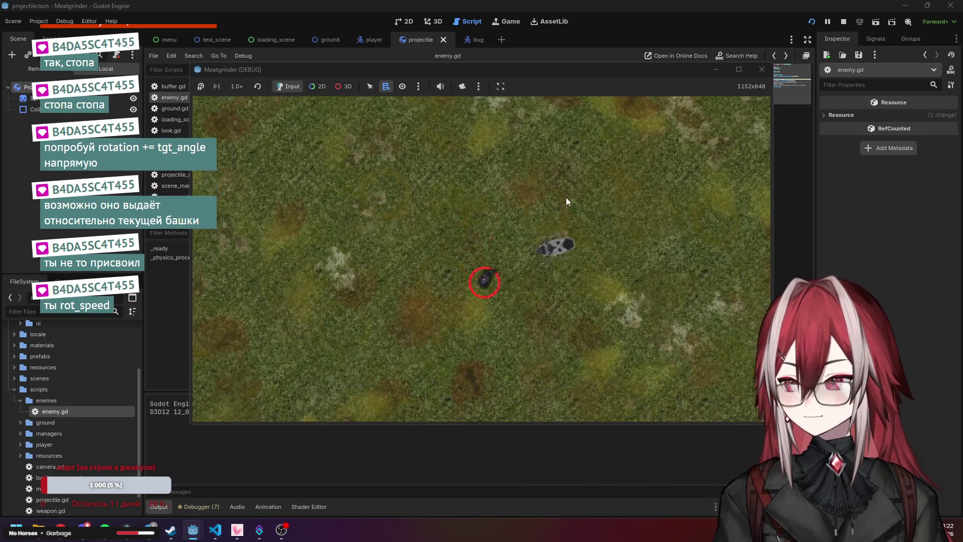
key(w)
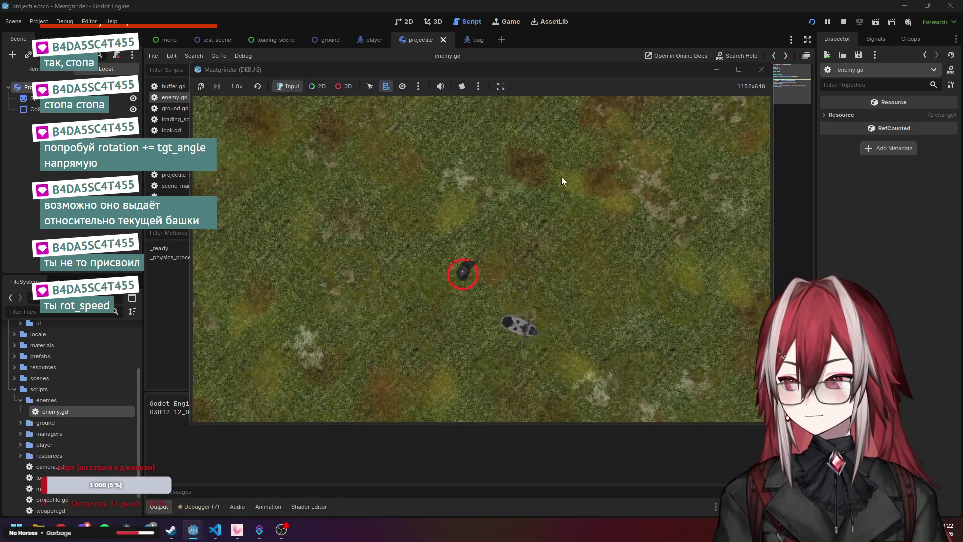
key(w)
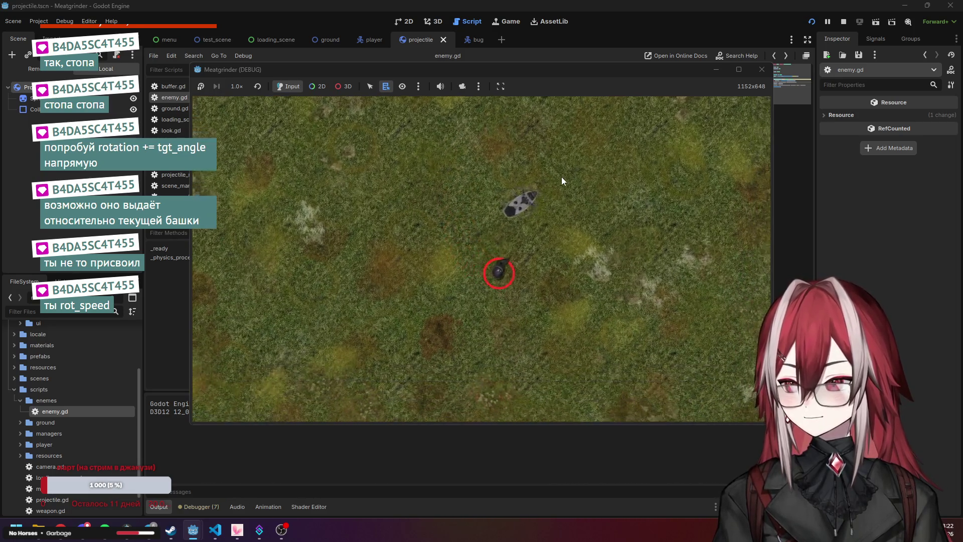
key(w)
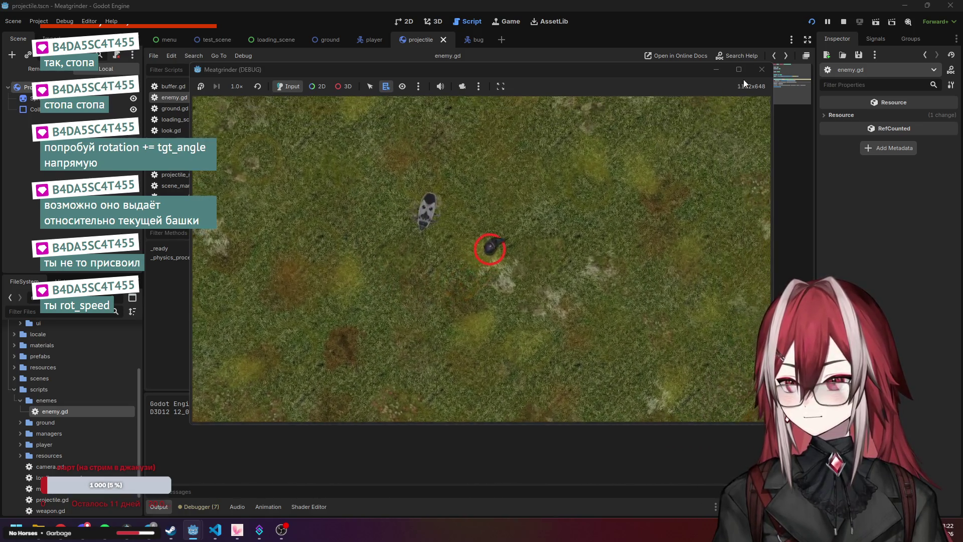
click(762, 69)
Change line 14 to 'rotation += tgt_angle' and start a fresh test game
click(360, 222)
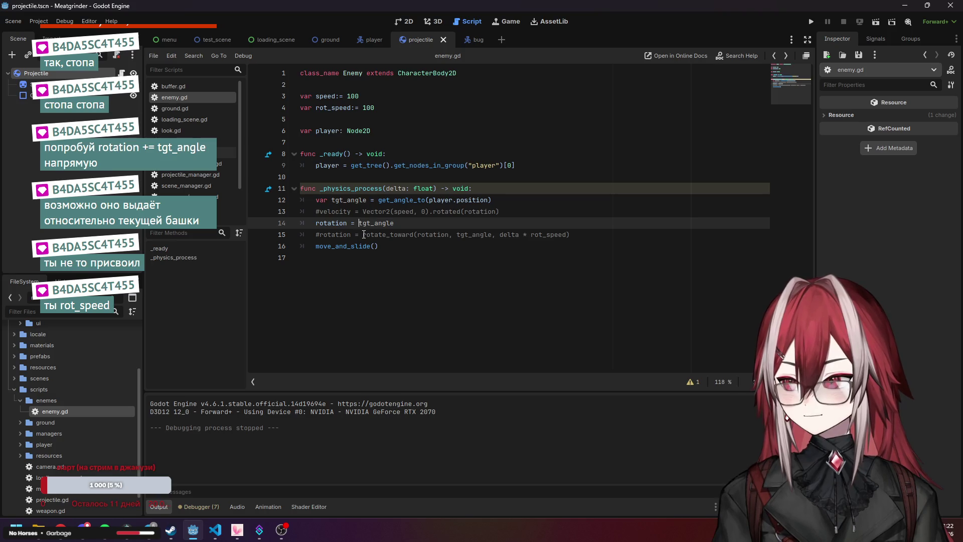
click(348, 224)
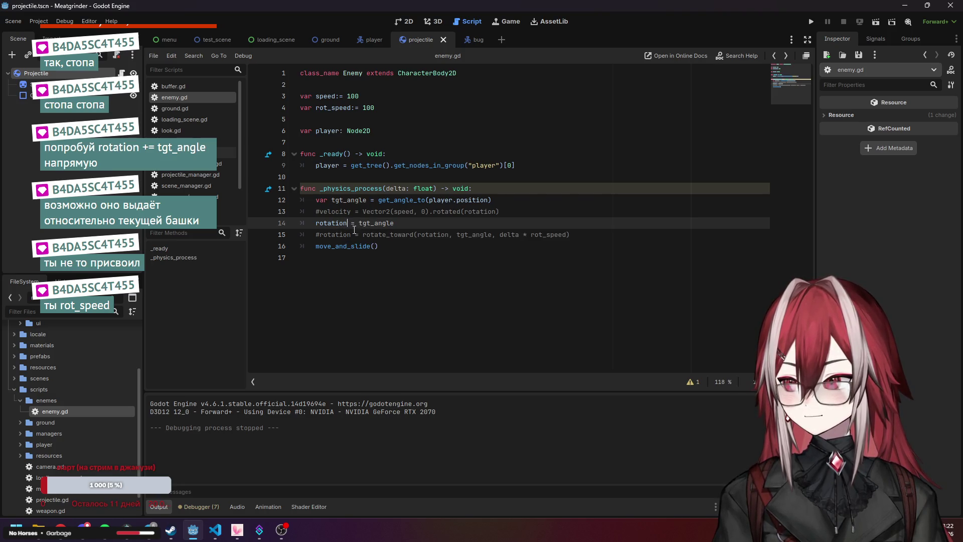
text(+)
click(407, 234)
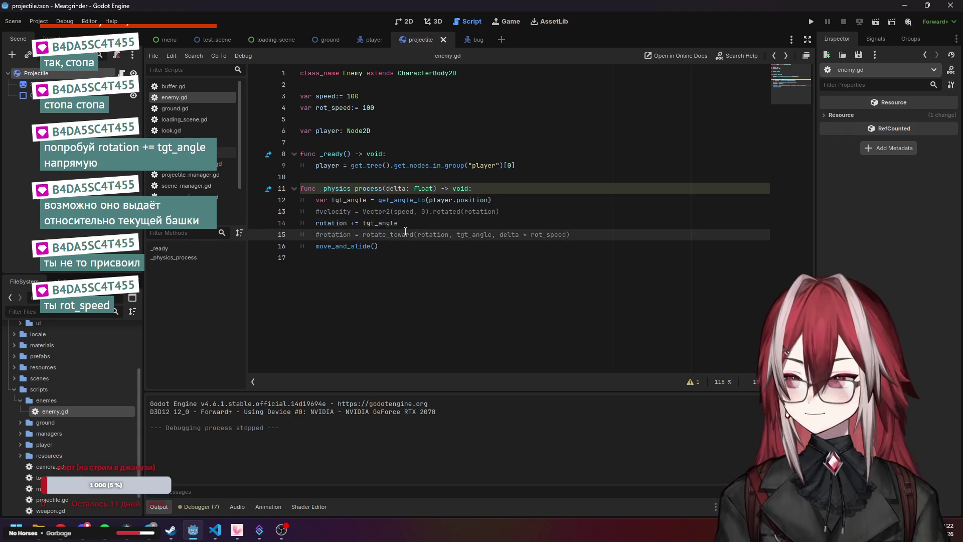
click(809, 23)
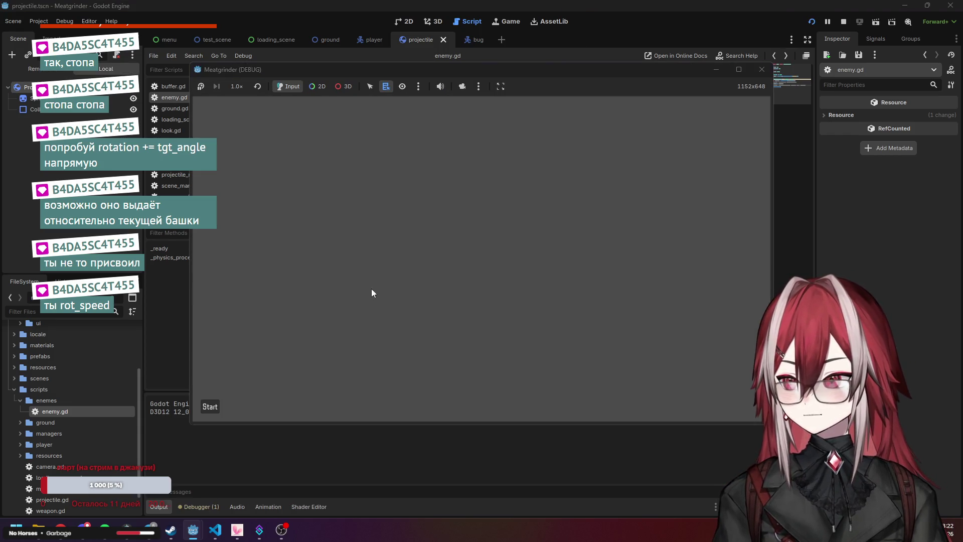
click(217, 402)
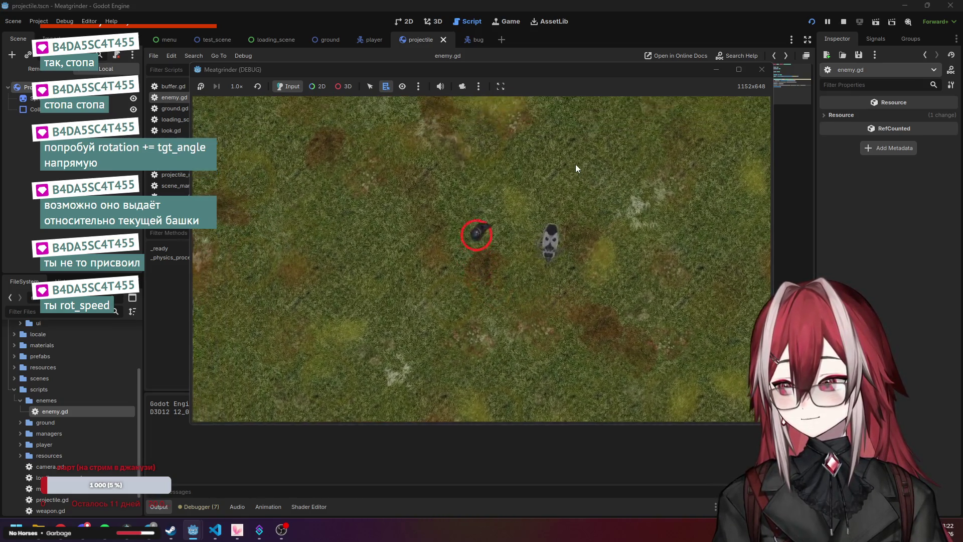
Stop the game and replace the += line with rotate_toward(rotation, rotation + tgt_angle, delta * rot_speed)
key(F8)
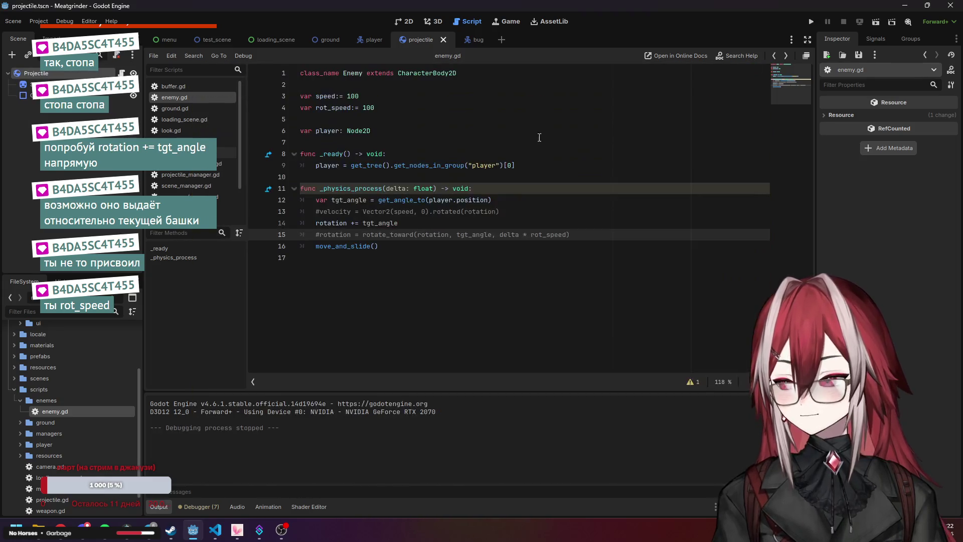
click(337, 223)
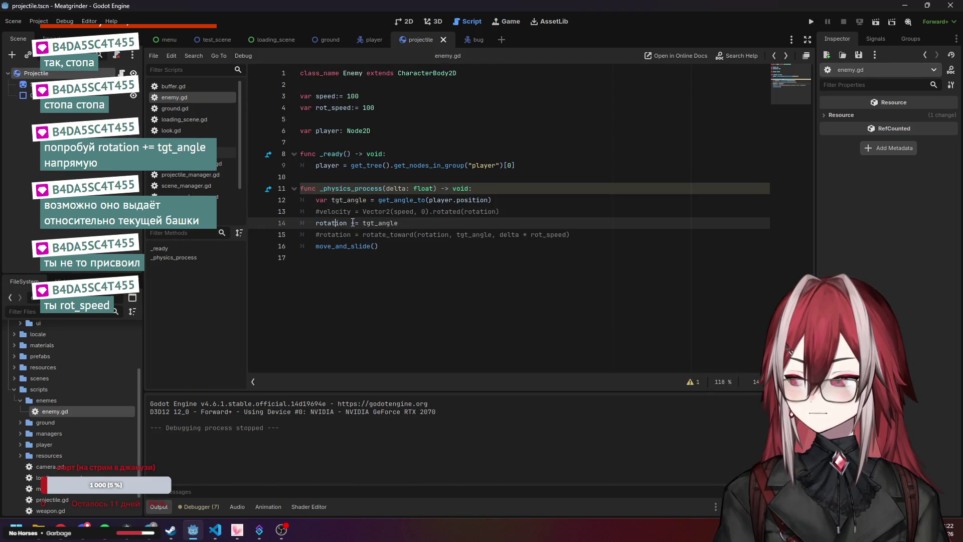
click(406, 248)
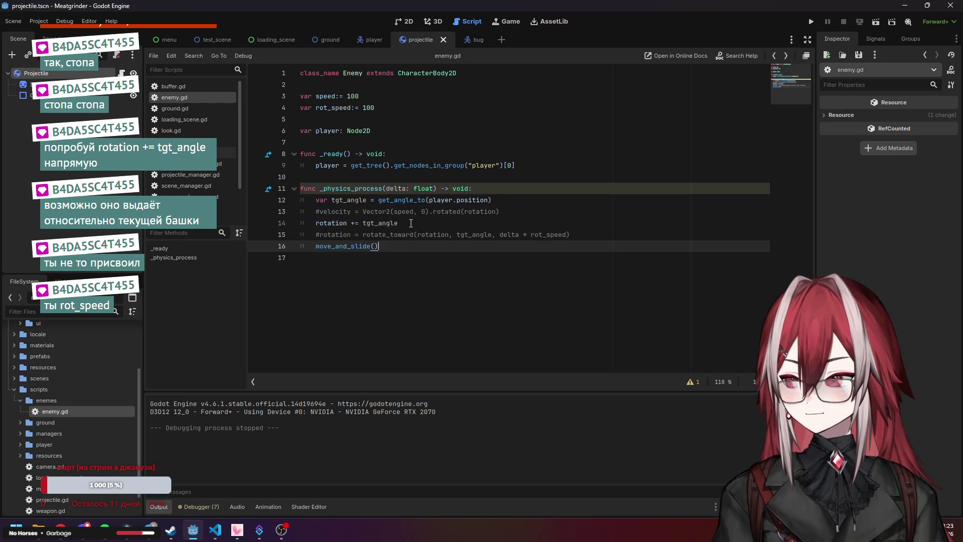
click(397, 224)
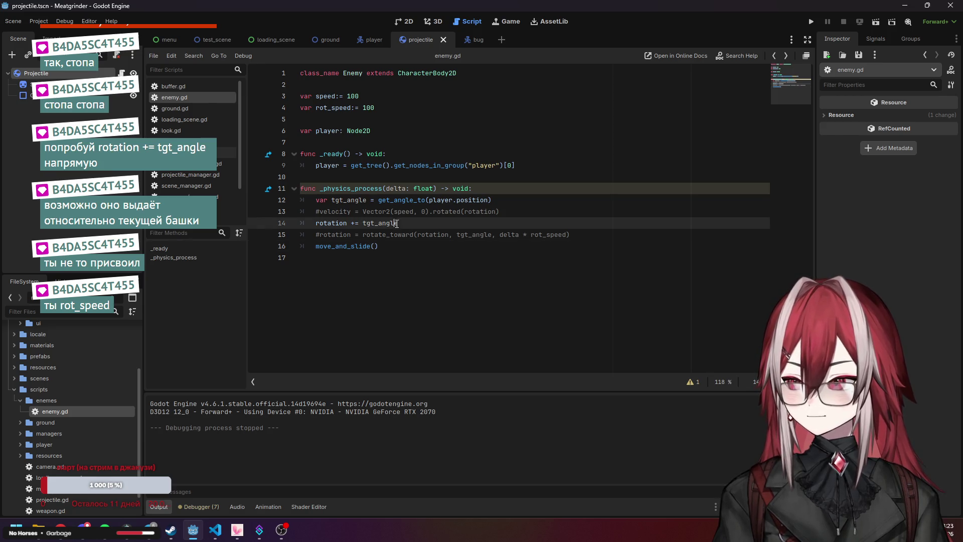
click(316, 234)
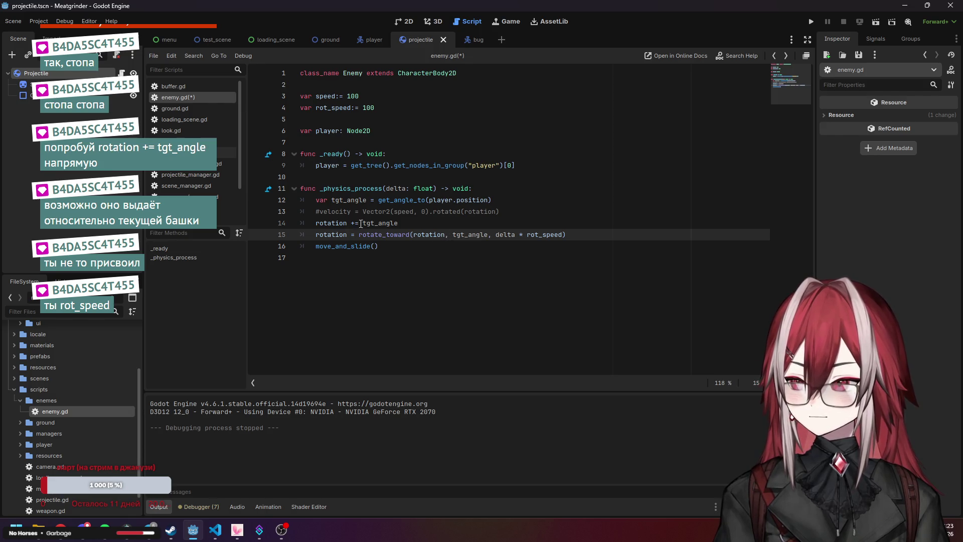
double_click(340, 223)
key(ctrl+c)
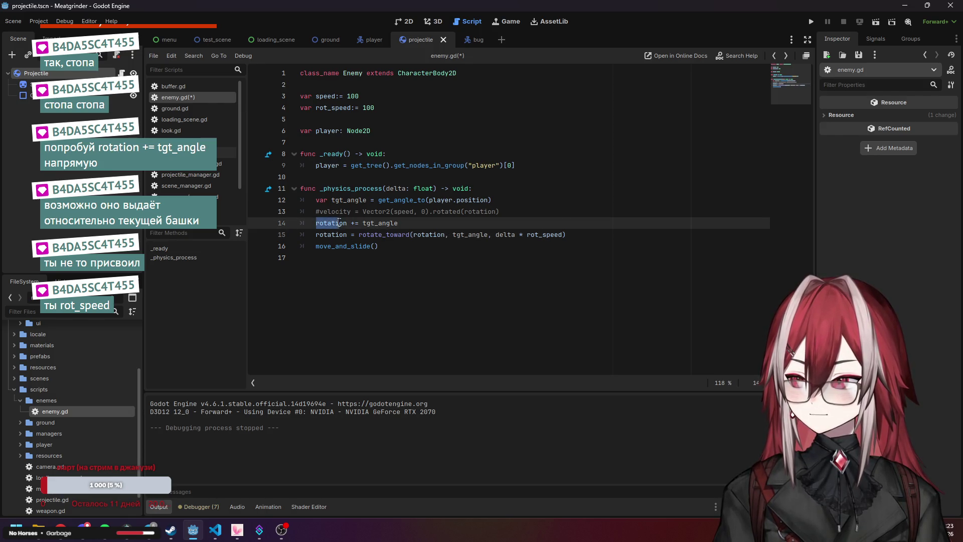
click(453, 238)
key(ctrl+v)
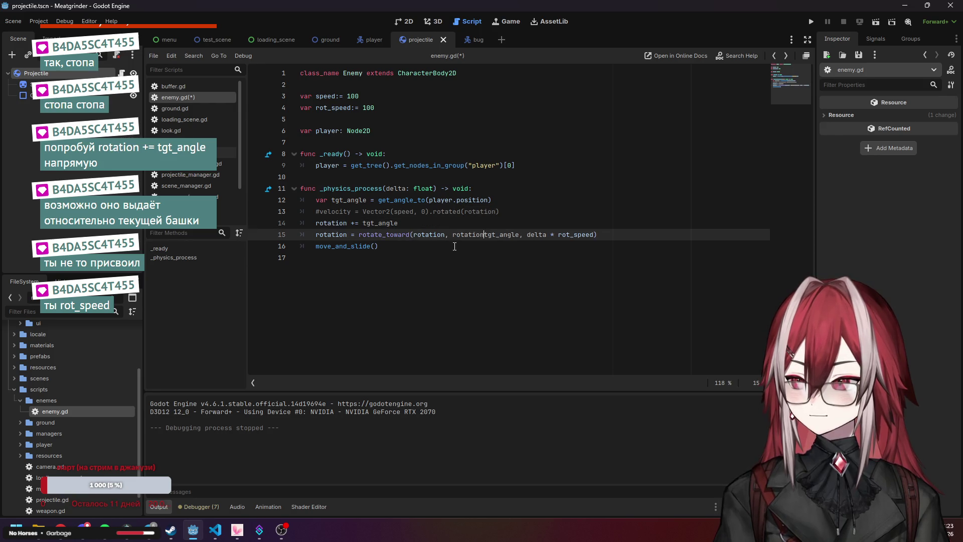
text(+)
click(428, 228)
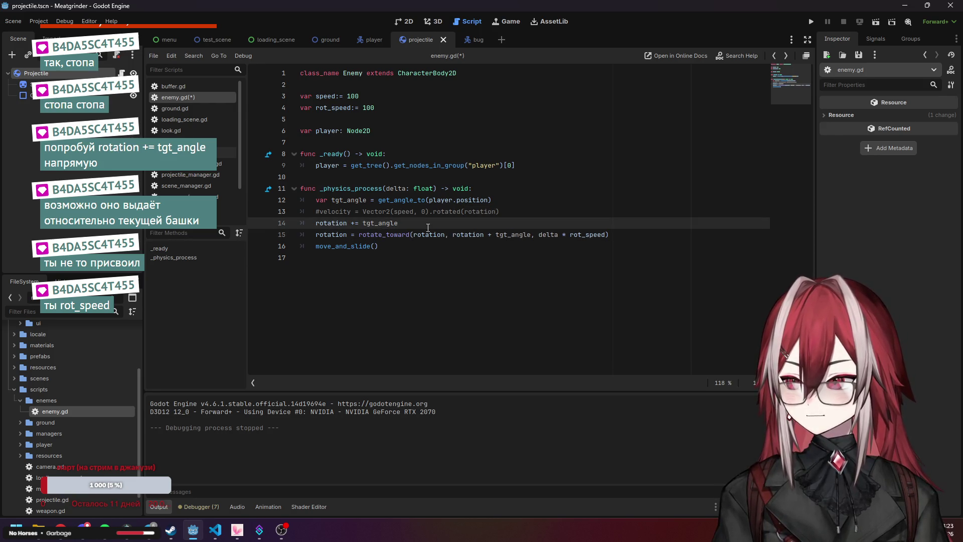
key(BackSpace)
key(Up)
Save enemy.gd, then run the game and move the player to watch the bug turn
key(ctrl+s)
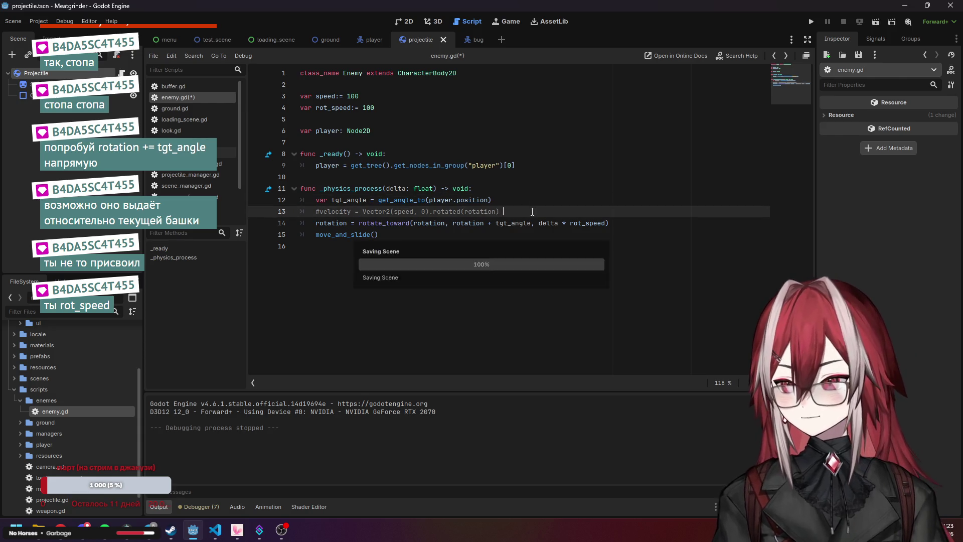
click(811, 21)
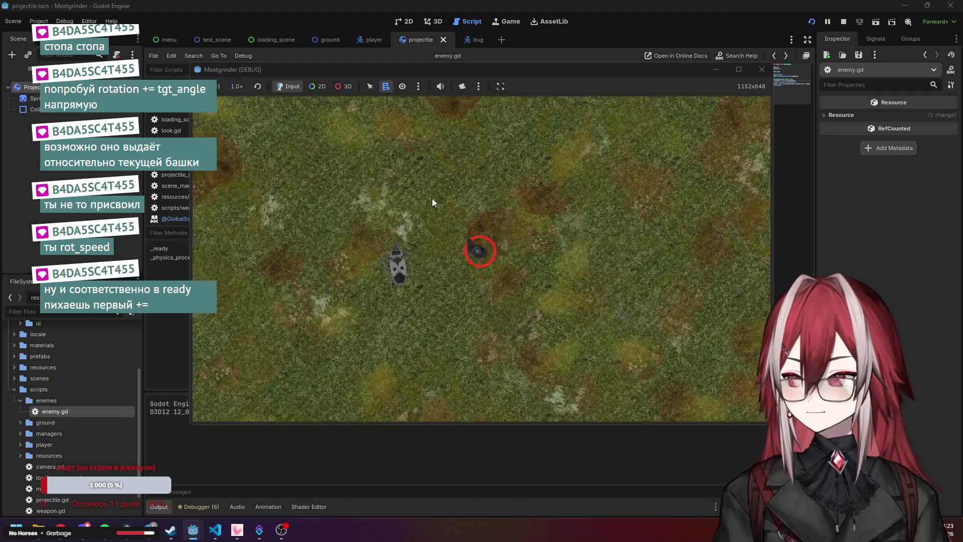
key(s)
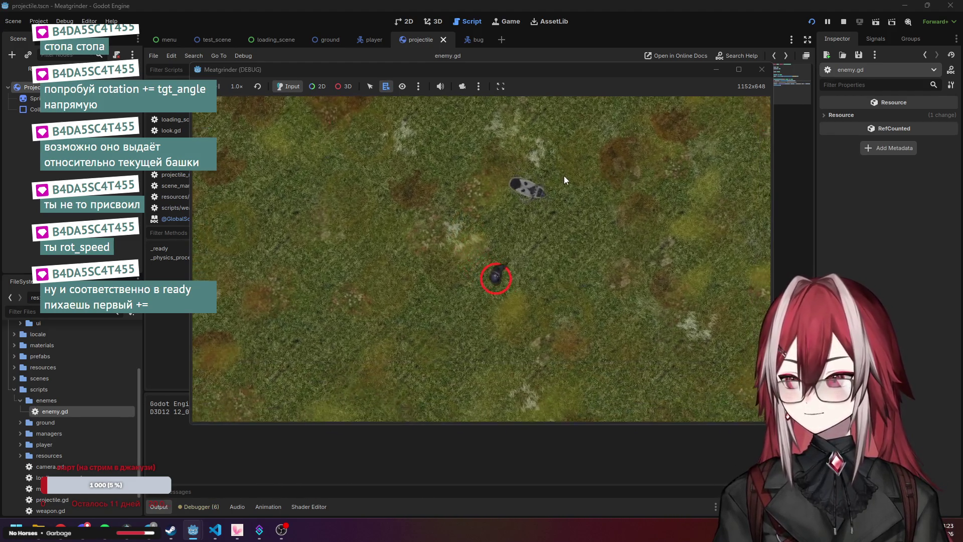
key(w)
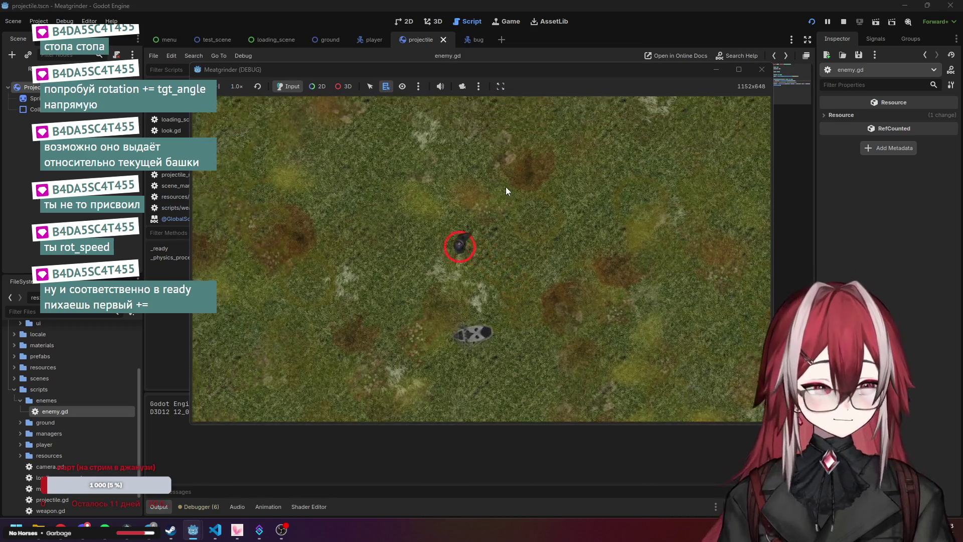
key(s)
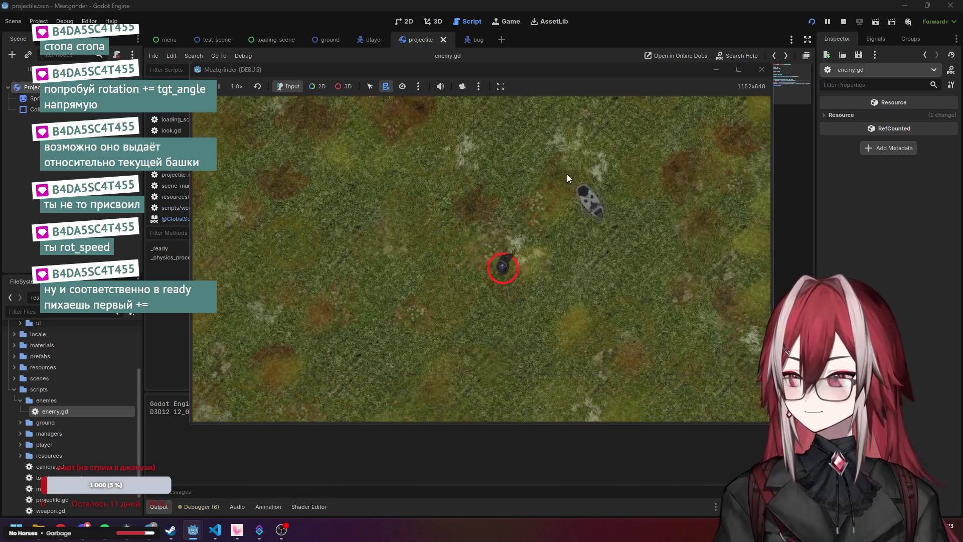
click(753, 70)
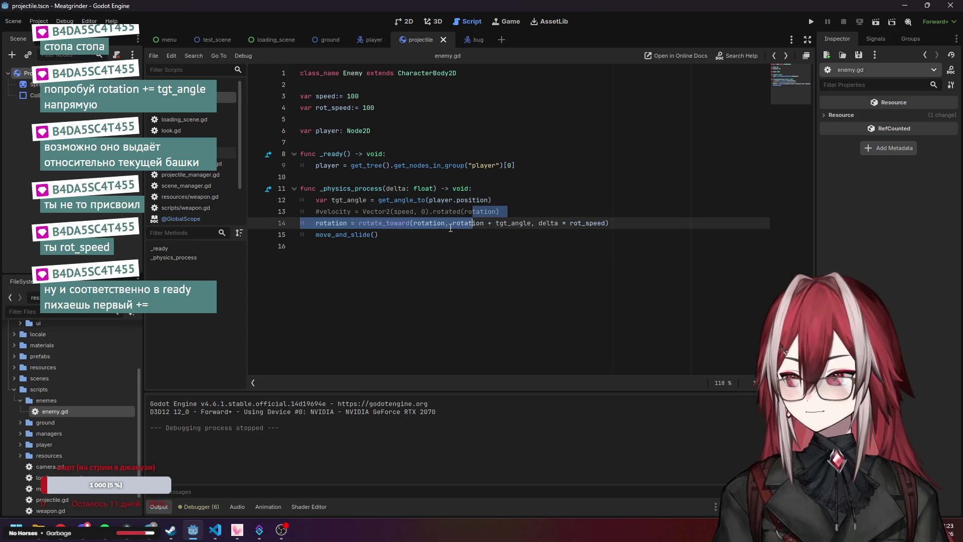
Add rotation to tgt_angle on line 12, drop it from rotate_toward, save, and delete the commented velocity line
click(496, 199)
text(rotation)
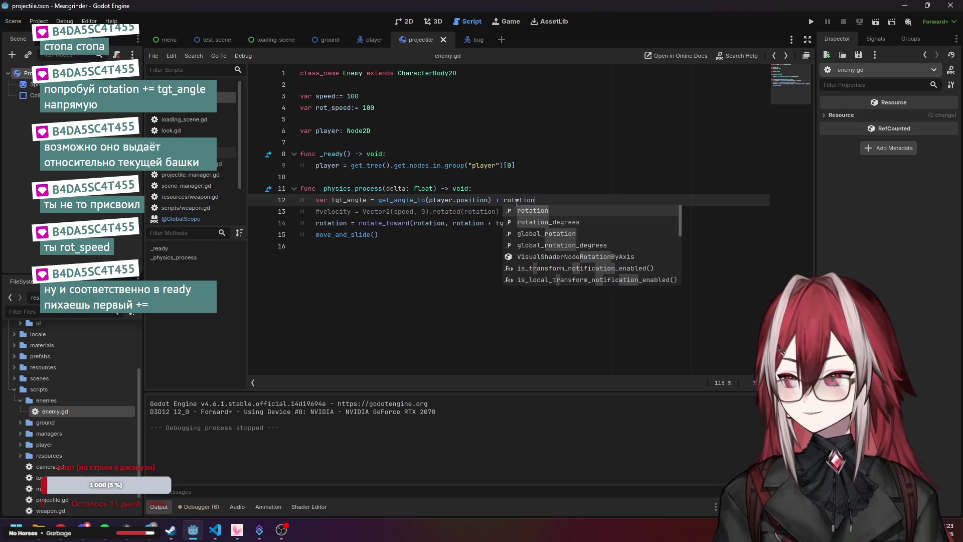
key(Up)
drag(454, 228, 486, 226)
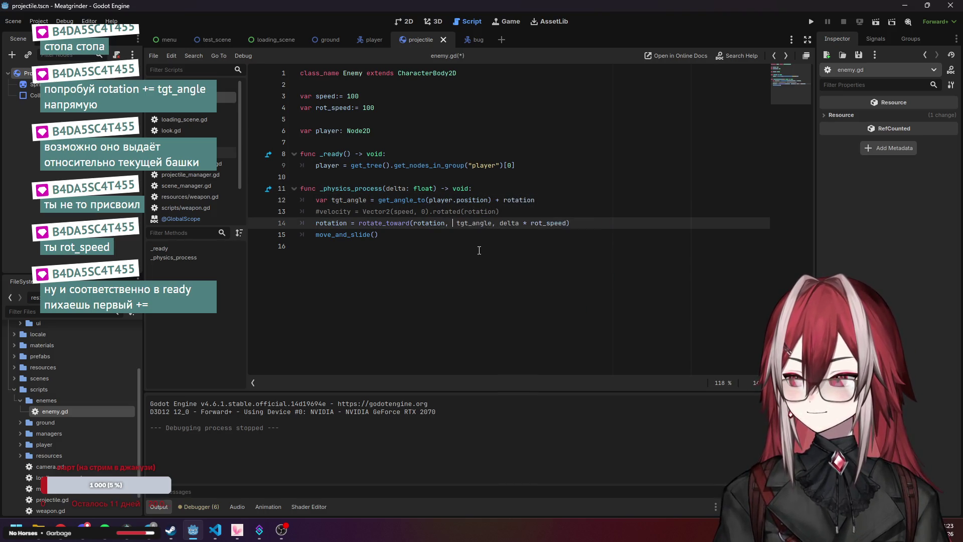
click(544, 215)
key(ctrl+s)
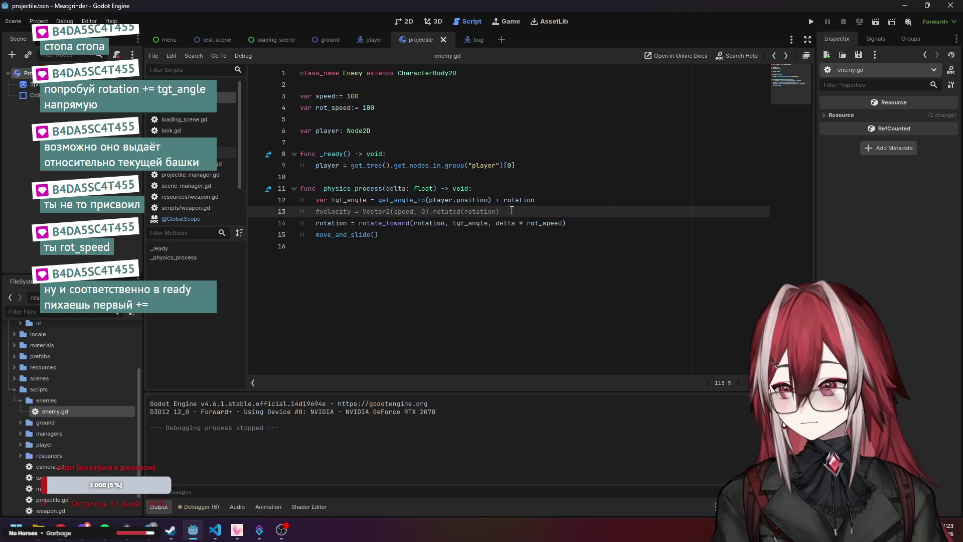
key(BackSpace)
key(BackSpace)
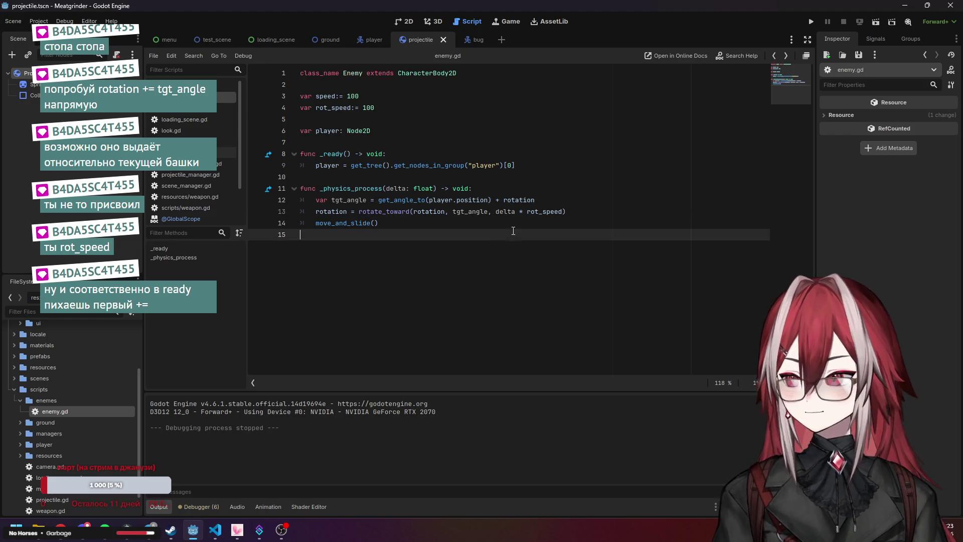
Review the get_angle_to(player.position) and tgt_angle code on lines 12–13
click(440, 223)
click(416, 213)
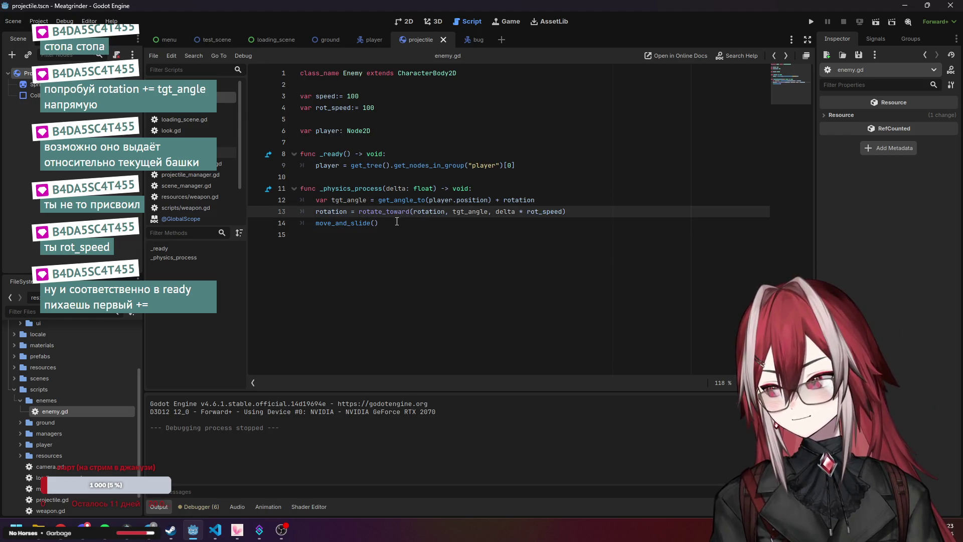
click(397, 221)
click(396, 214)
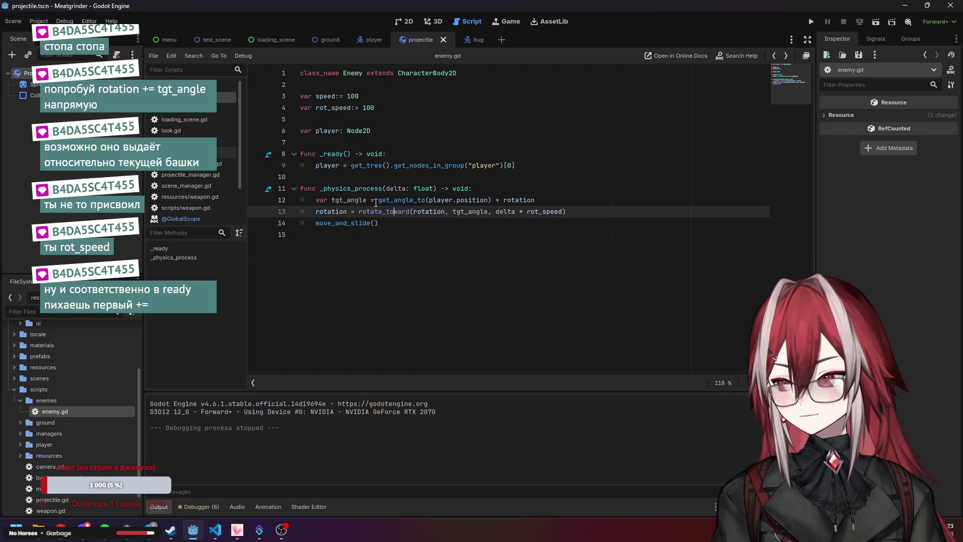
drag(335, 200, 347, 200)
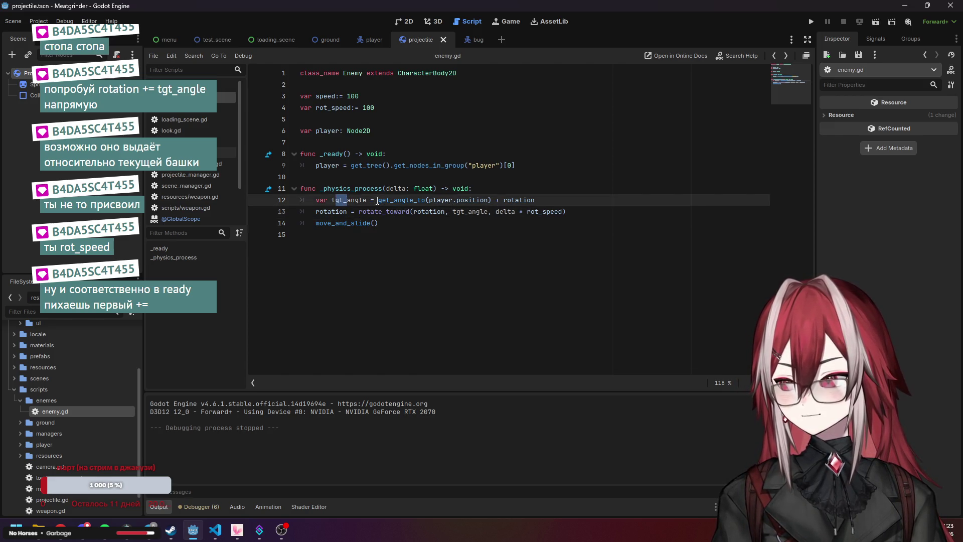
click(459, 237)
drag(453, 212, 466, 211)
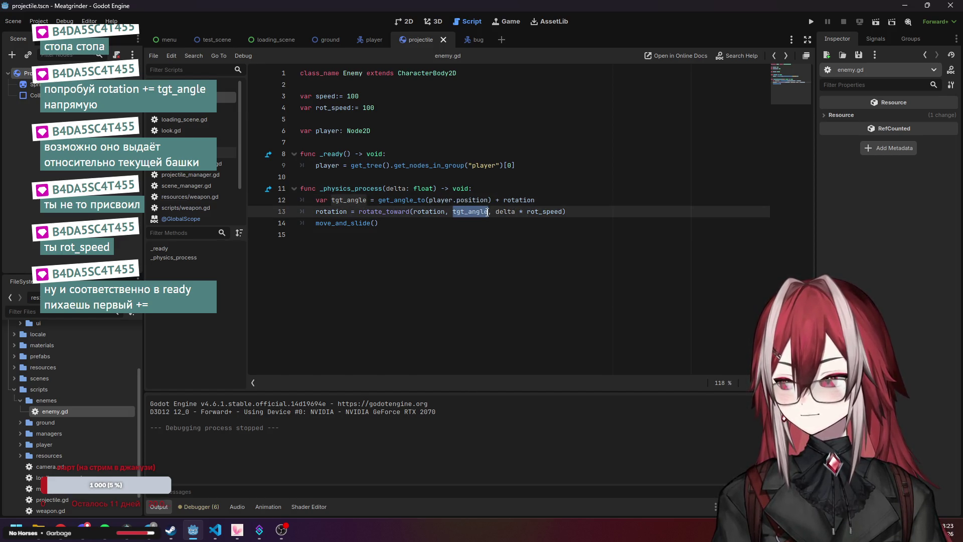
click(470, 239)
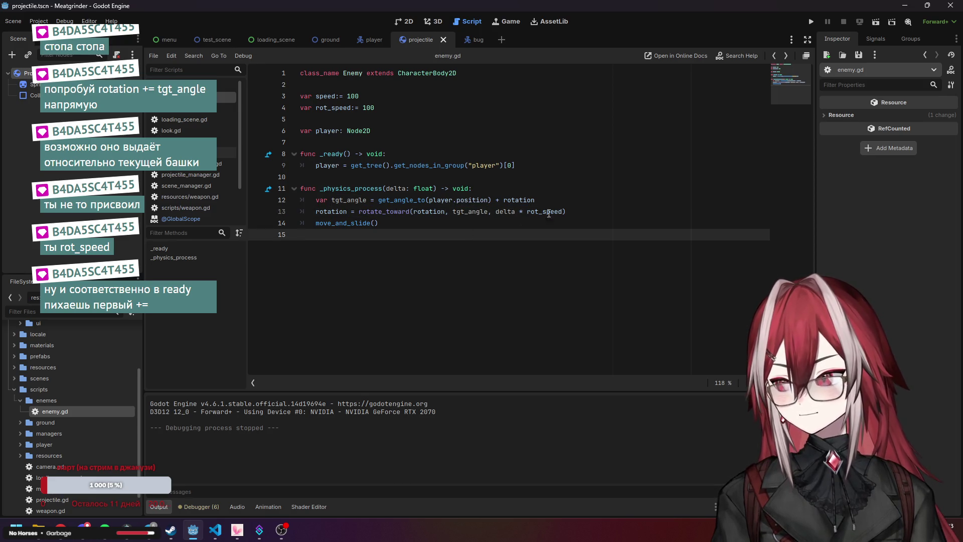
Run the game, start it from the title screen, and close it after watching the bug
click(811, 22)
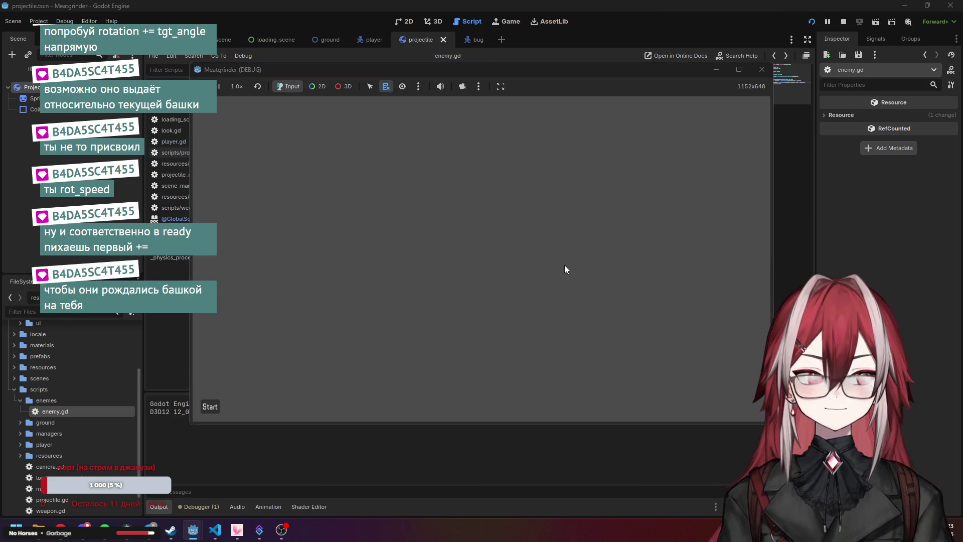
click(218, 404)
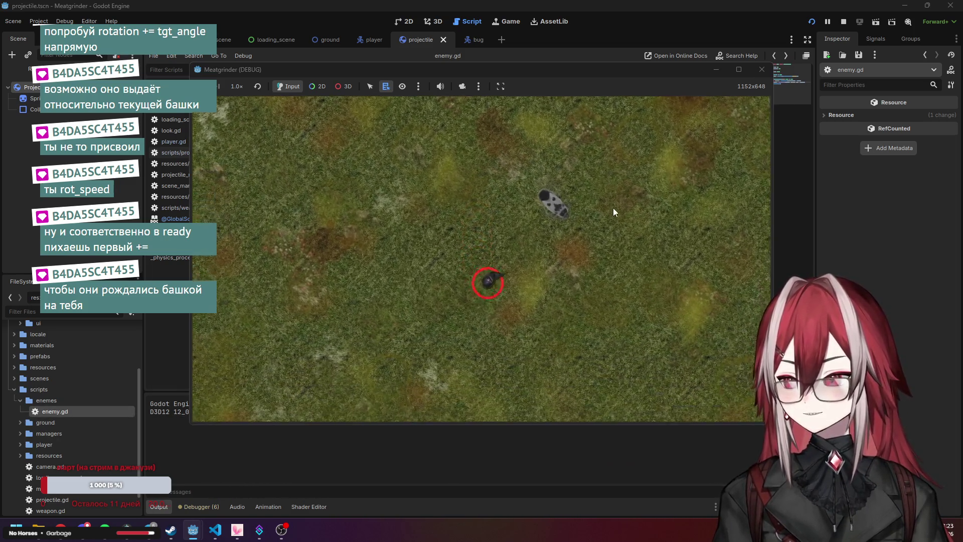
click(761, 70)
In bug.tscn's 2D view, rotate the AnimatedSprite2D 90° to lie sideways
click(472, 154)
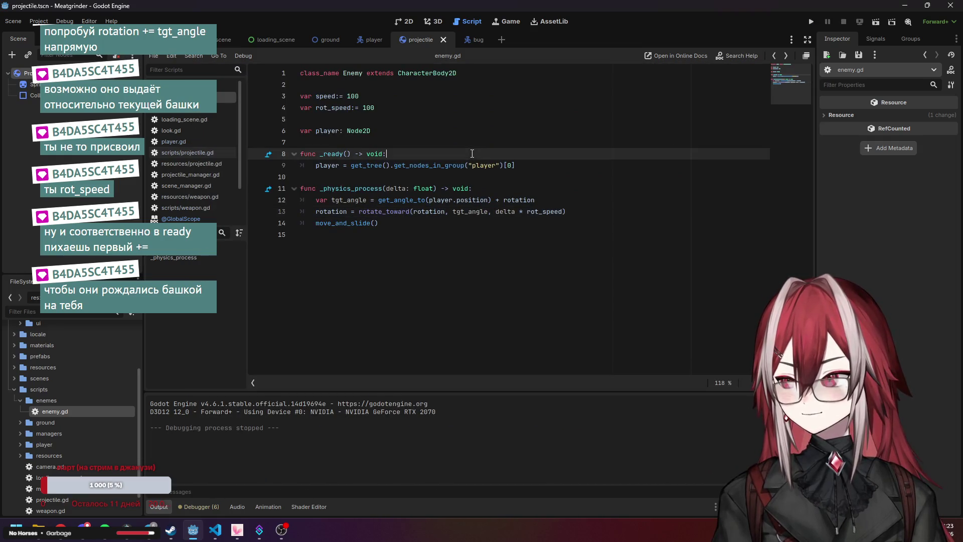
click(469, 39)
click(403, 22)
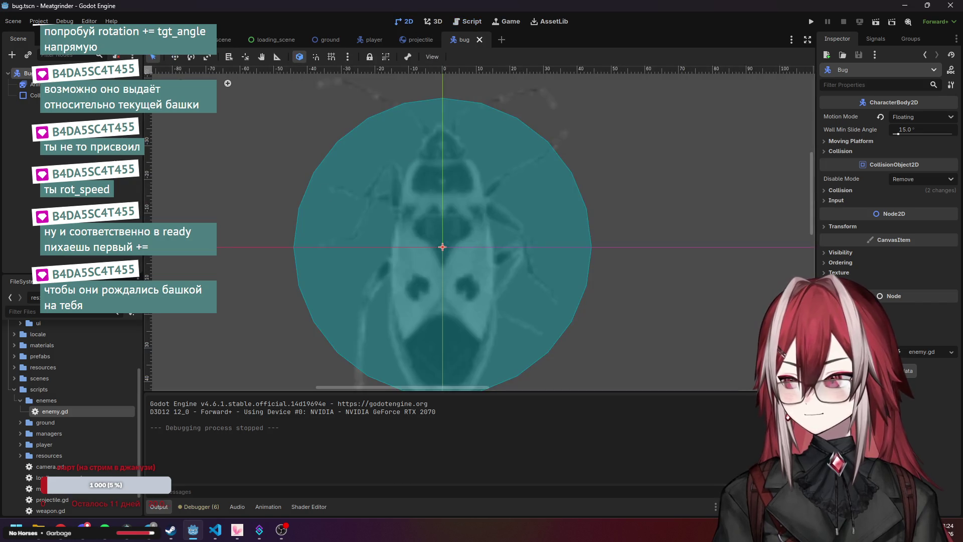
scroll(441, 170, down, 3)
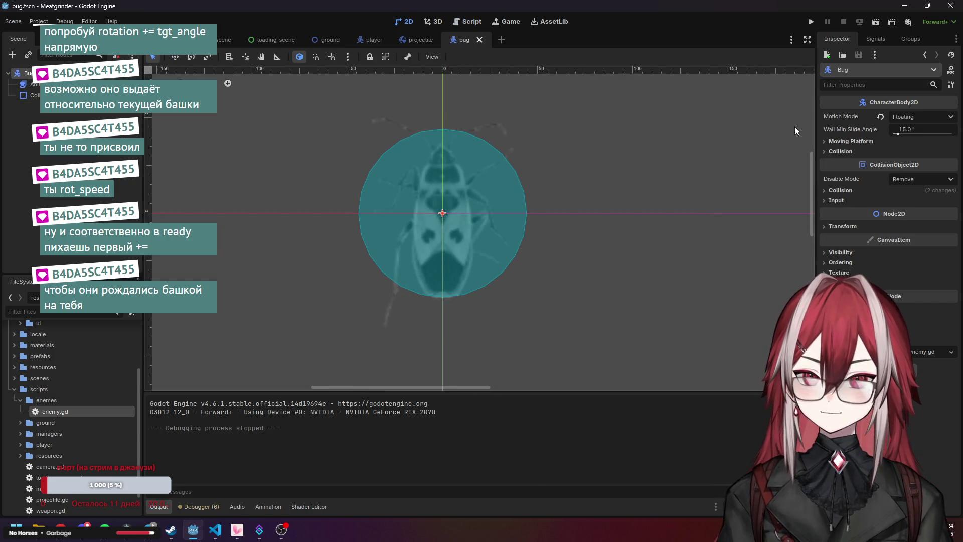
click(34, 84)
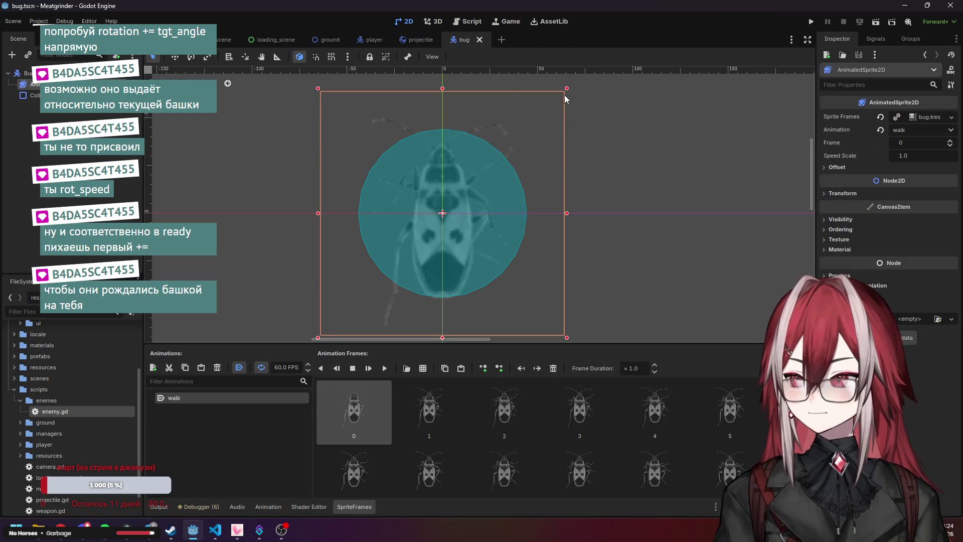
scroll(511, 98, down, 2)
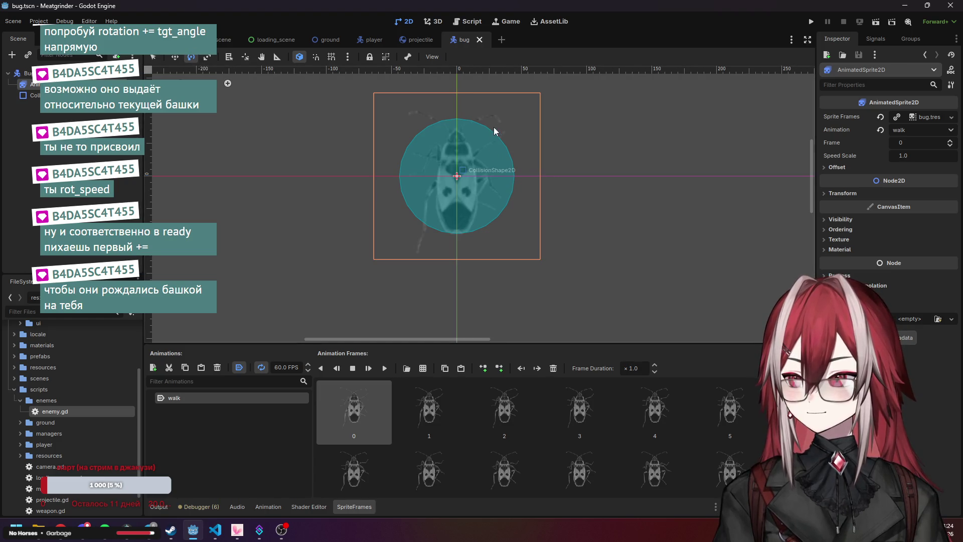
scroll(514, 136, down, 4)
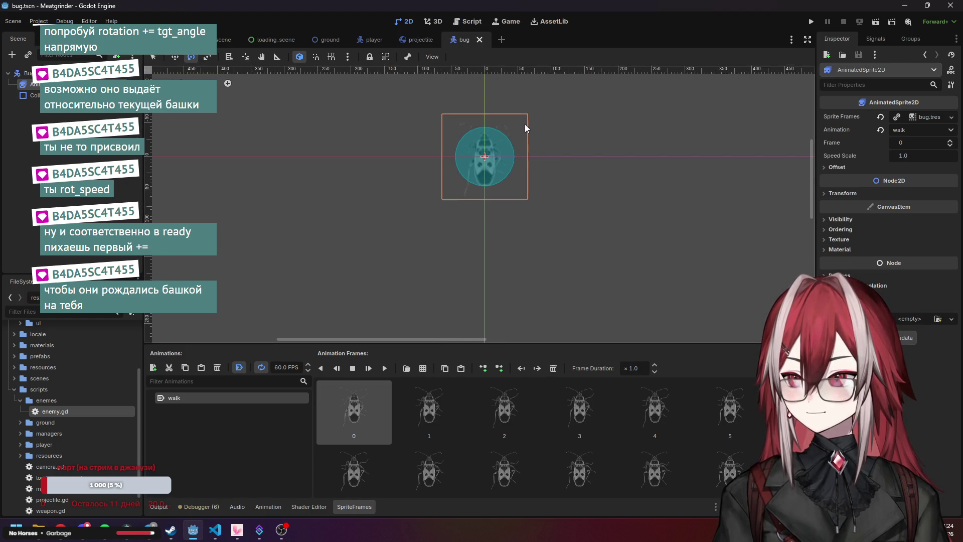
mouse_move(525, 125)
mouse_down()
mouse_move(547, 184)
mouse_move(539, 218)
mouse_up()
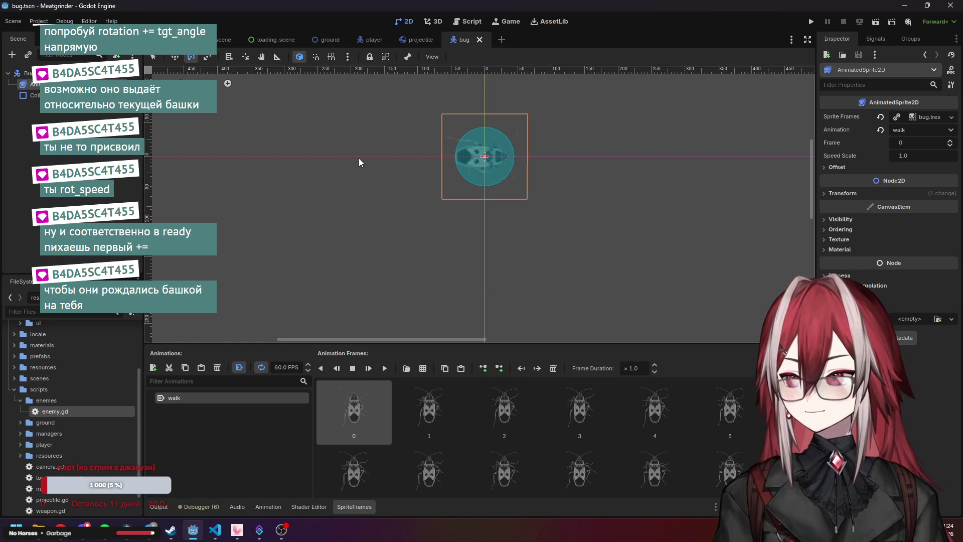
Run and start the game, lead the bug around with the player, then close it
click(811, 22)
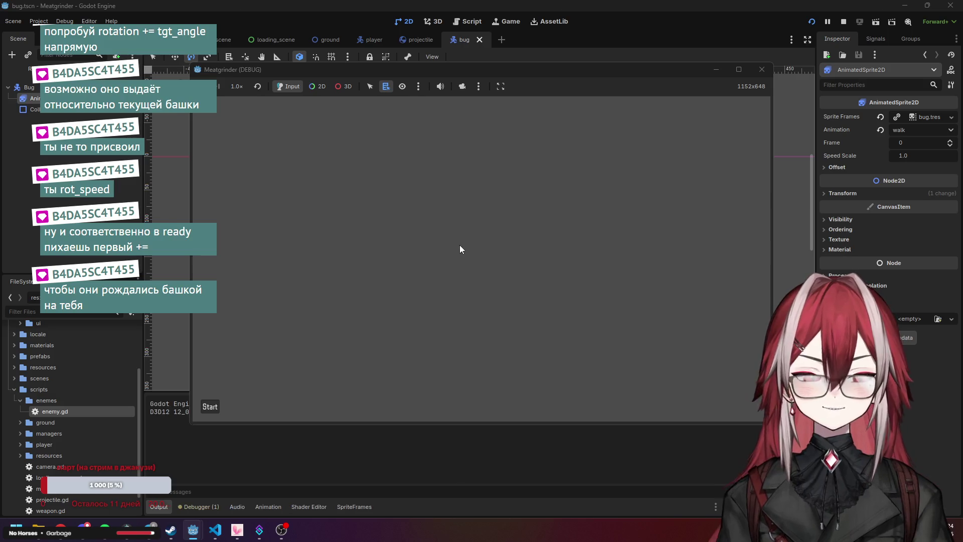
click(211, 406)
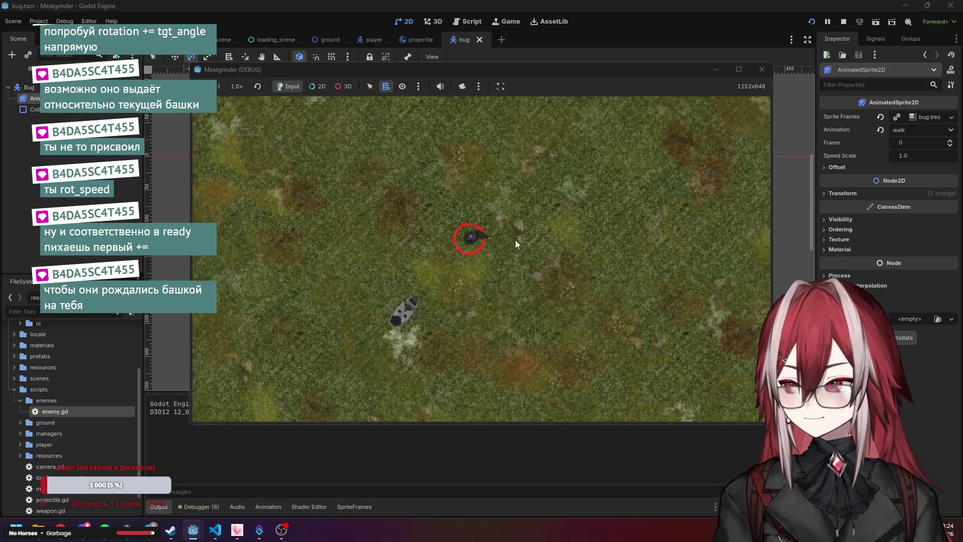
key(s)
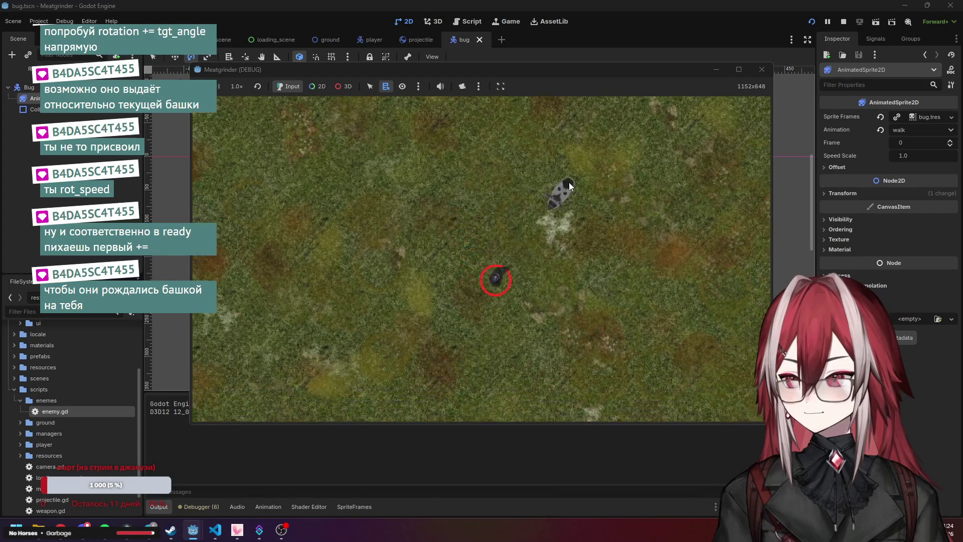
mouse_move(514, 150)
mouse_down()
mouse_move(450, 158)
mouse_move(423, 185)
mouse_move(393, 255)
mouse_up()
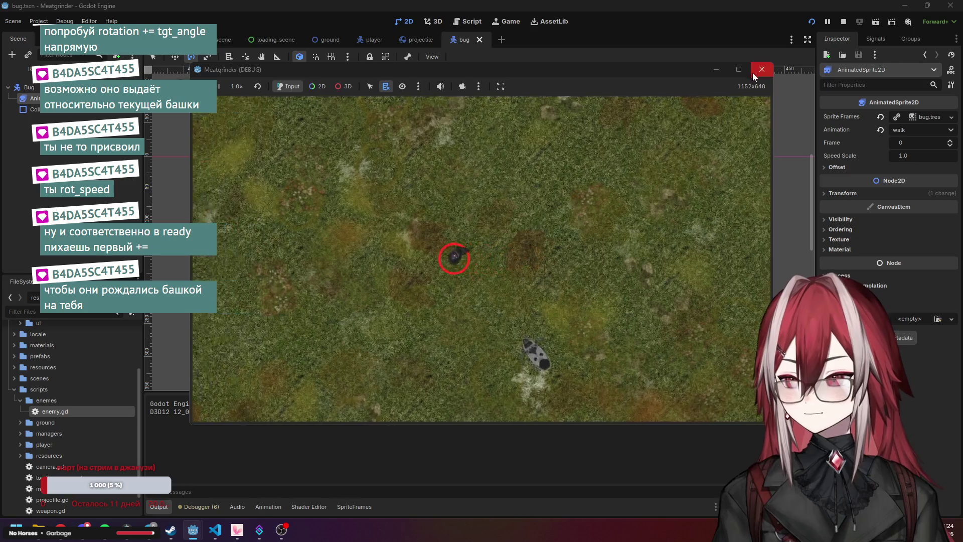
click(762, 69)
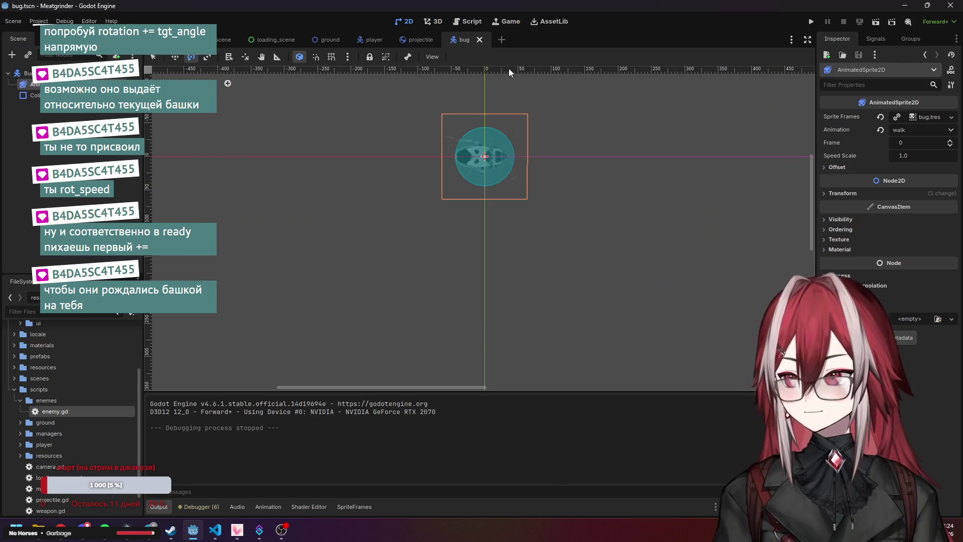
Restore the velocity = Vector2(speed, 0).rotated(rotation) line in enemy.gd and add blank lines around it
click(472, 23)
click(396, 211)
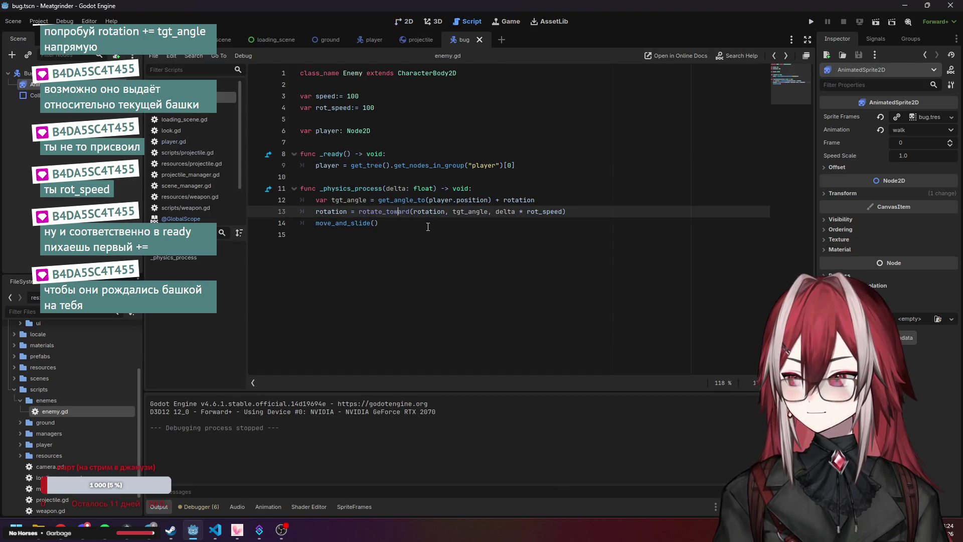
key(ctrl+z)
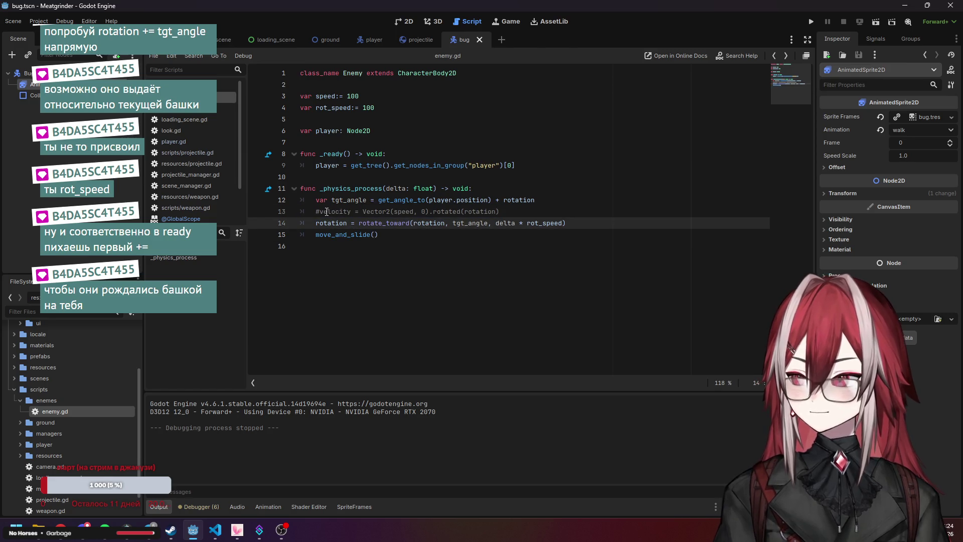
click(321, 211)
click(556, 198)
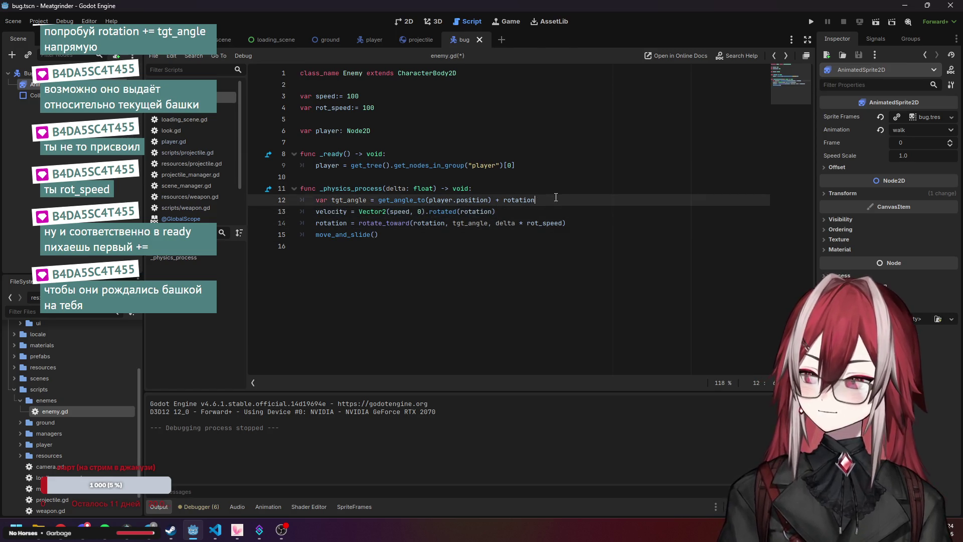
key(Return)
click(587, 233)
key(Return)
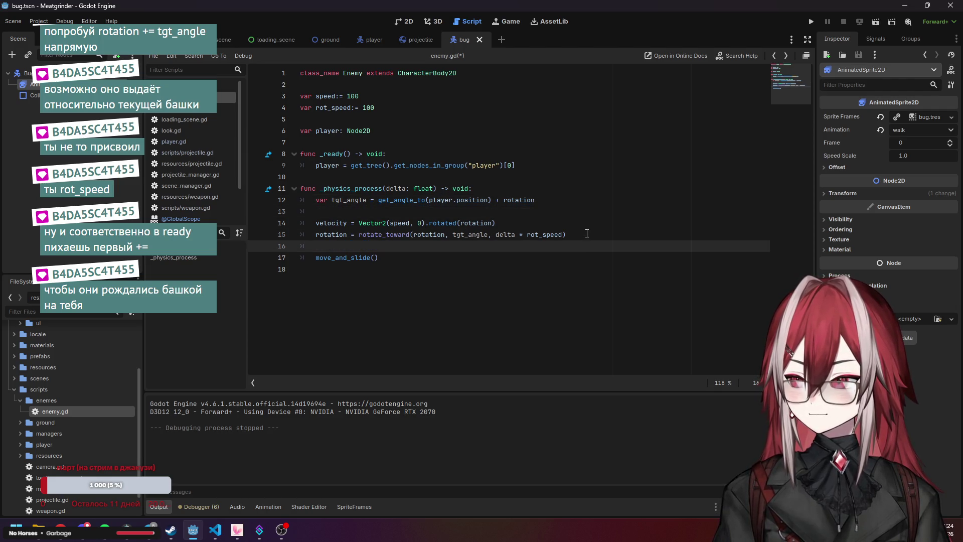
Put the rotate_toward line above the velocity line, save enemy.gd, and start a test game
drag(584, 238, 387, 231)
key(BackSpace)
key(BackSpace)
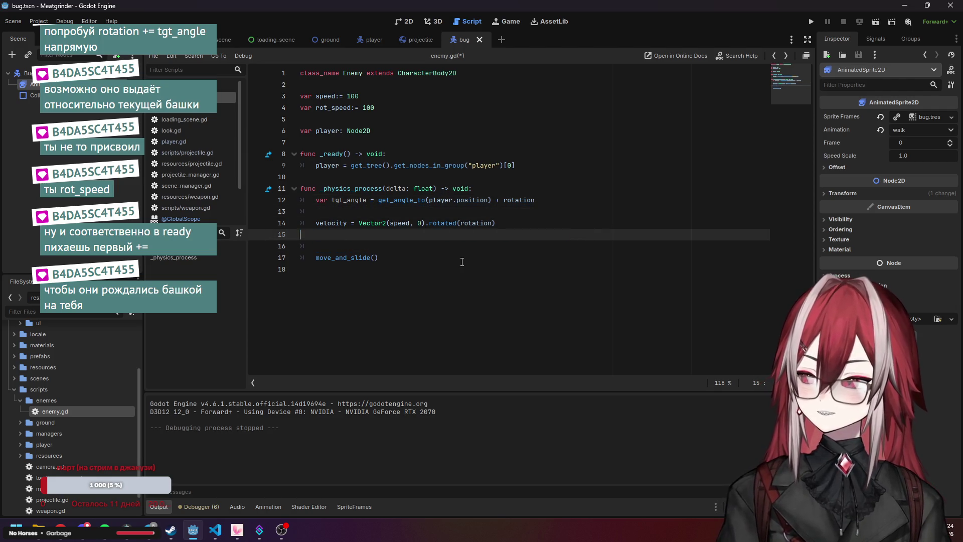
key(ctrl+z)
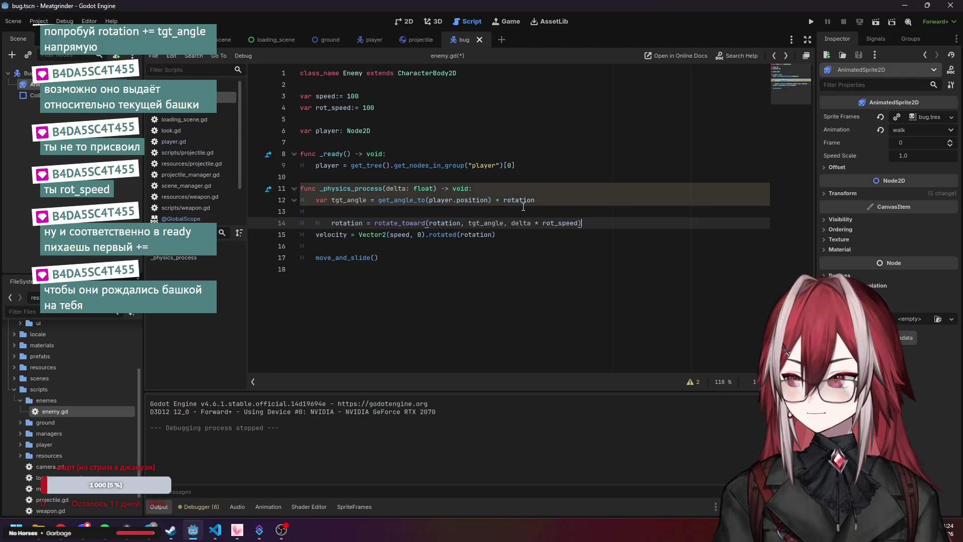
key(ctrl+z)
key(ctrl+z)
key(ctrl+z)
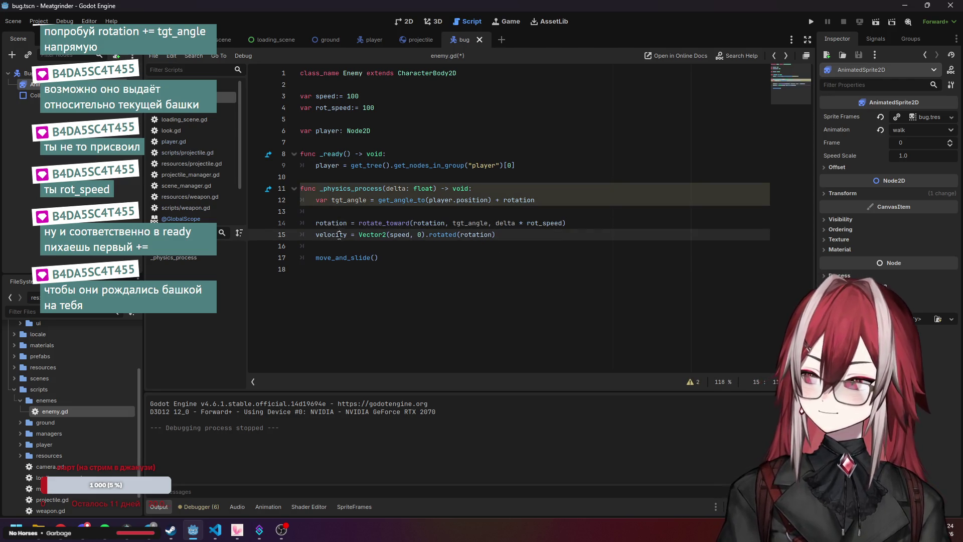
click(816, 22)
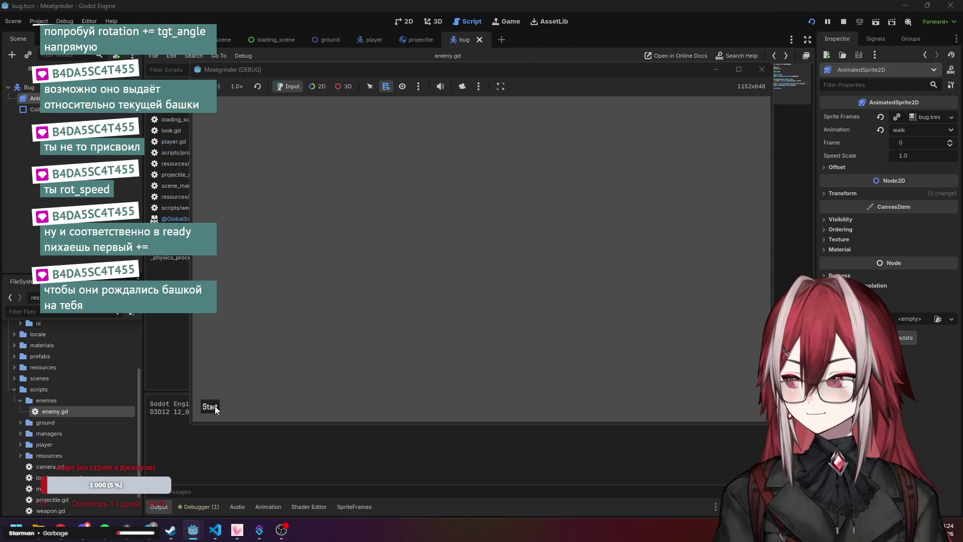
click(215, 408)
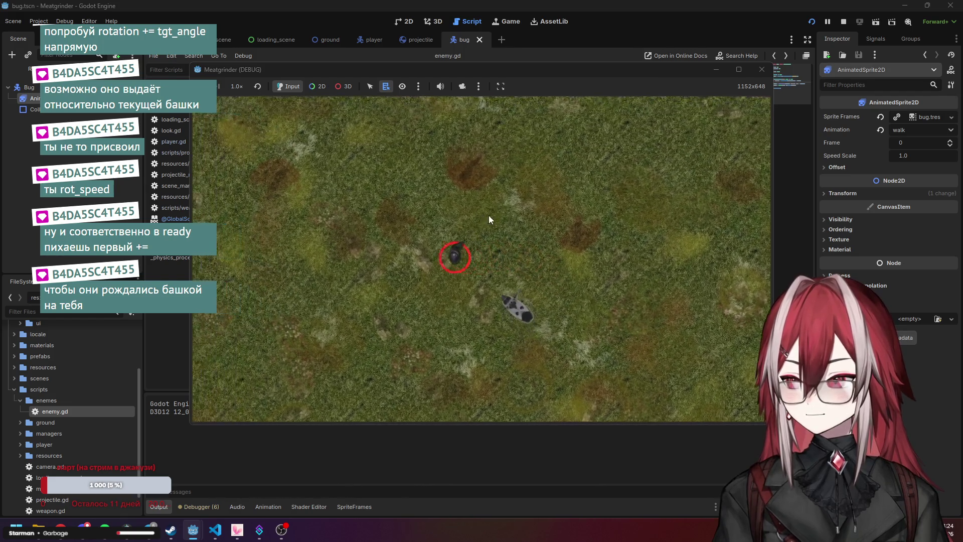
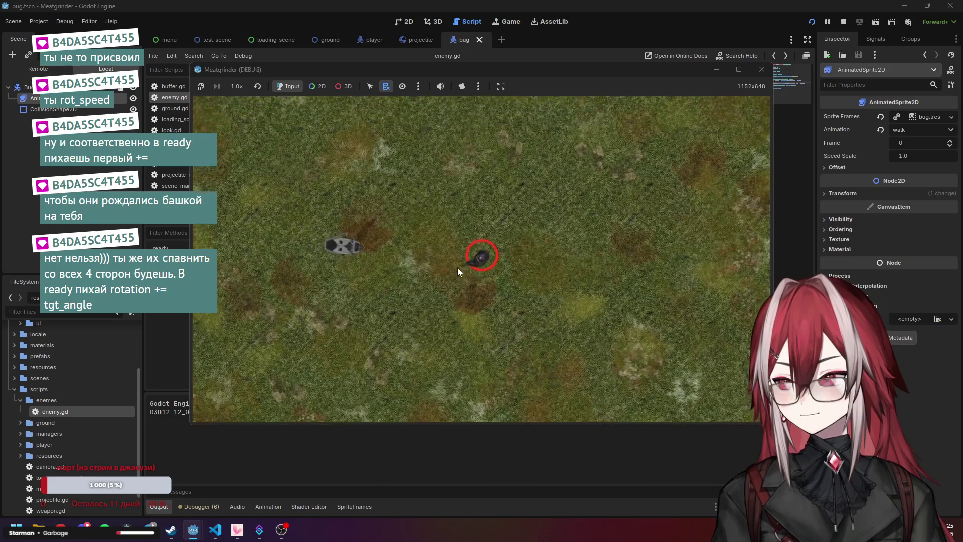
Stop the running game and select the bug's AnimatedSprite2D node
click(762, 69)
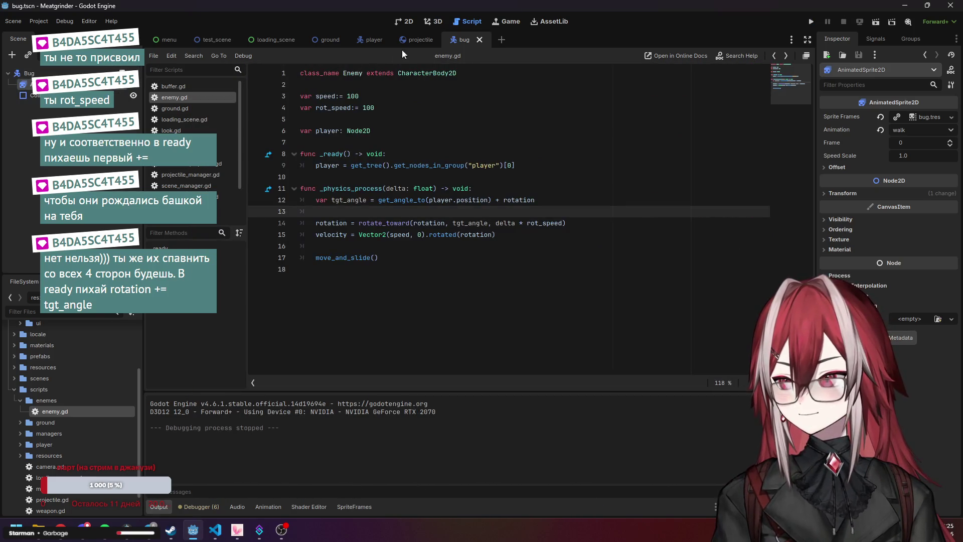
click(72, 73)
click(35, 85)
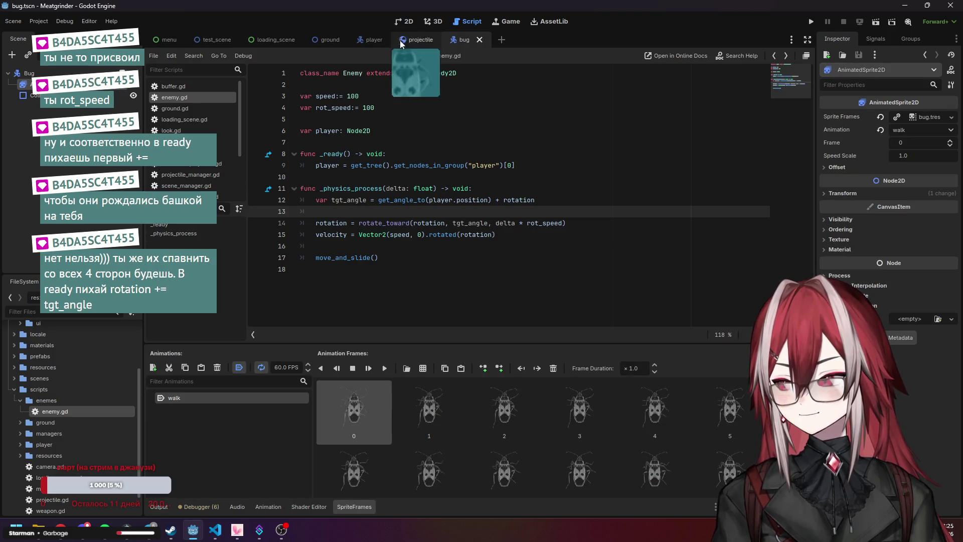
click(489, 147)
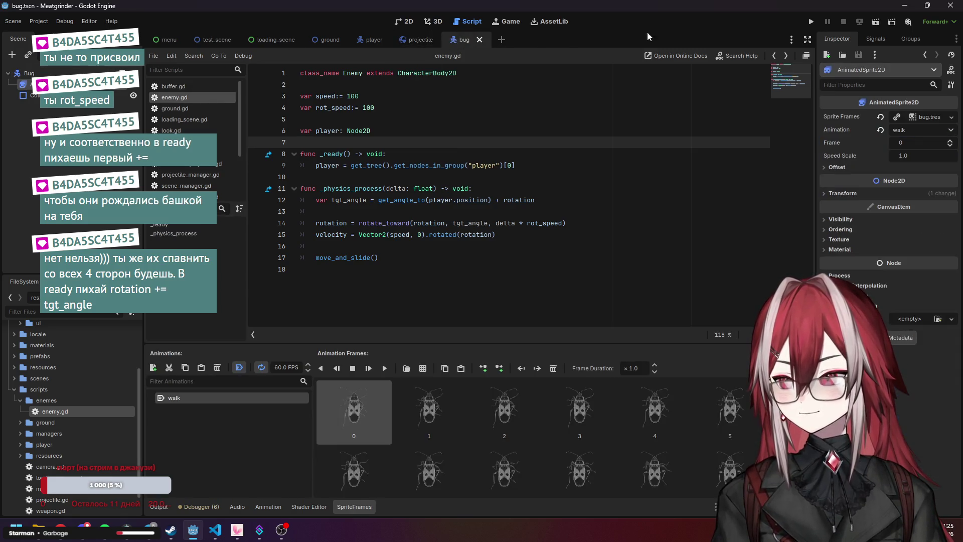
Relaunch the game and walk the player with W, S, A to confirm the bug follows
click(812, 22)
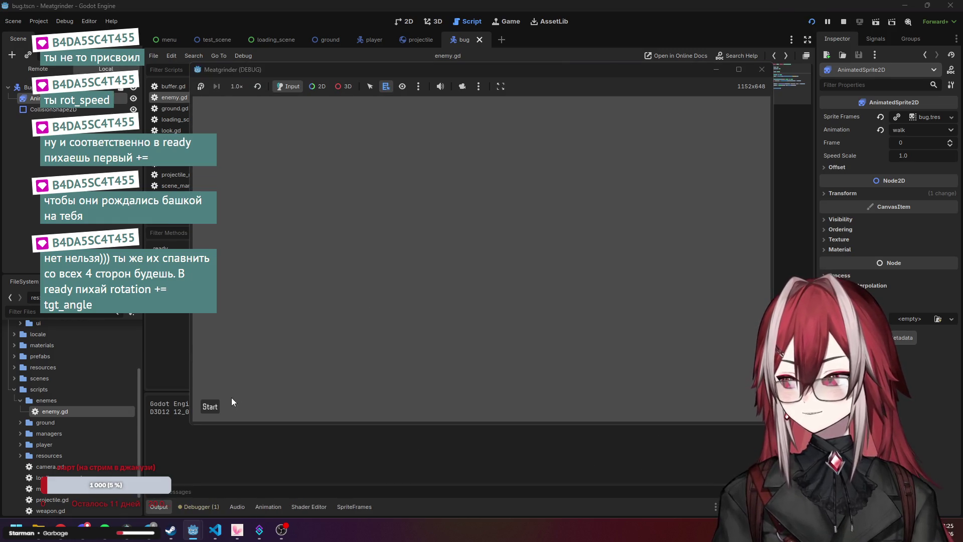
key(w)
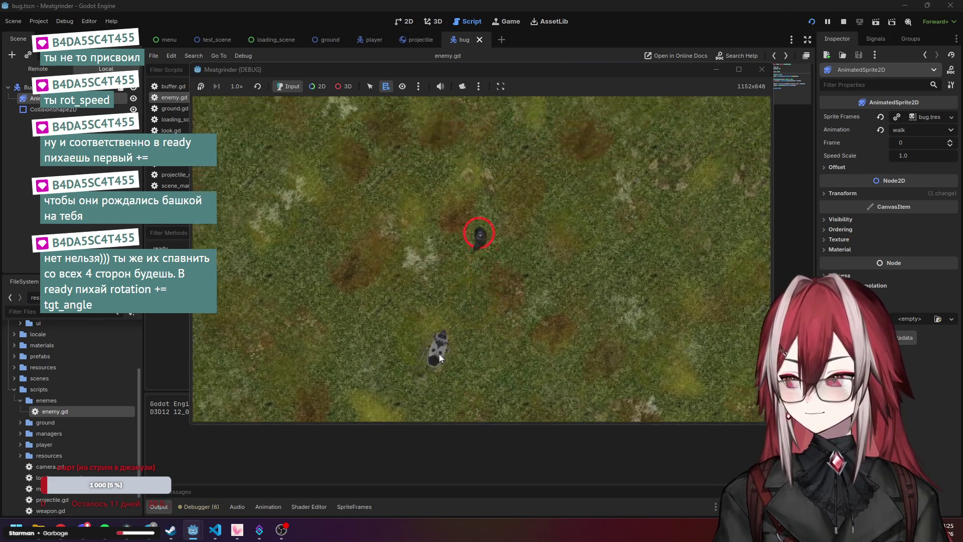
key(s)
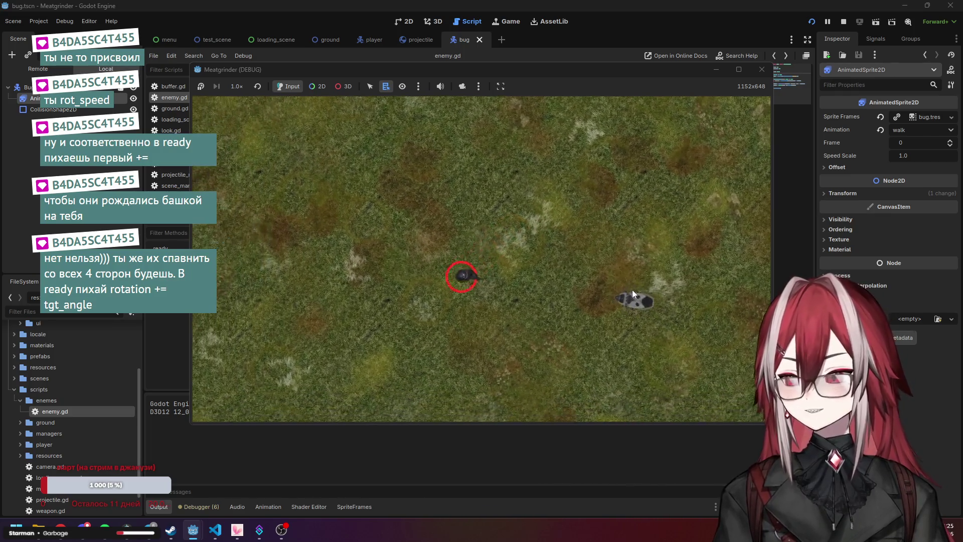
key(a)
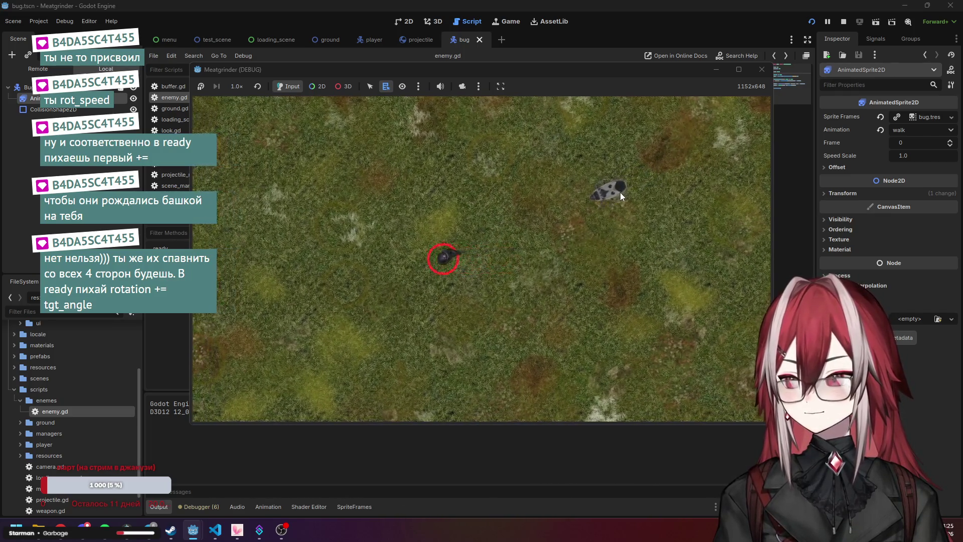
key(w)
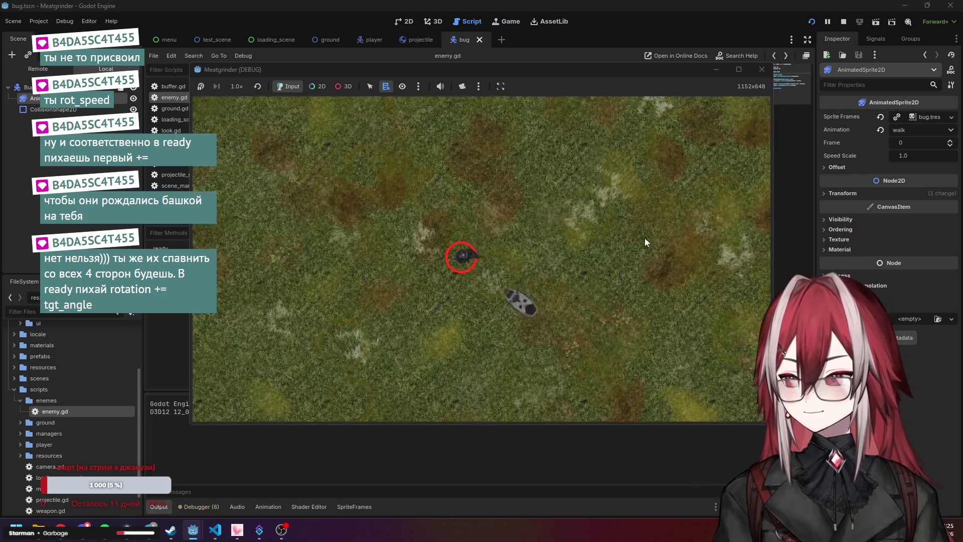
Close the game and select bug.png under sprites > enemes > bug in FileSystem
click(761, 71)
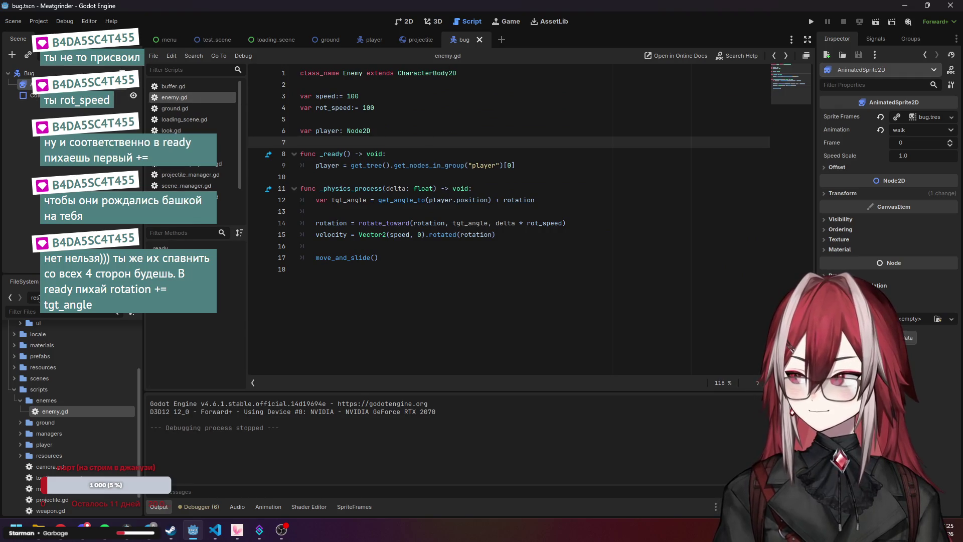
click(14, 389)
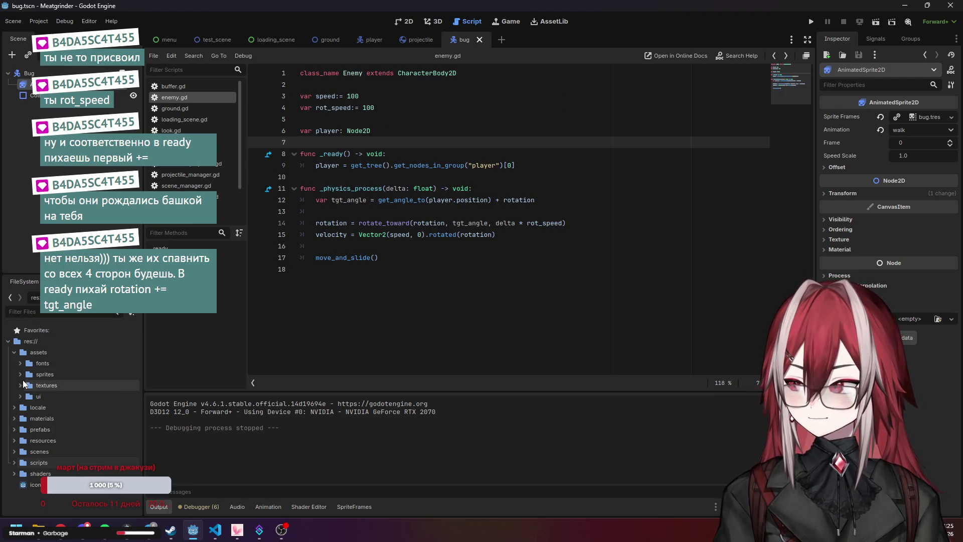
click(20, 376)
click(31, 395)
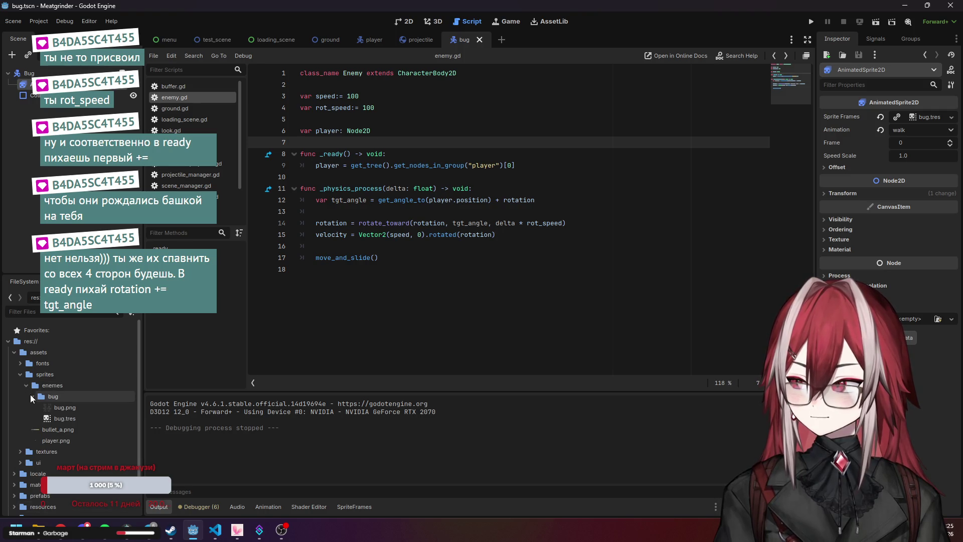
click(60, 408)
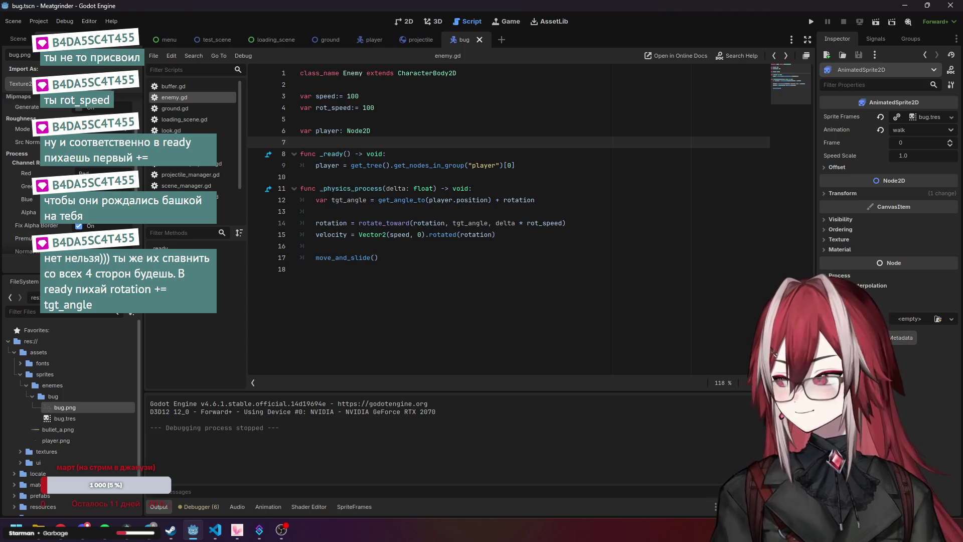
Tick Premult Alpha in bug.png's Import settings
scroll(70, 151, down, 3)
click(113, 540)
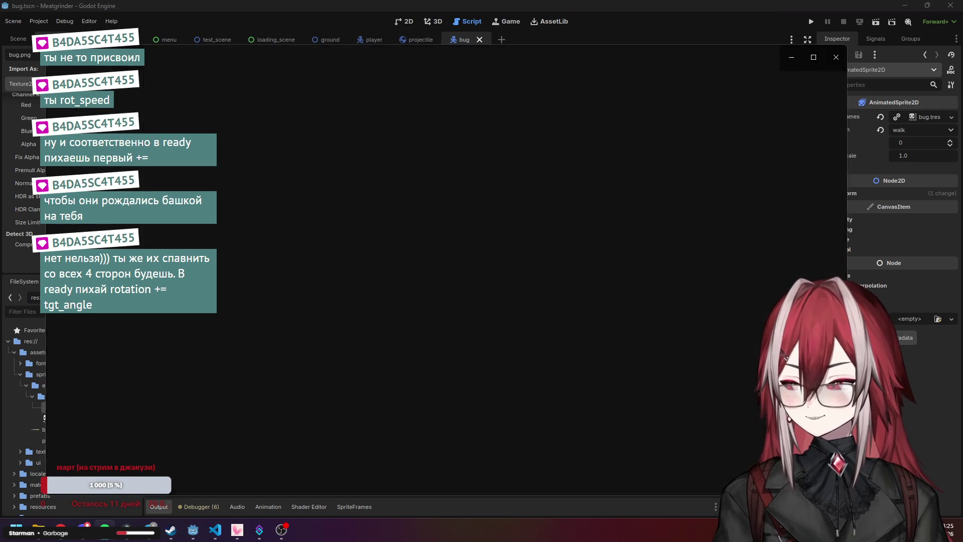
click(114, 540)
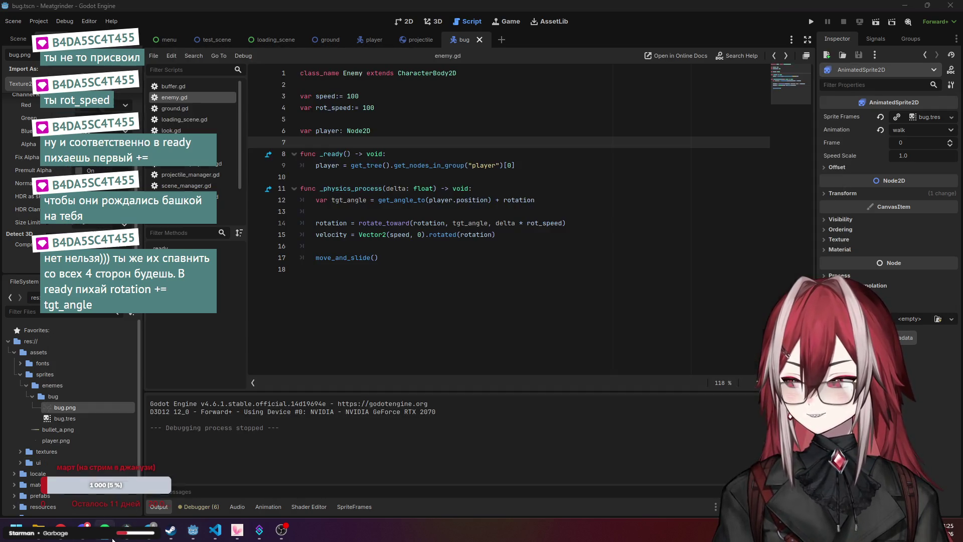
scroll(76, 151, up, 5)
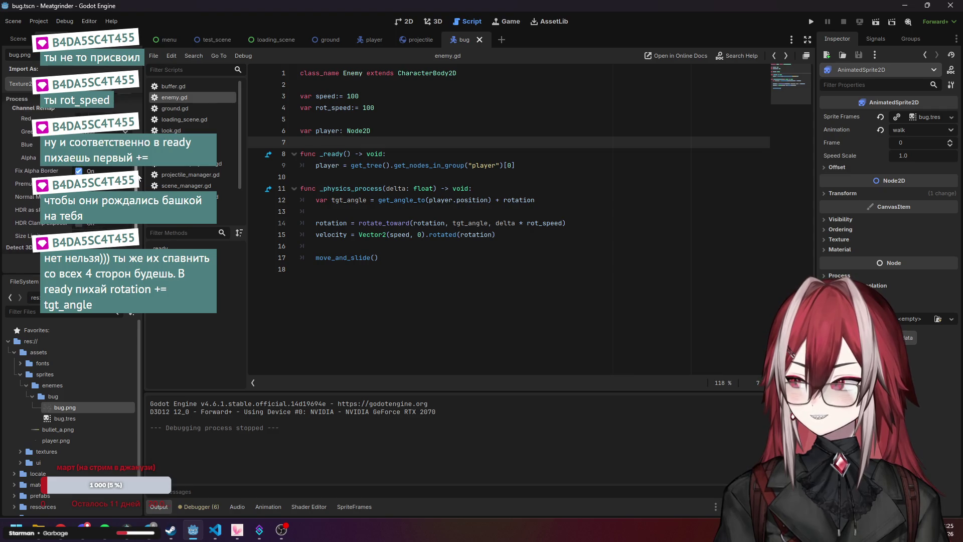
scroll(131, 115, up, 1)
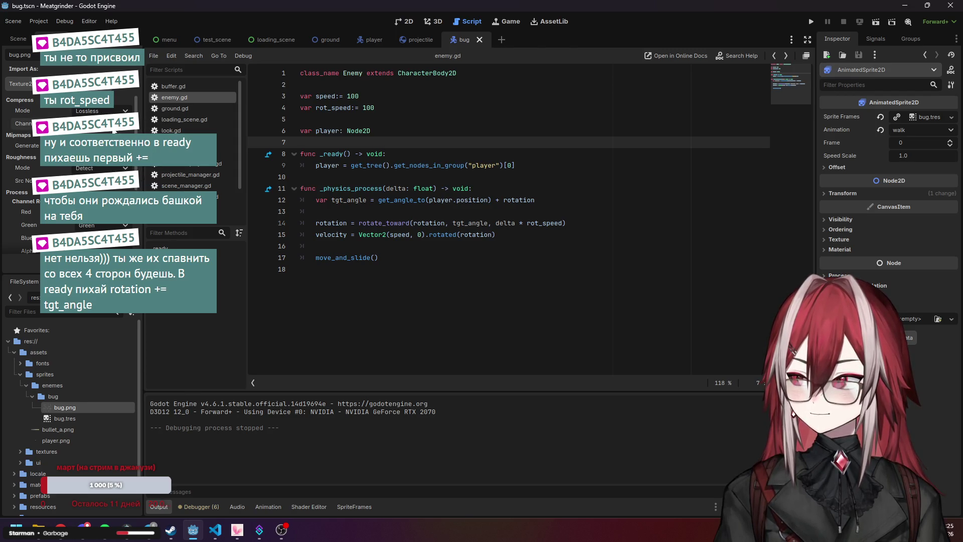
scroll(114, 131, down, 5)
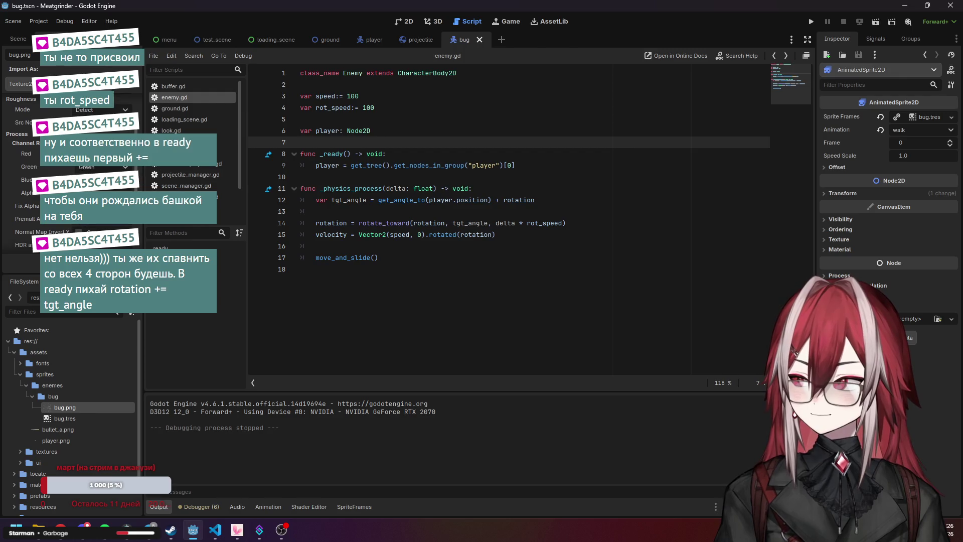
scroll(114, 132, down, 3)
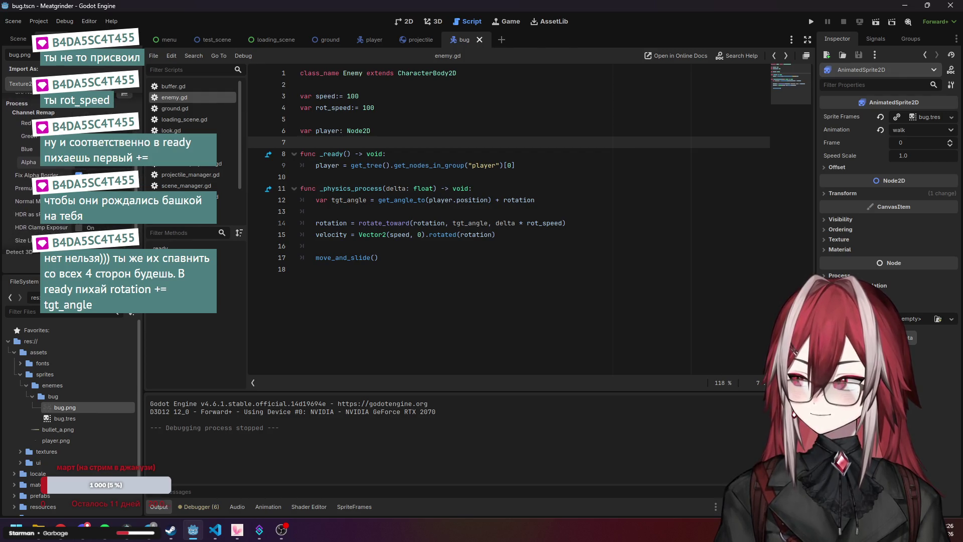
click(79, 188)
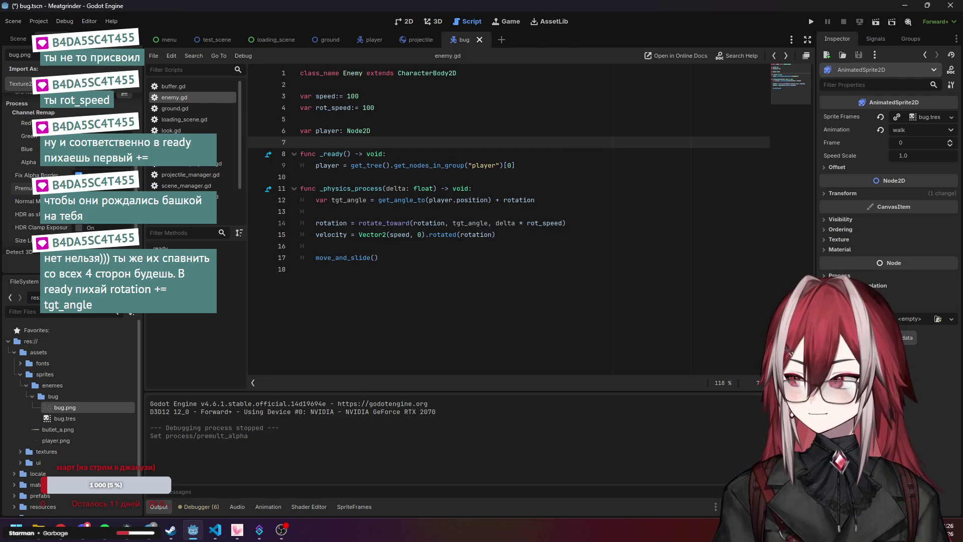
Save the scene, test-run the re-imported bug sprite moving right and down, then close the game
click(811, 21)
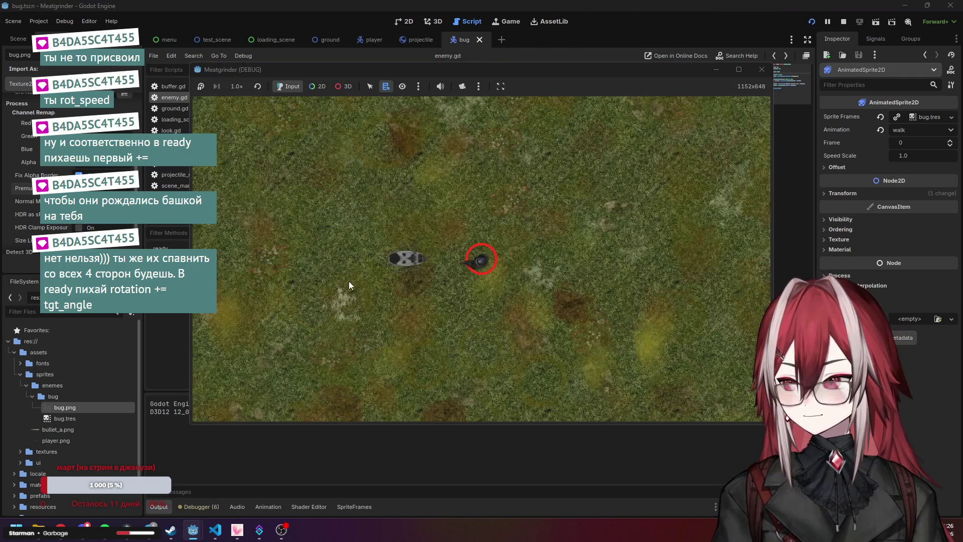
key(d)
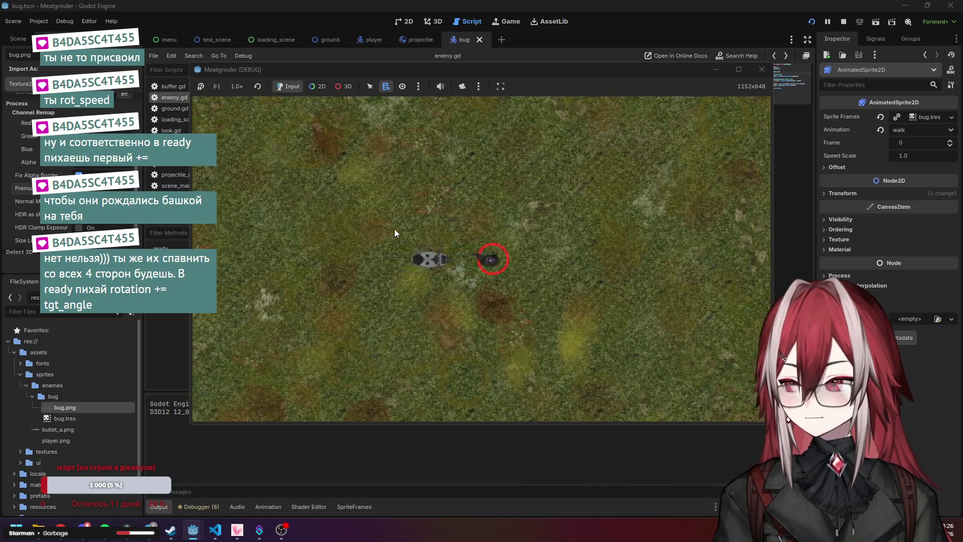
key(s)
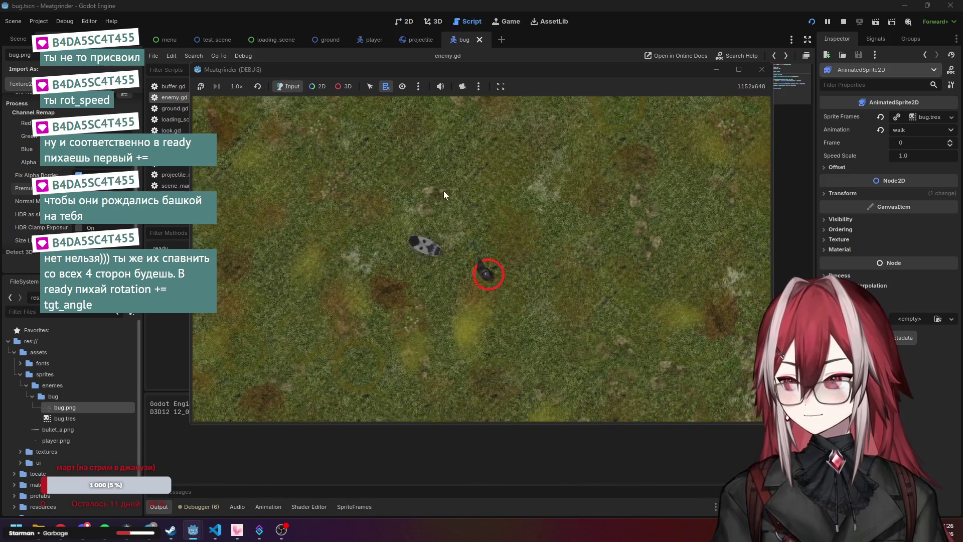
key(s)
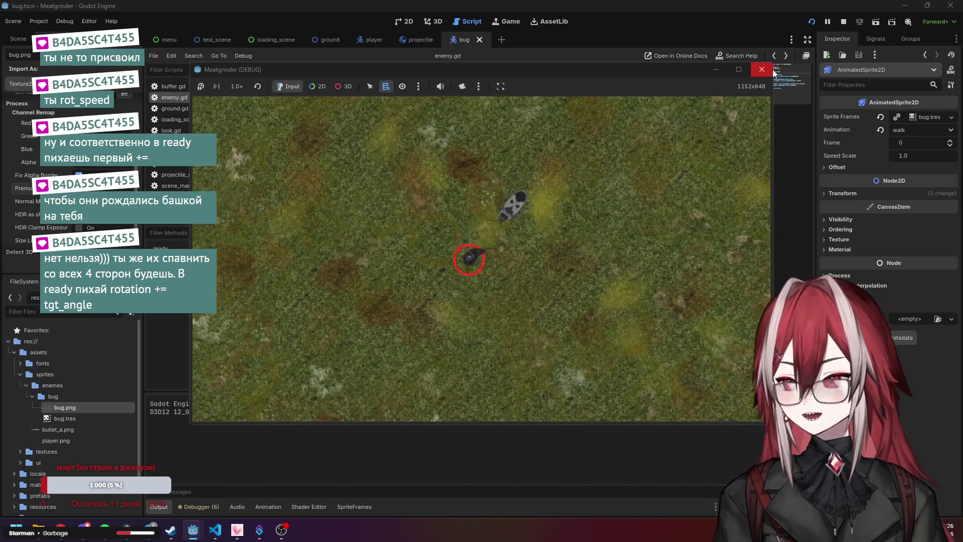
click(772, 70)
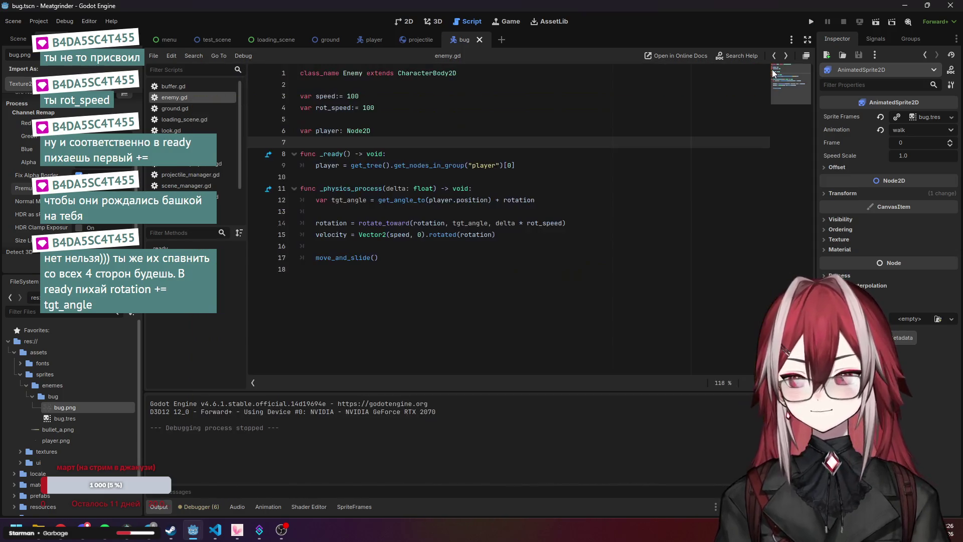
Select the bug's animated sprite in the 2D view and browse its Offset and Transform settings
click(404, 21)
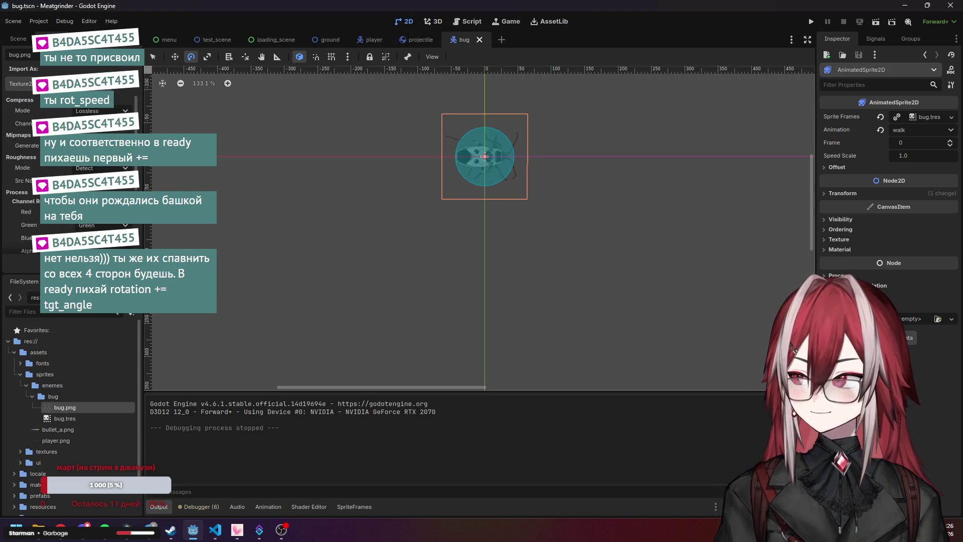
click(17, 40)
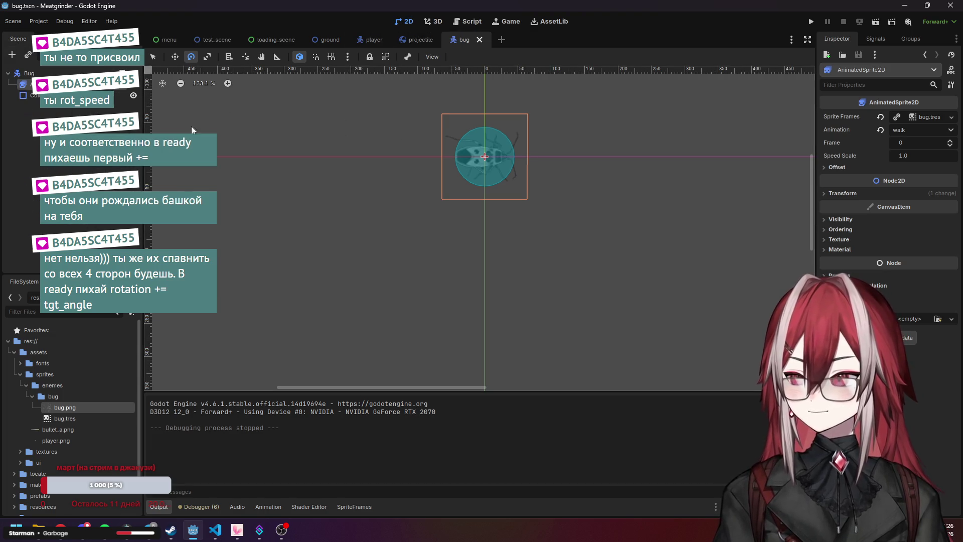
click(30, 84)
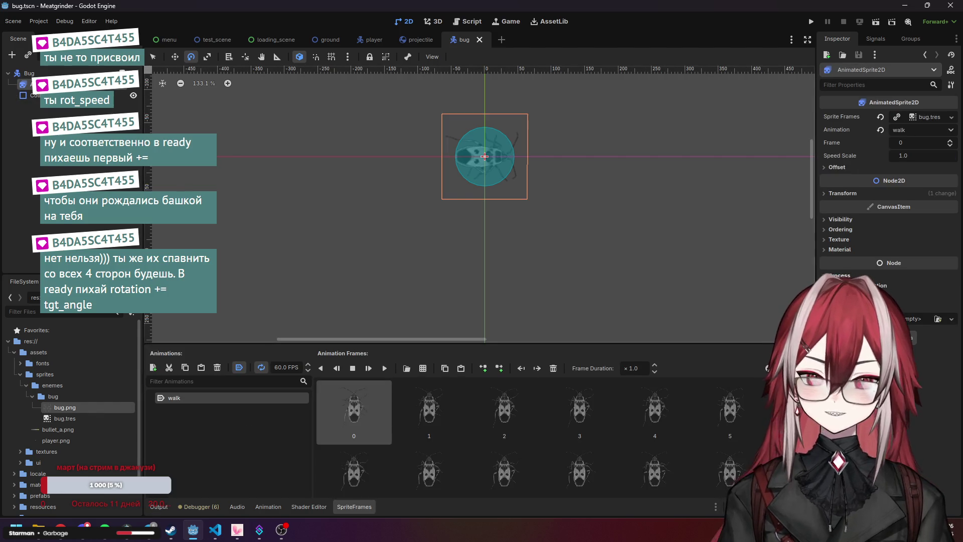
click(835, 167)
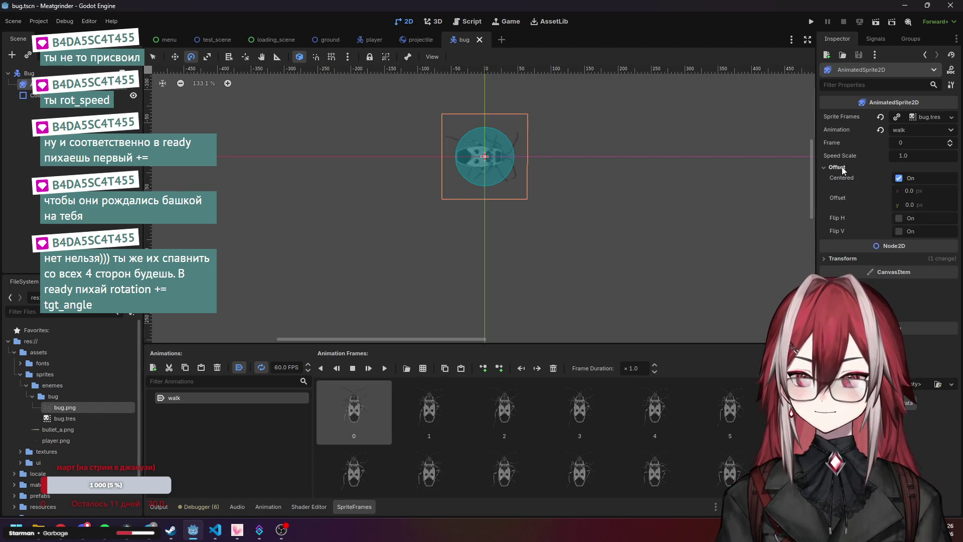
click(836, 167)
click(845, 194)
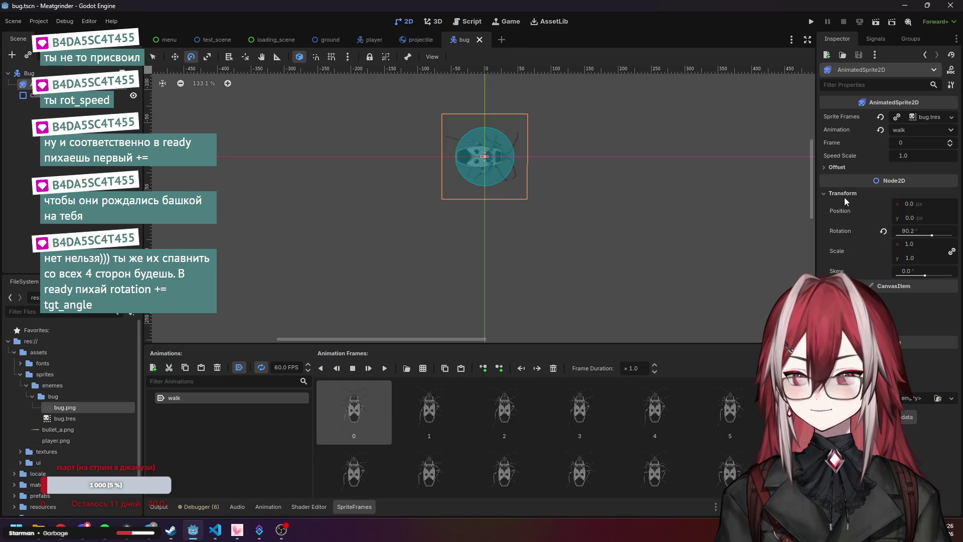
click(844, 195)
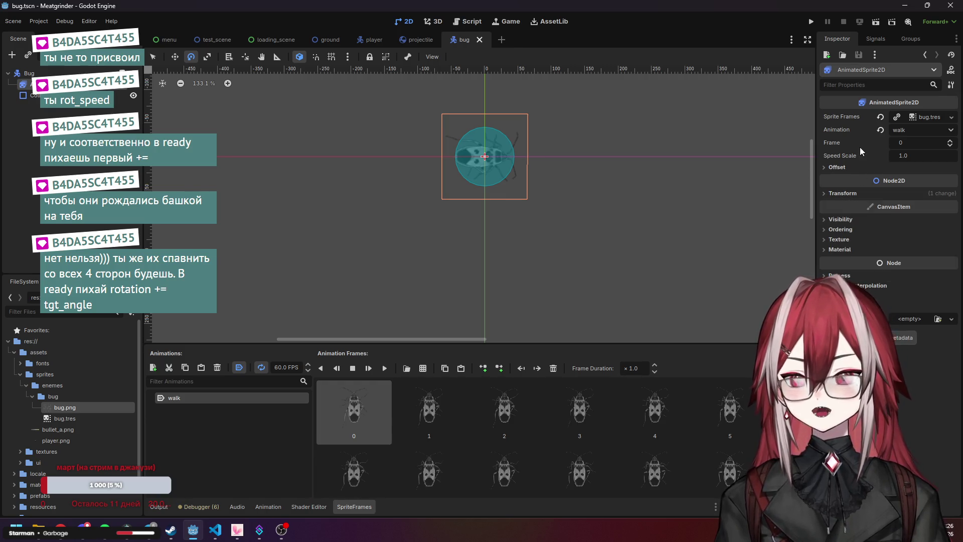
Expand the sprite's Material and Quick Load the existing 2D material onto it
click(839, 168)
click(842, 169)
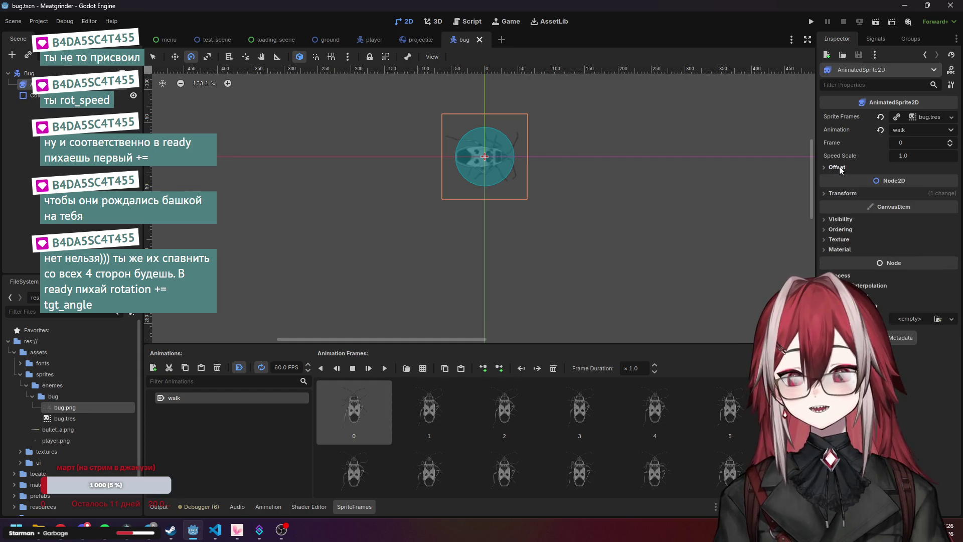
click(847, 249)
click(847, 249)
click(847, 249)
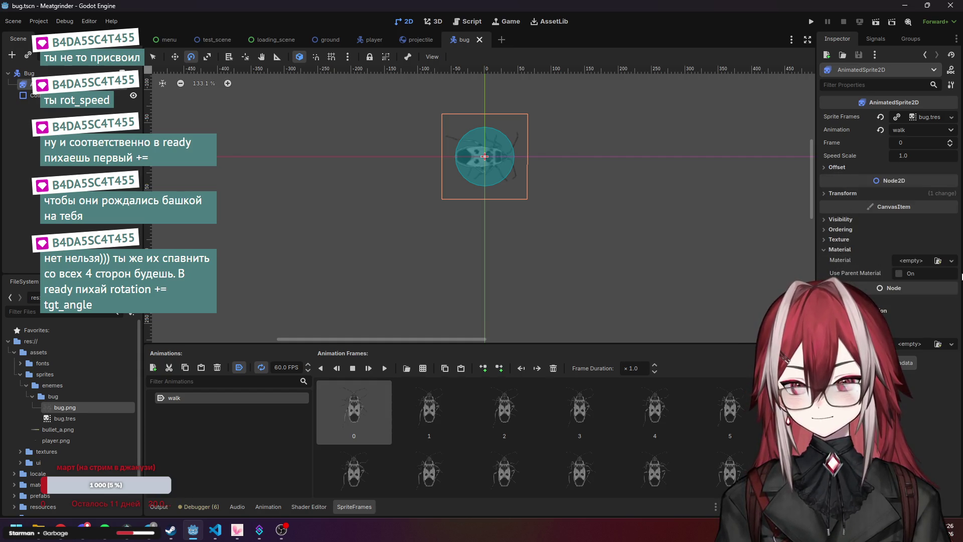
click(952, 261)
click(905, 314)
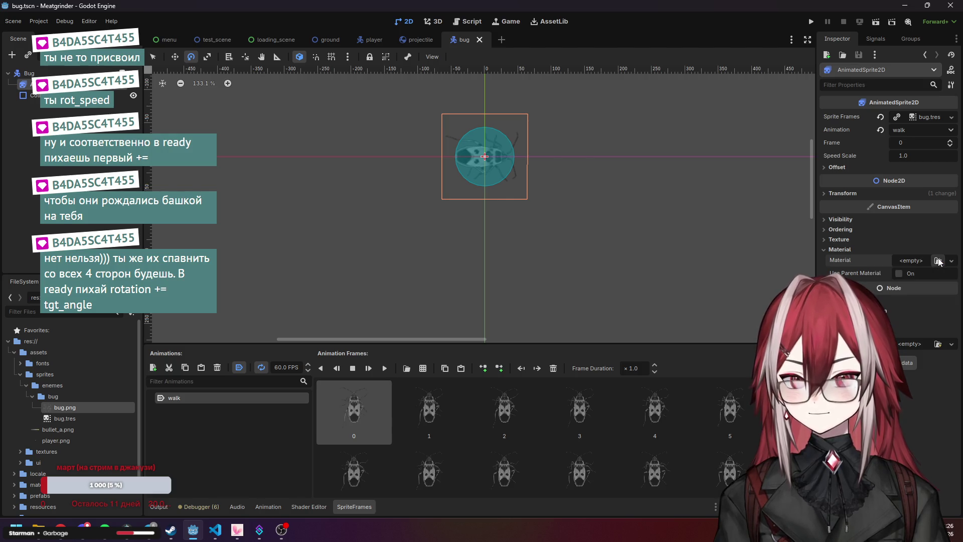
double_click(339, 157)
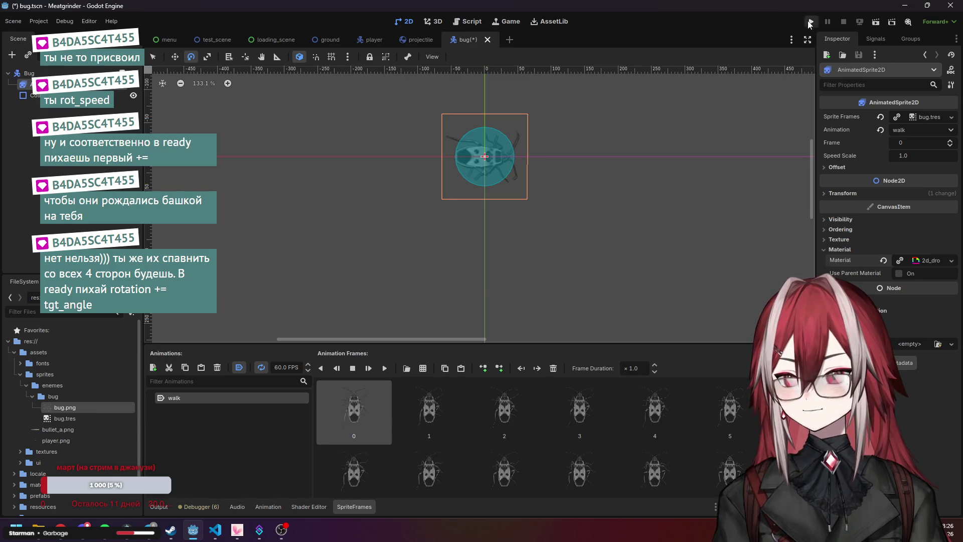
Run the game from its start screen, moving the player and shooting at the bug
click(812, 21)
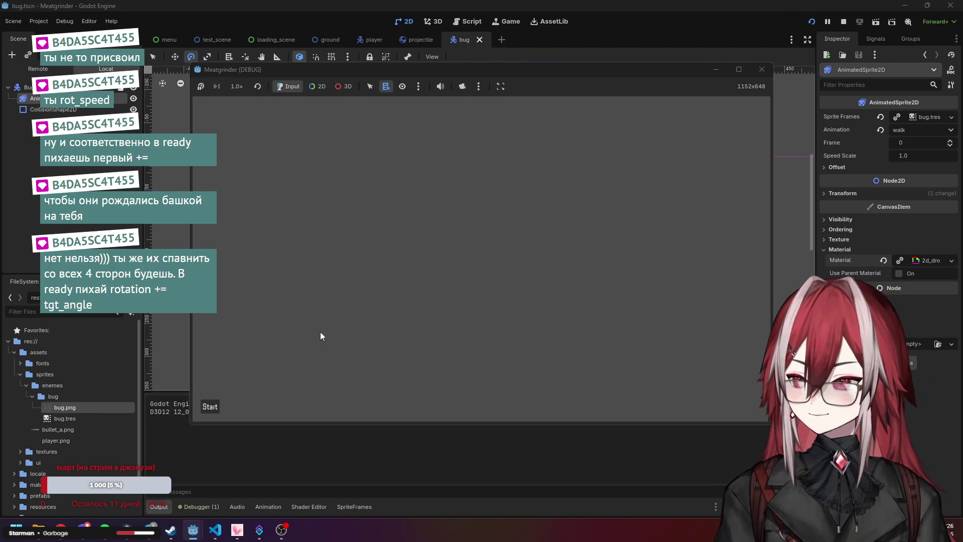
click(210, 407)
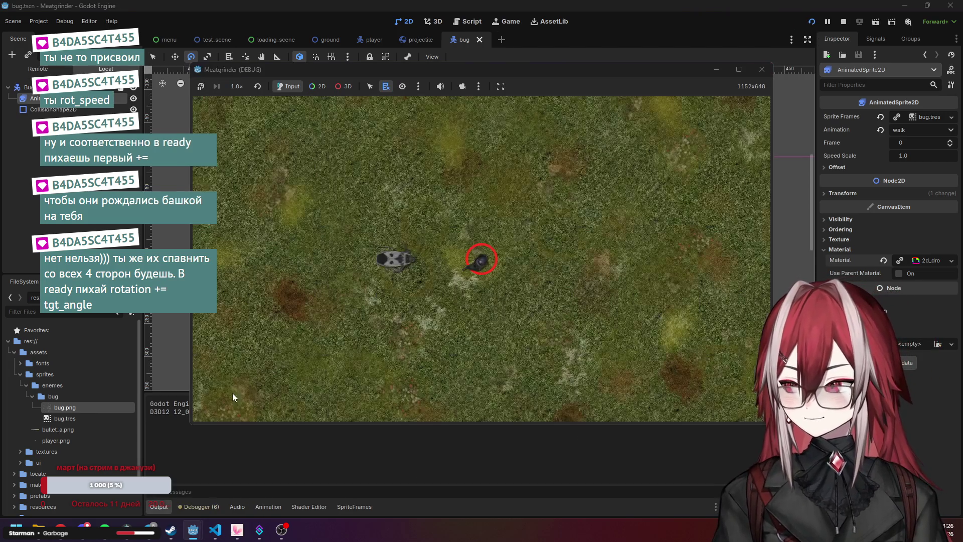
key(s)
key(d)
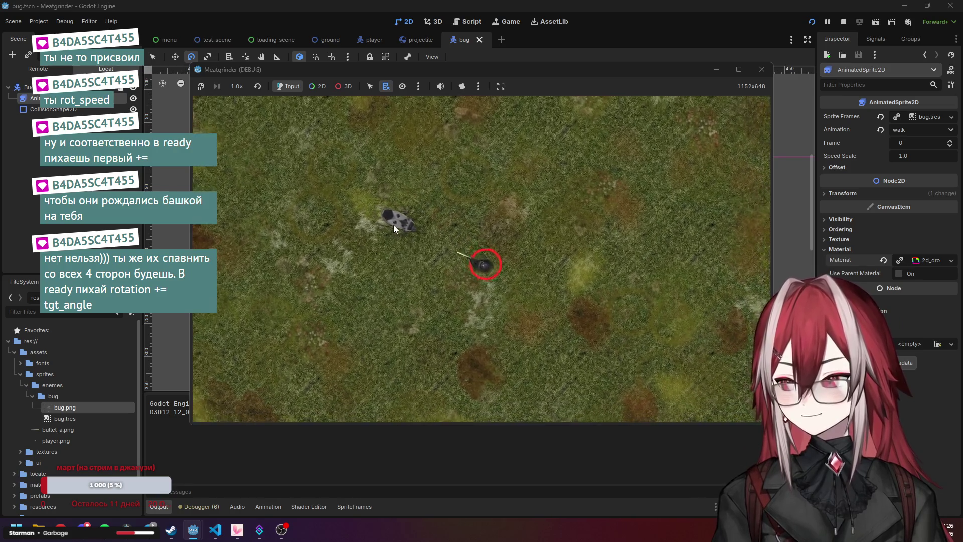
key(s)
key(a)
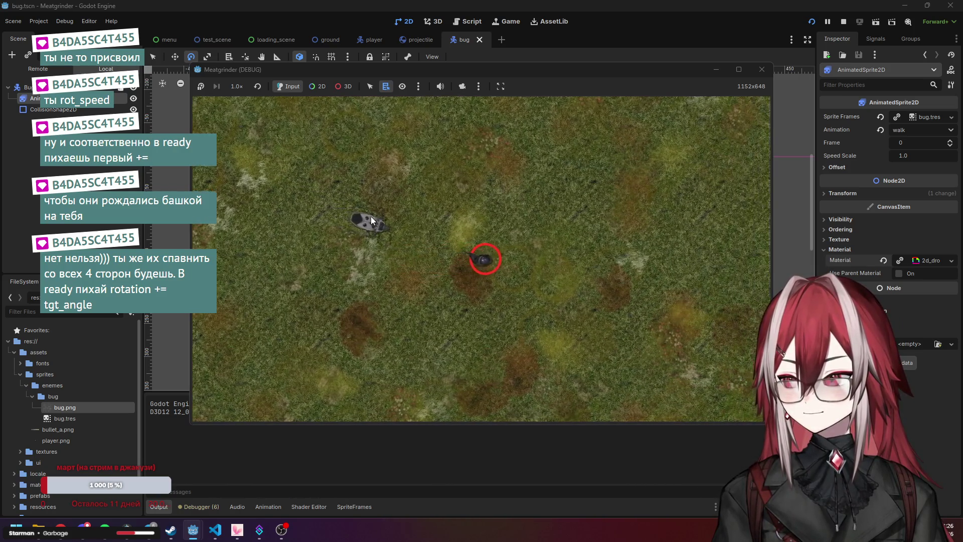
click(469, 159)
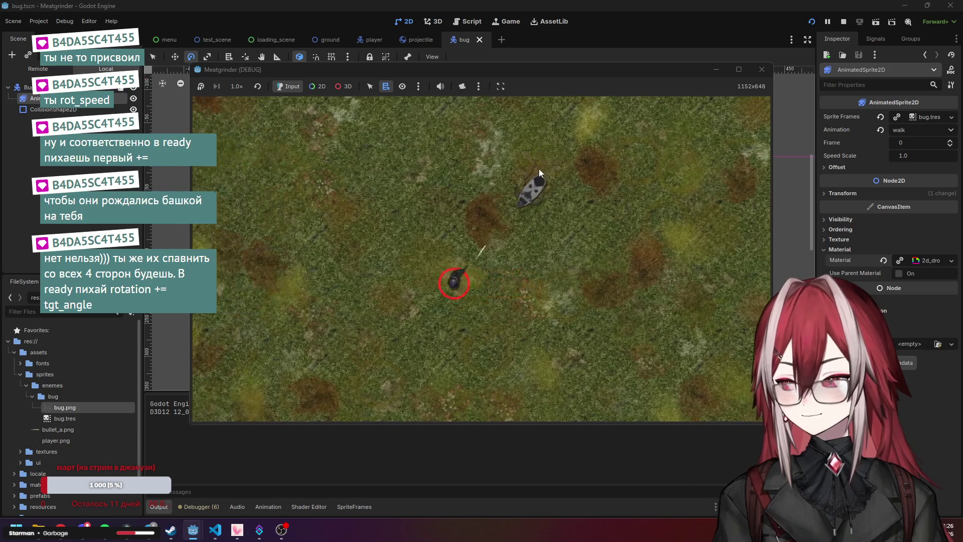
Keep moving the player around the grass field with WASD while the bug chases
key(w)
key(w)
key(a)
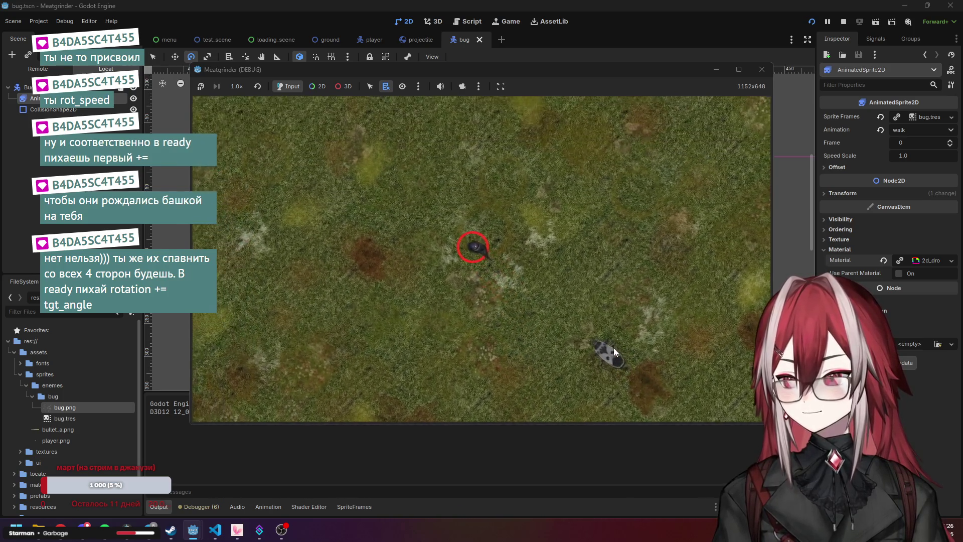
key(s)
key(d)
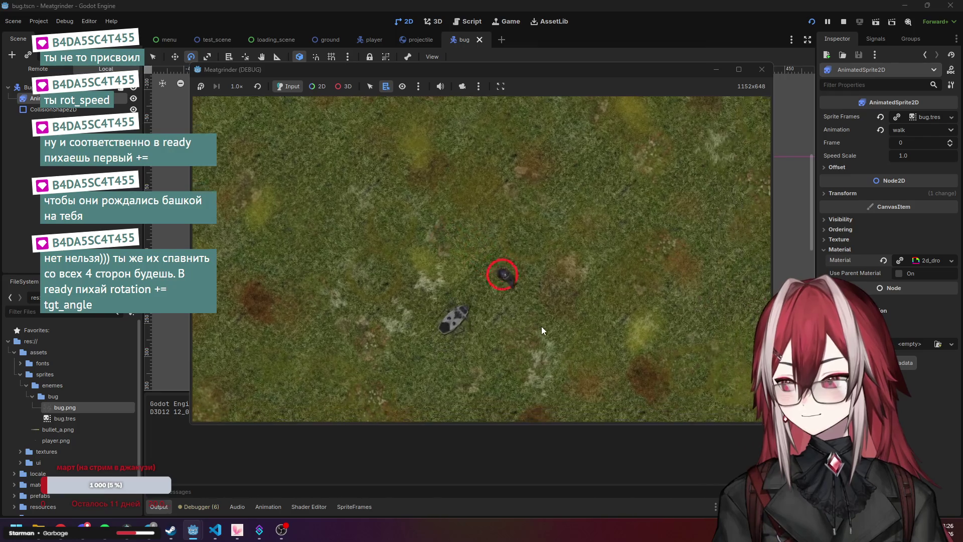
key(s)
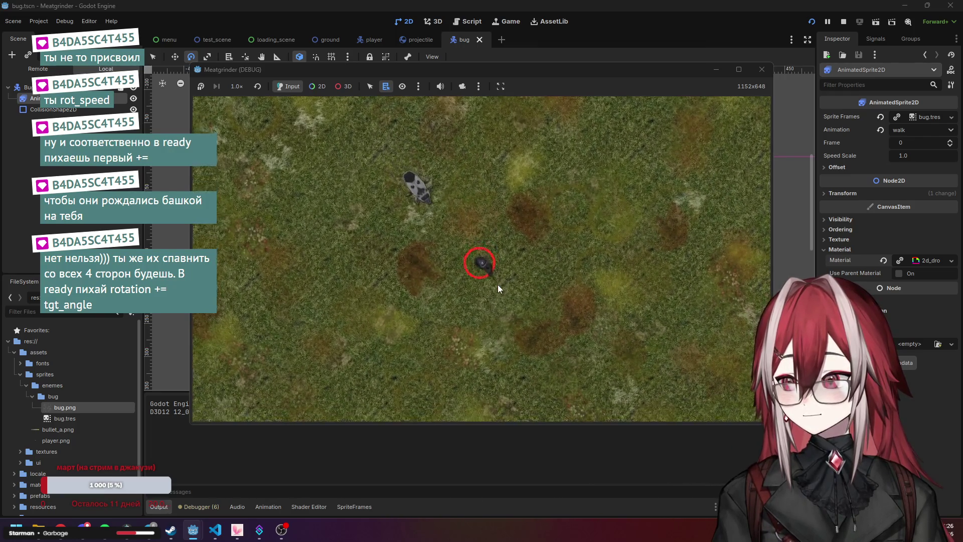
key(w)
key(d)
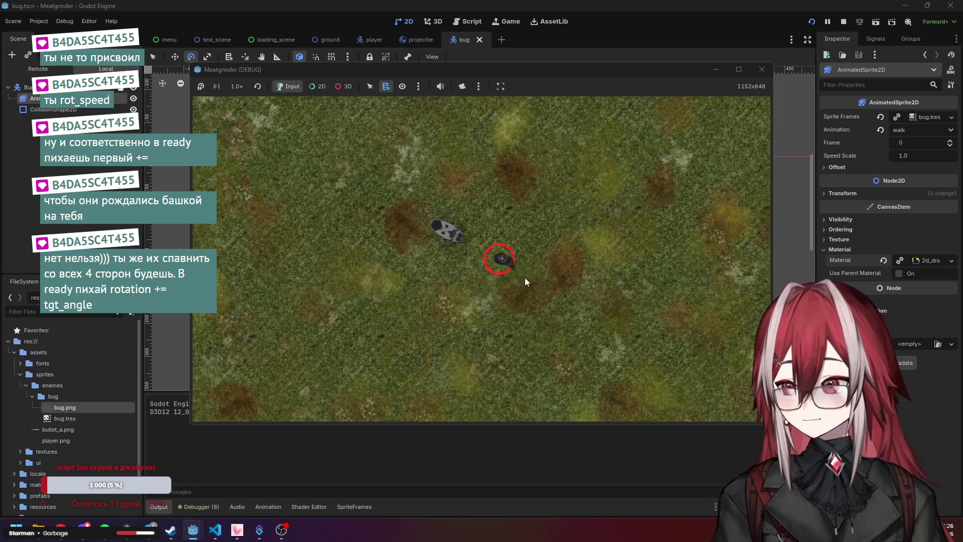
key(w)
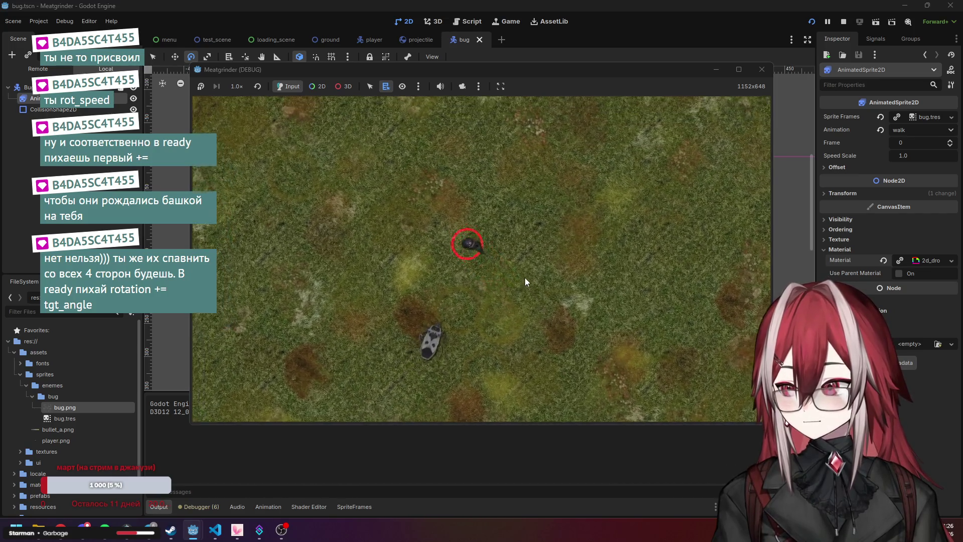
key(s)
key(a)
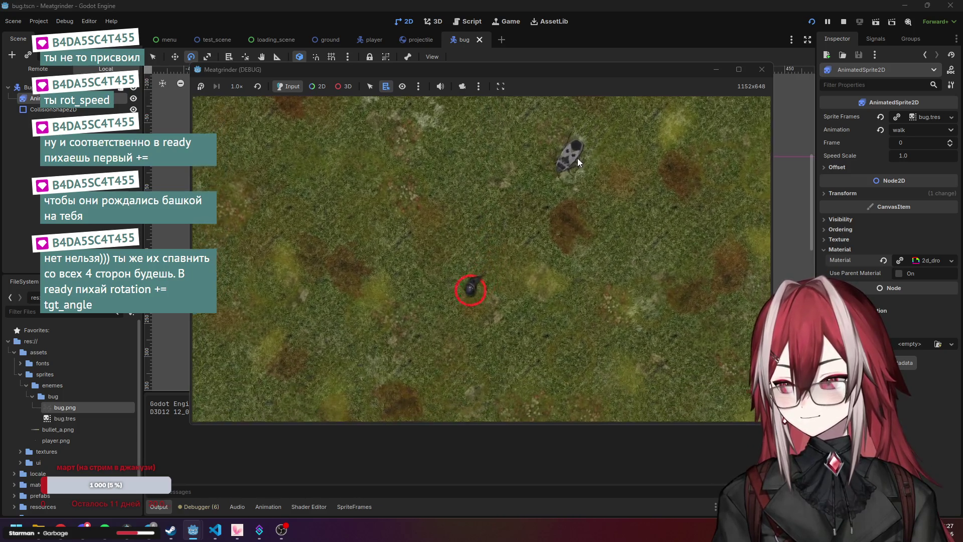
key(w)
key(w)
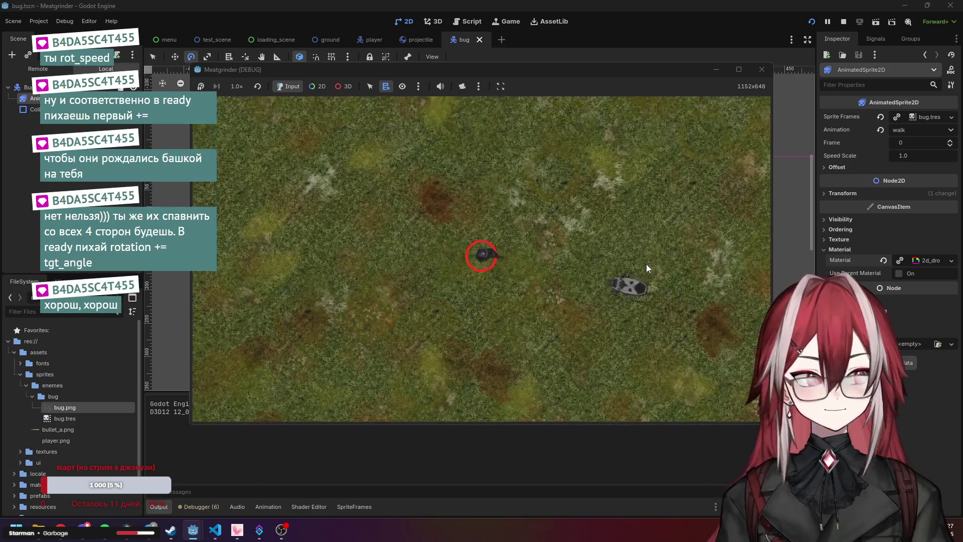
key(s)
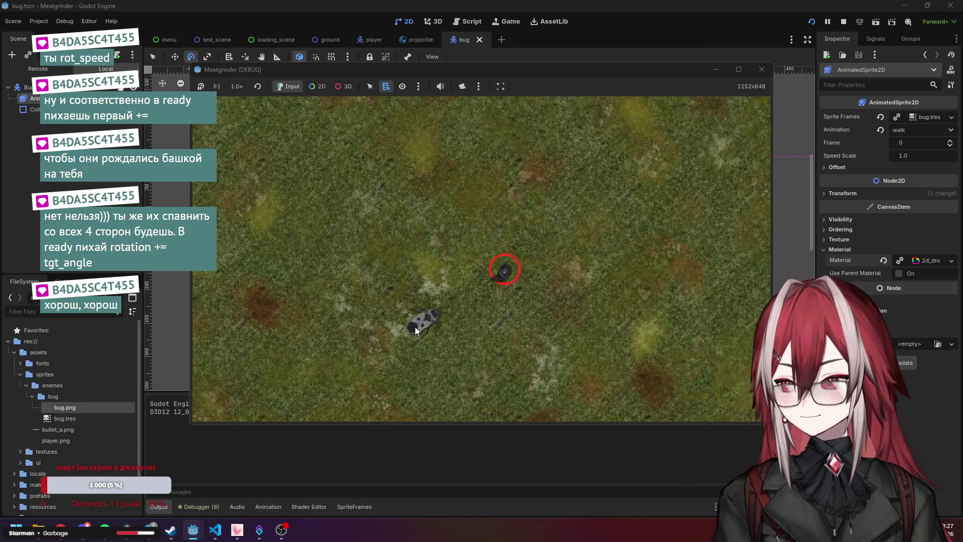
key(s)
key(d)
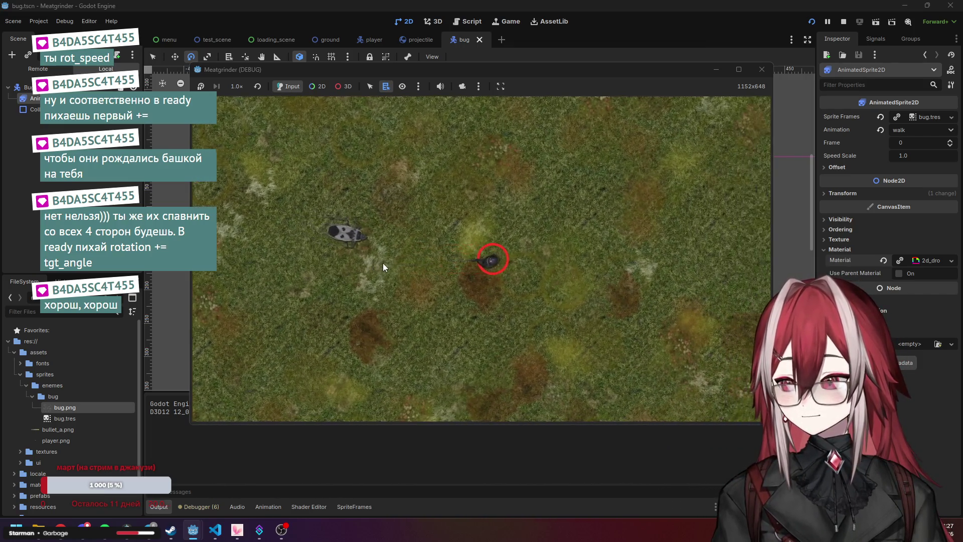
key(d)
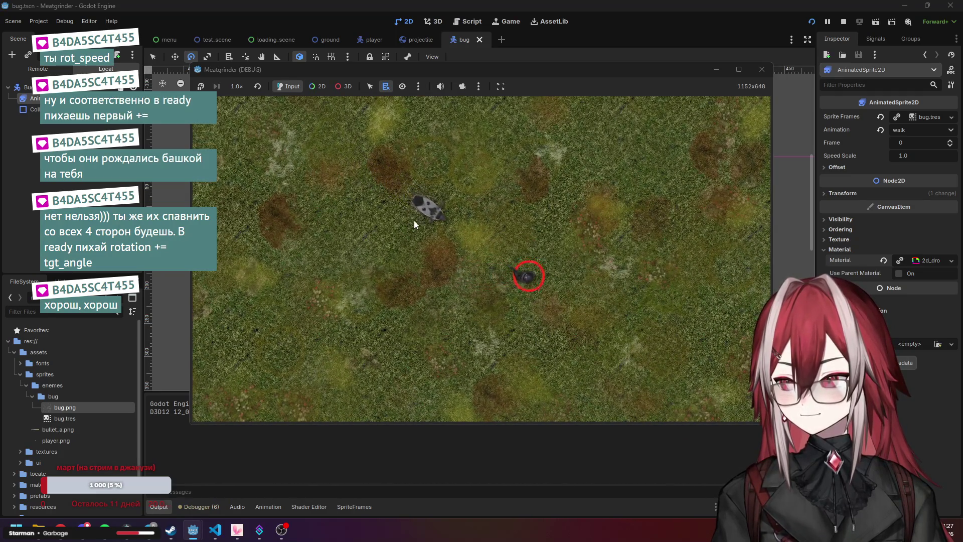
End the test run, rotate AnimatedSprite2D to 90 degrees, and save bug.tscn with Ctrl+S
key(s)
key(a)
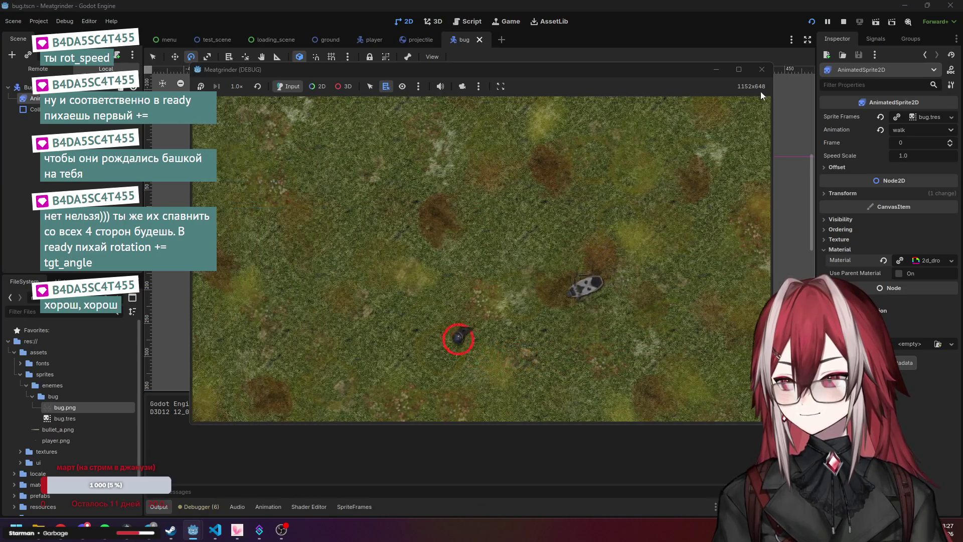
click(762, 70)
click(484, 160)
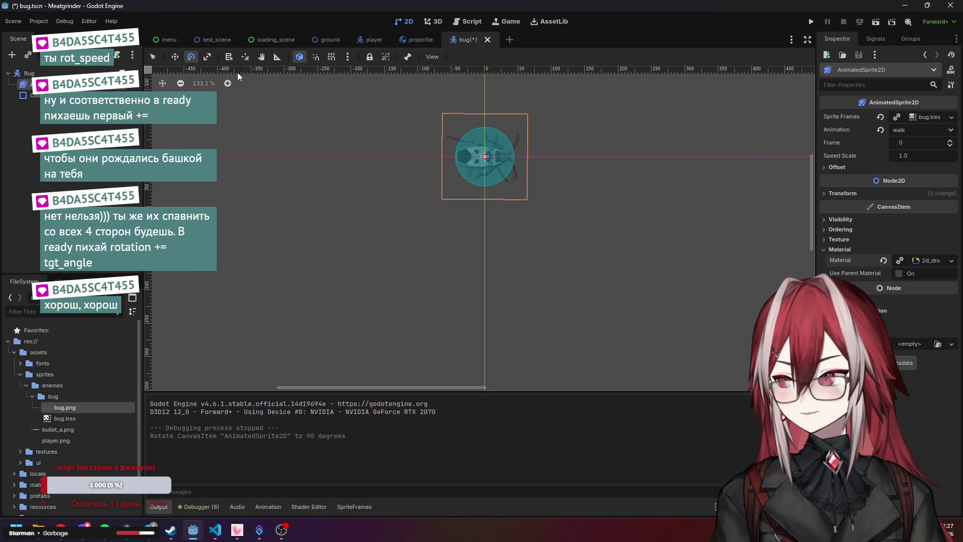
key(ctrl+s)
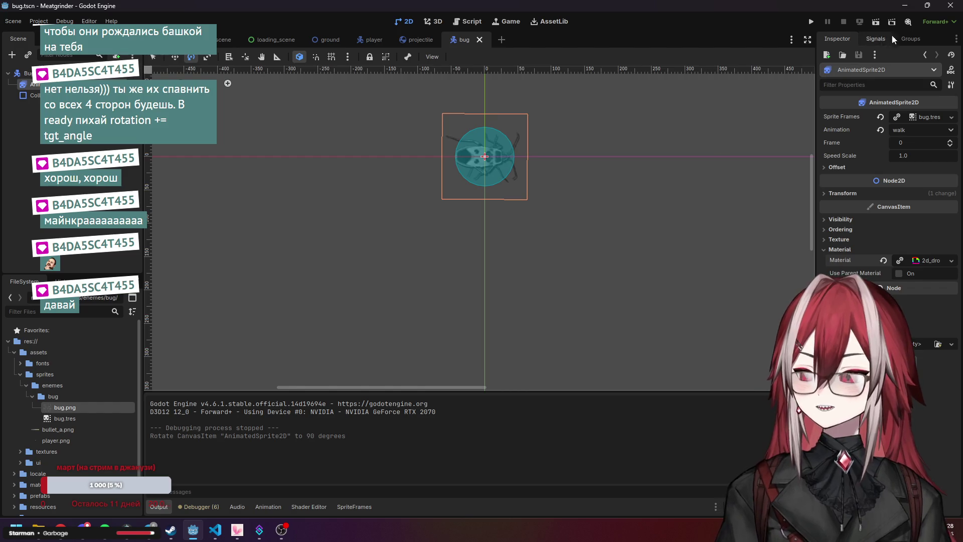
Close the Godot editor and clear the file selection in the Explorer bug folder
click(955, 6)
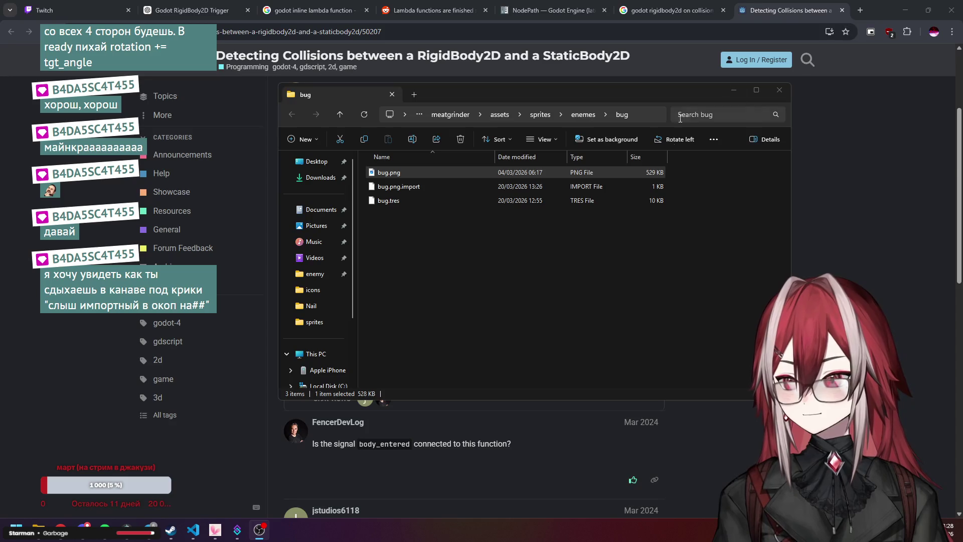
click(733, 173)
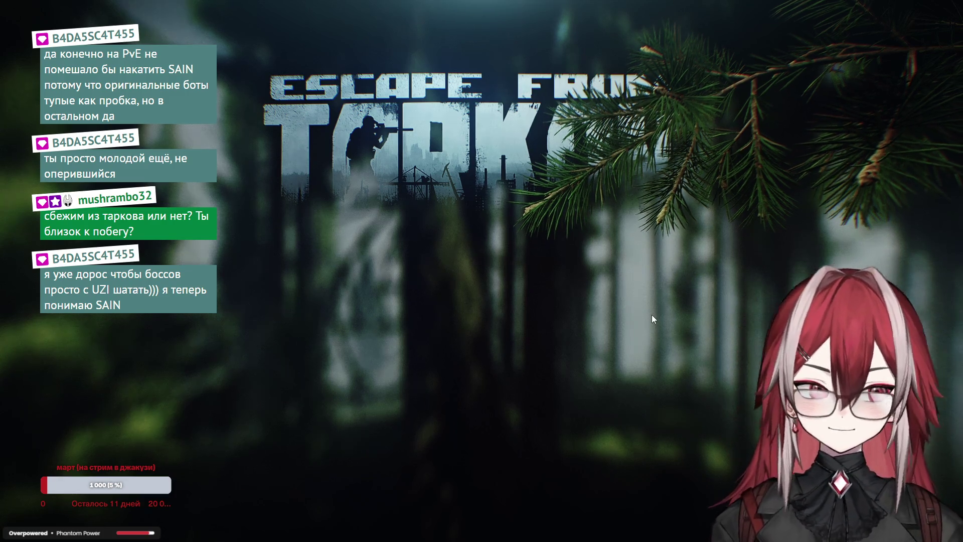
Leave the hideout for the main menu and open the character screen
click(506, 393)
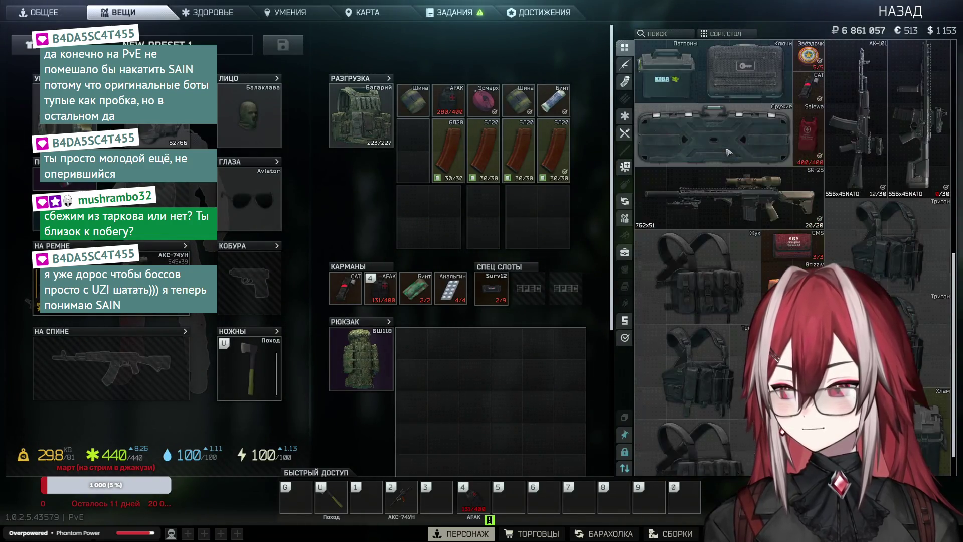
scroll(729, 152, up, 10)
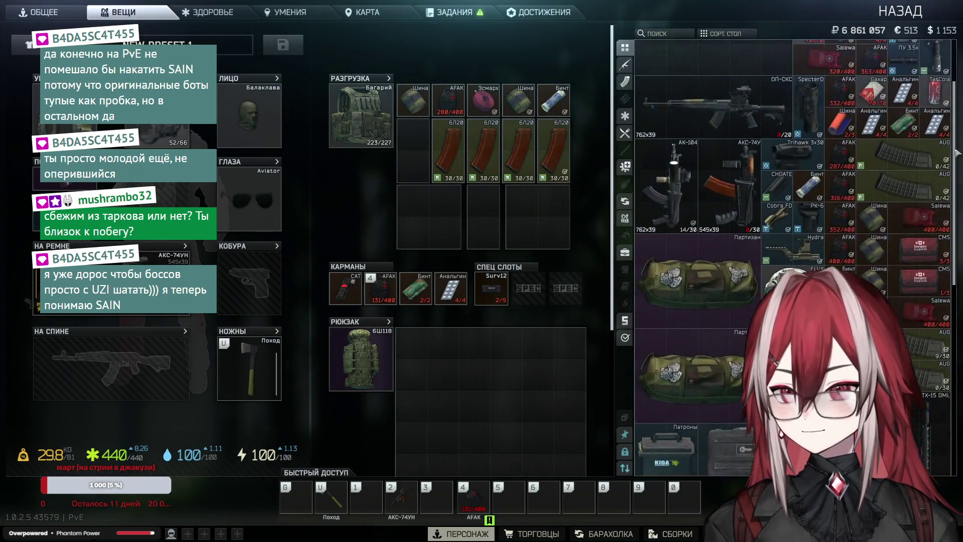
scroll(958, 152, up, 3)
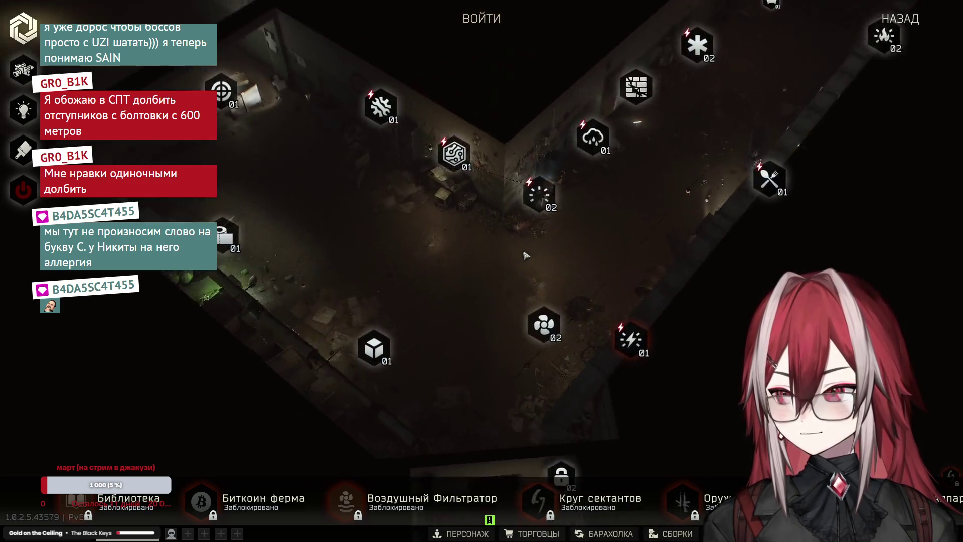
key(Escape)
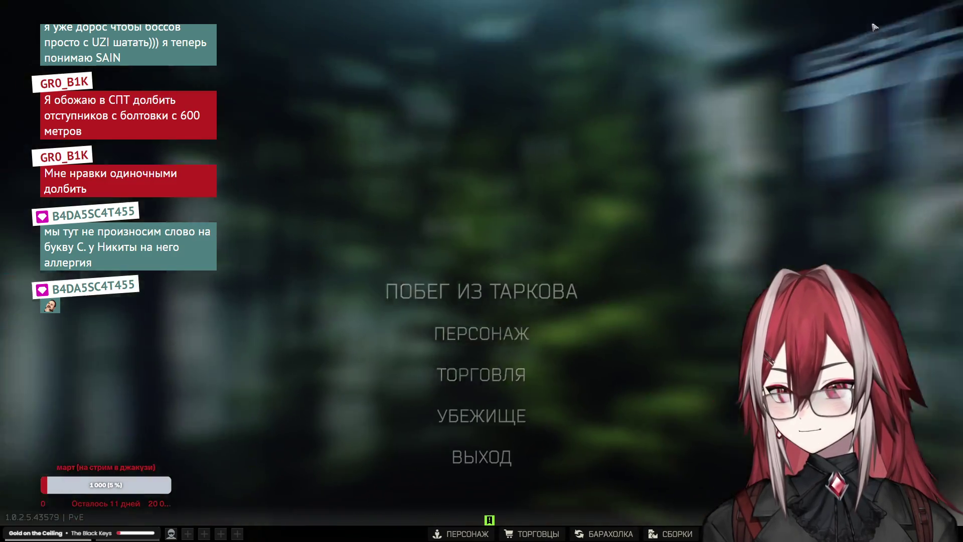
click(506, 331)
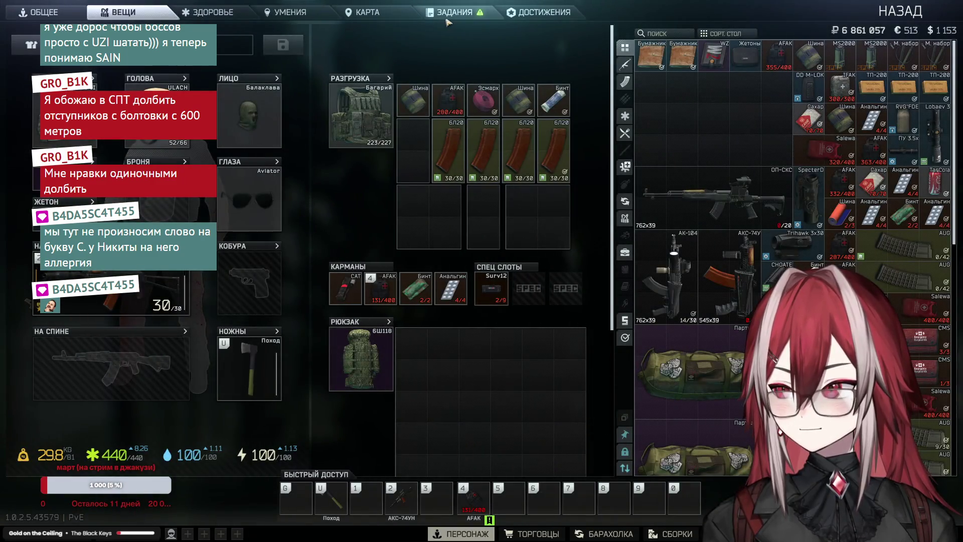
On the tasks tab, review several task details, including the Moreman task
click(445, 21)
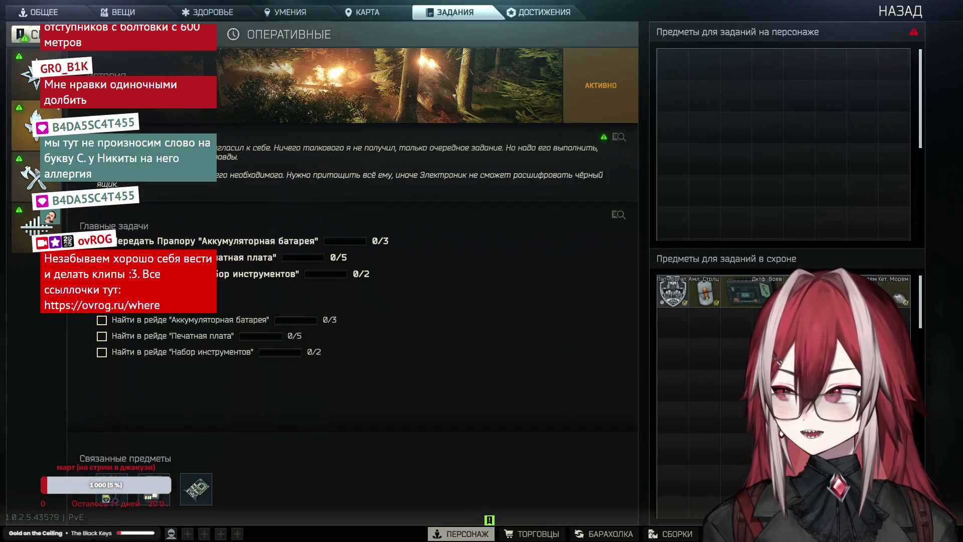
click(57, 226)
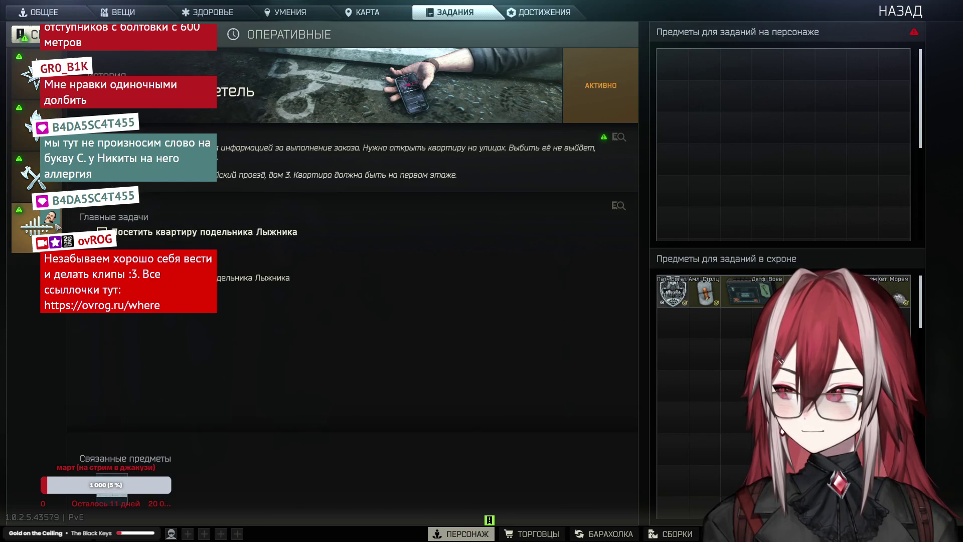
click(30, 175)
click(31, 126)
click(30, 175)
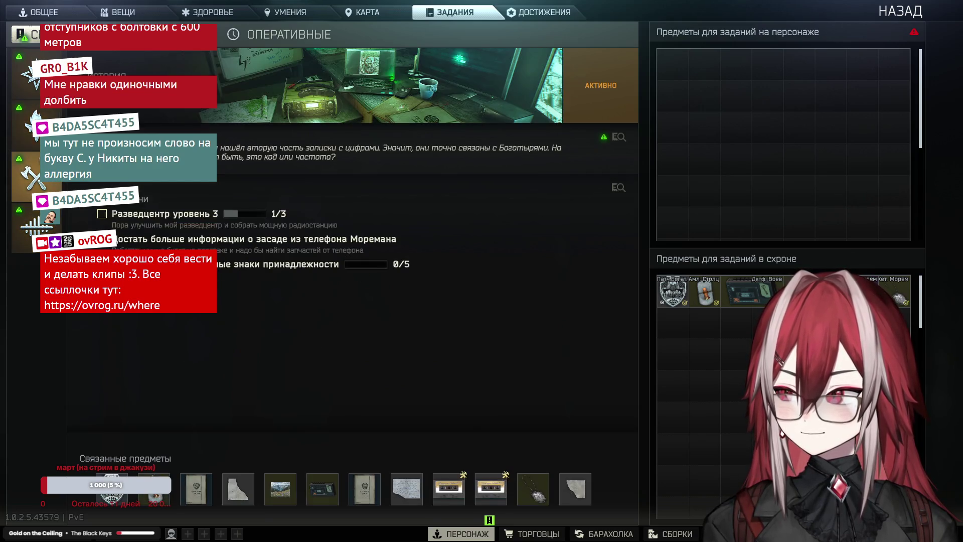
Expand the Customs quest at 44% in the active list, collapse it, and go back
click(299, 135)
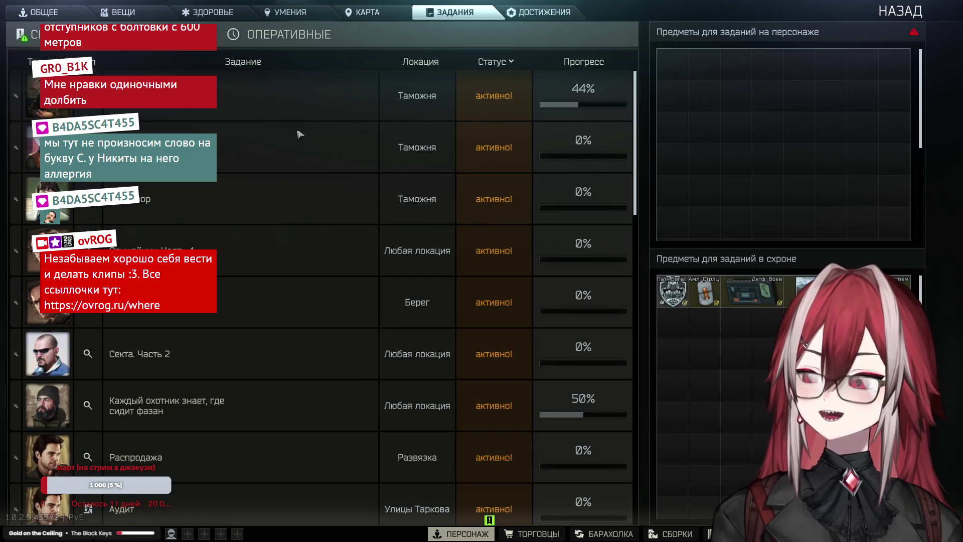
click(264, 110)
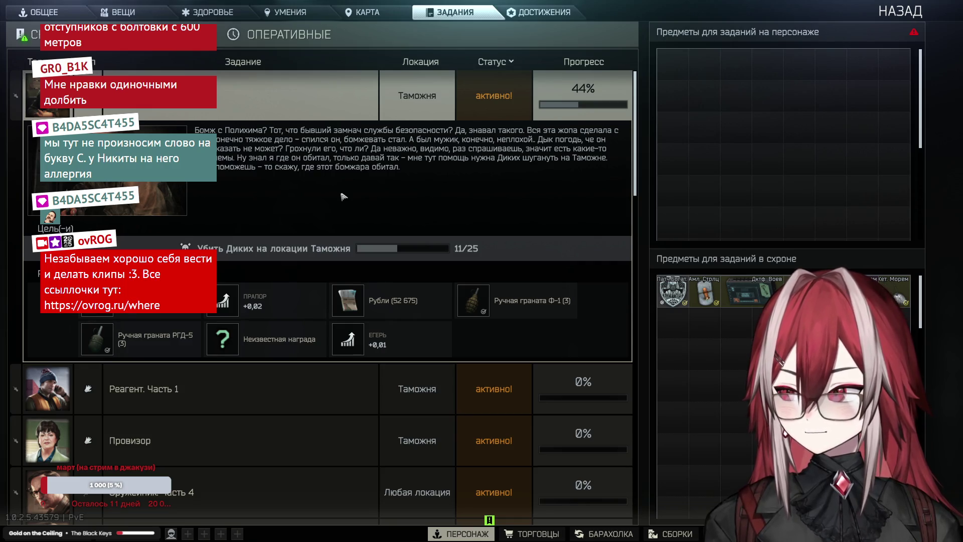
click(302, 90)
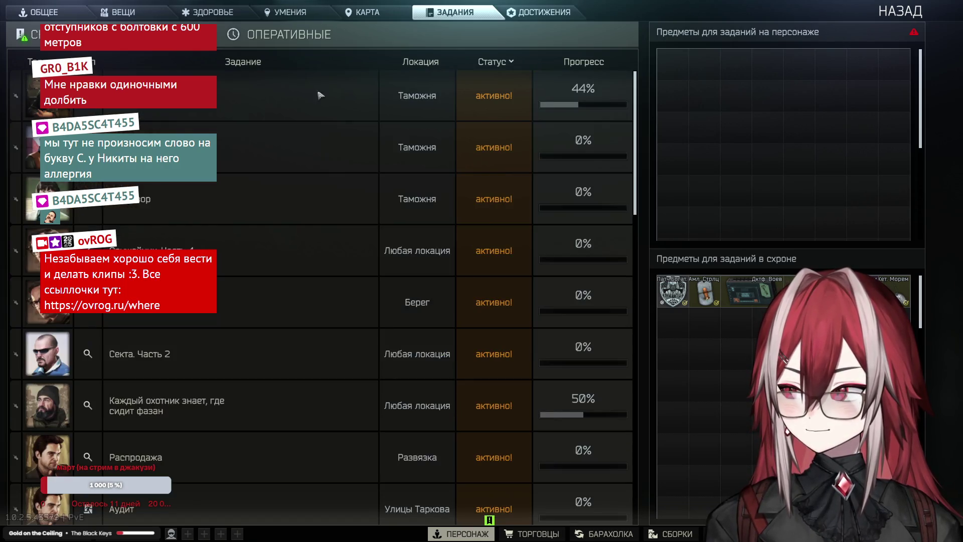
click(901, 11)
Open the inventory and scroll through the stash and equipment panels
click(472, 333)
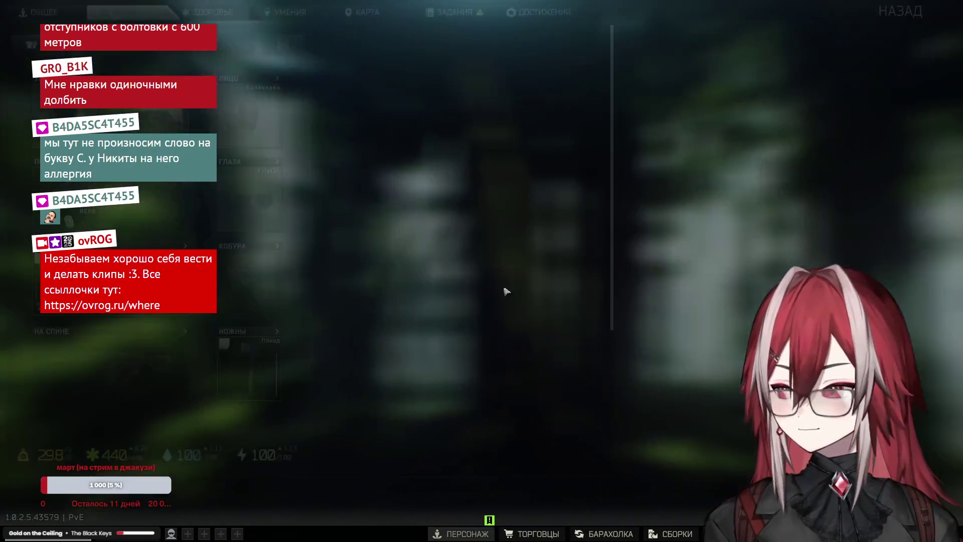
scroll(684, 228, down, 10)
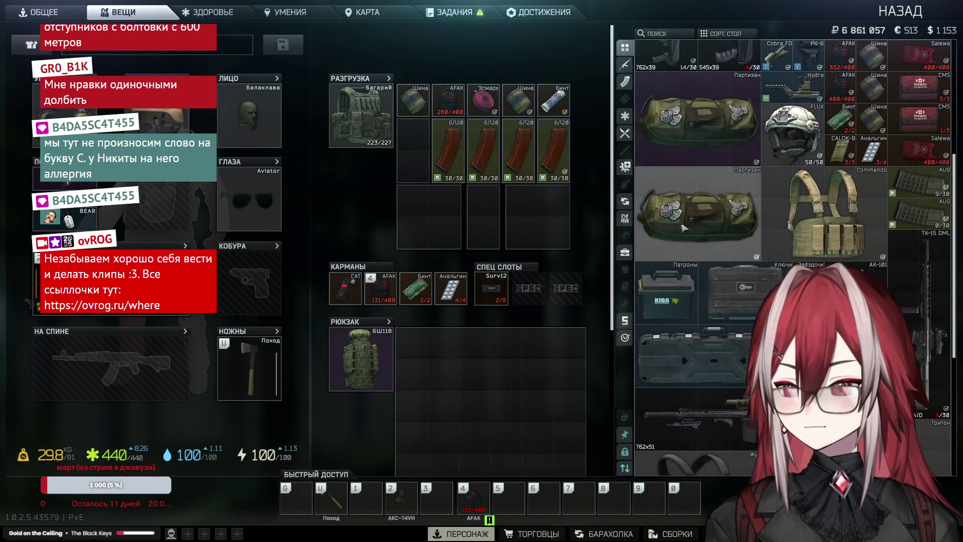
scroll(698, 219, up, 5)
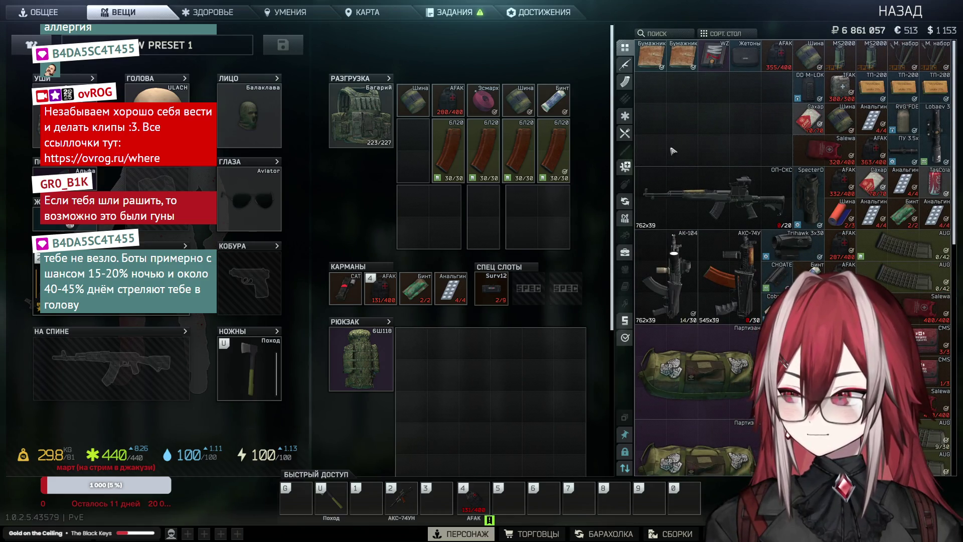
scroll(521, 247, down, 5)
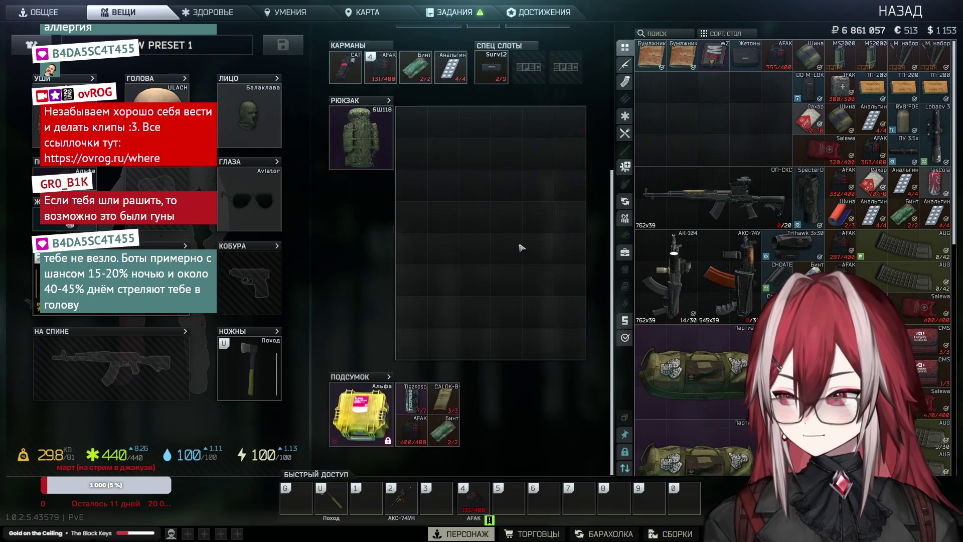
scroll(522, 247, up, 5)
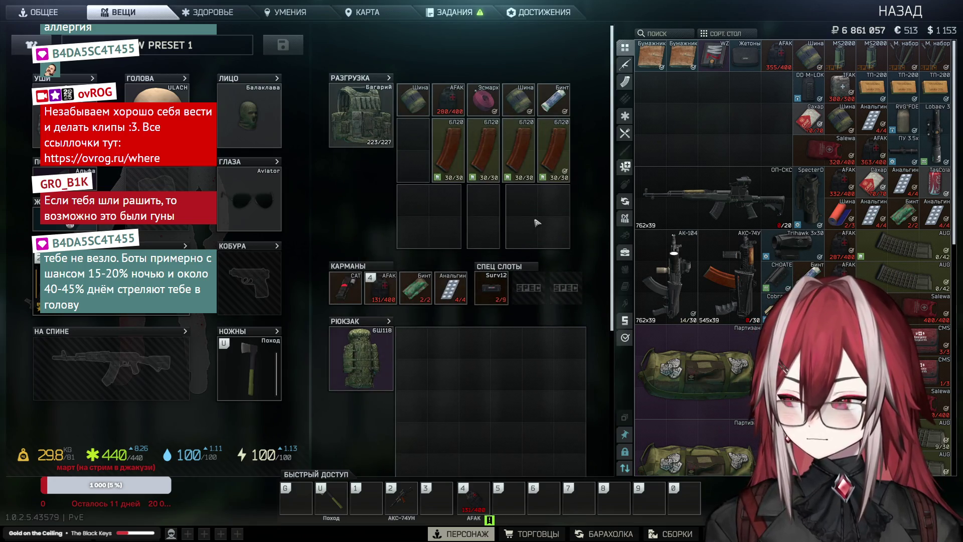
scroll(537, 222, down, 1)
Start a PMC (ЧВК) raid on Таможня from the main menu and deploy with ГОТОВ
click(900, 11)
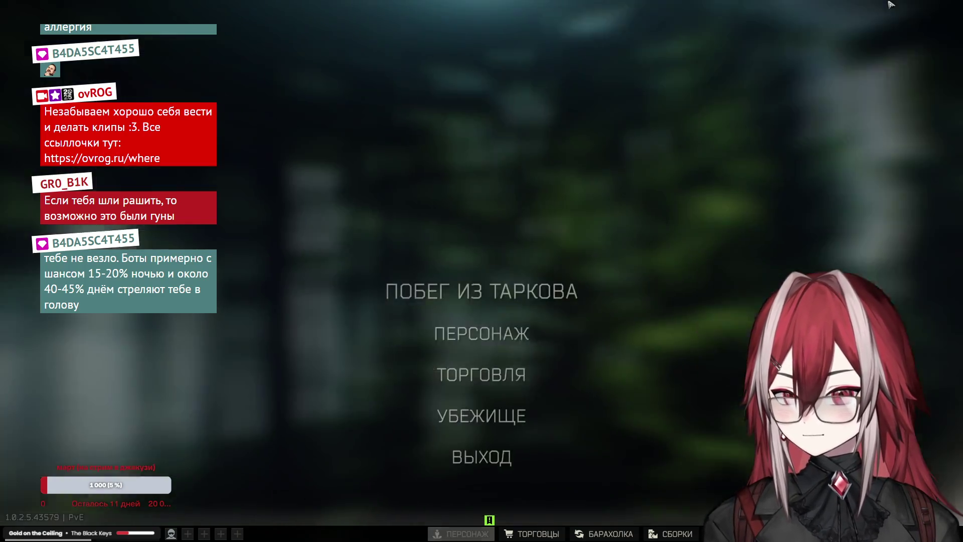
click(517, 296)
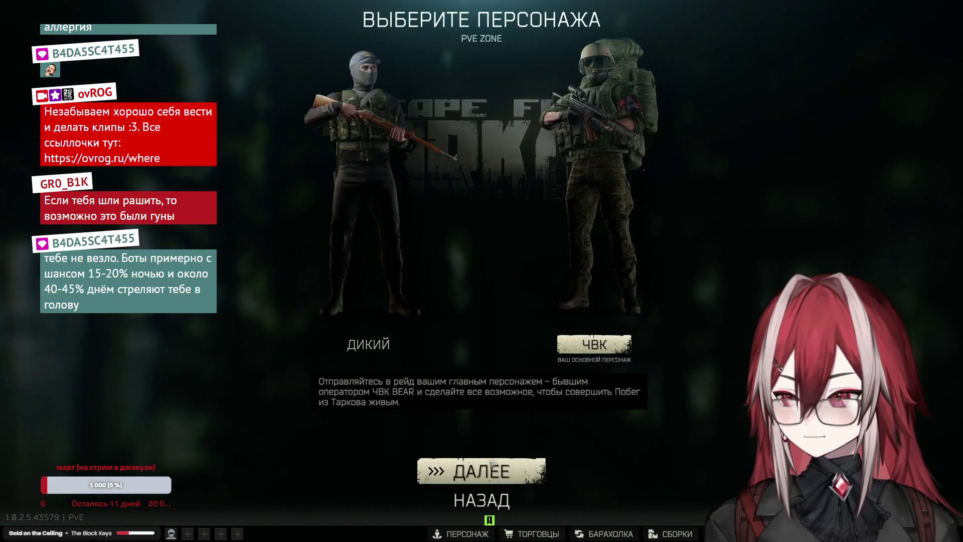
click(479, 470)
click(379, 224)
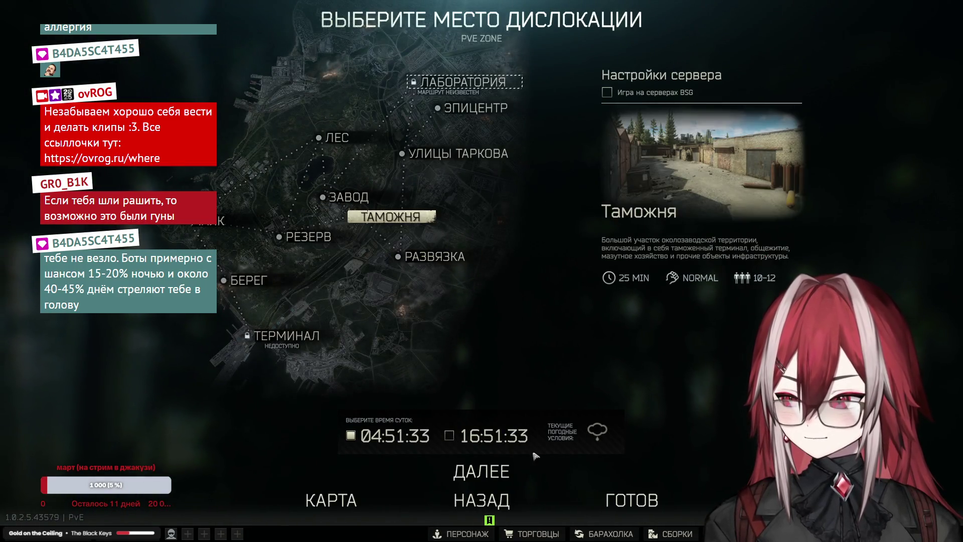
click(621, 504)
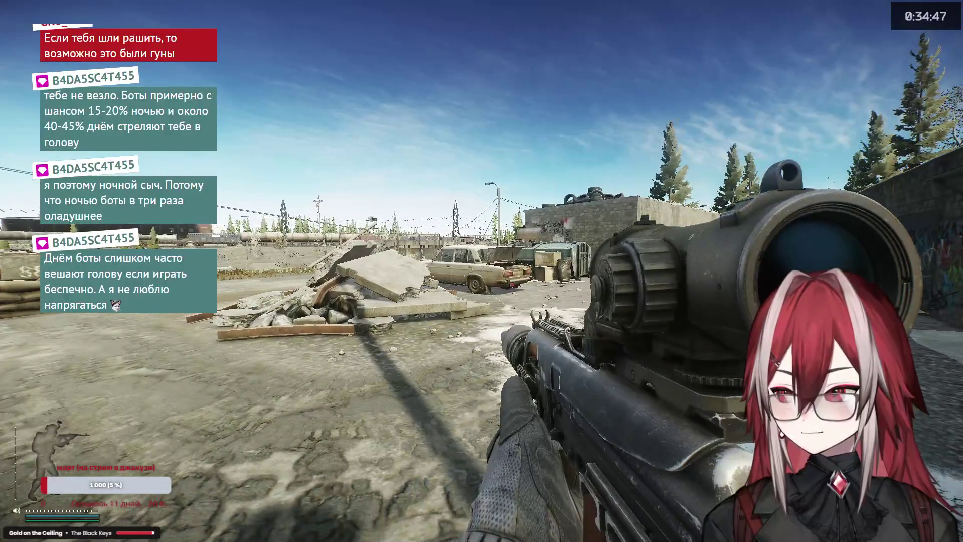
Check the extraction point list and briefly aim down the rifle scope
key(o)
key(o)
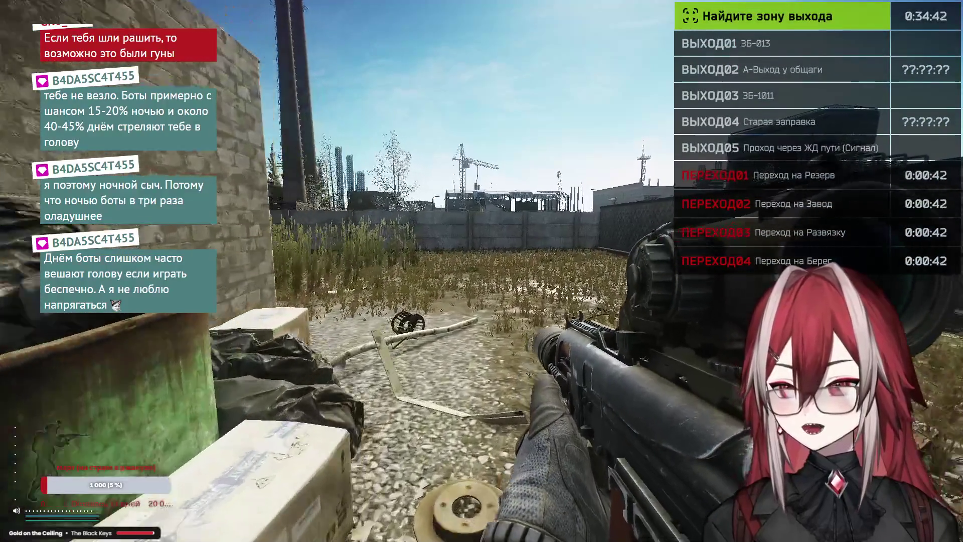
right_click(482, 271)
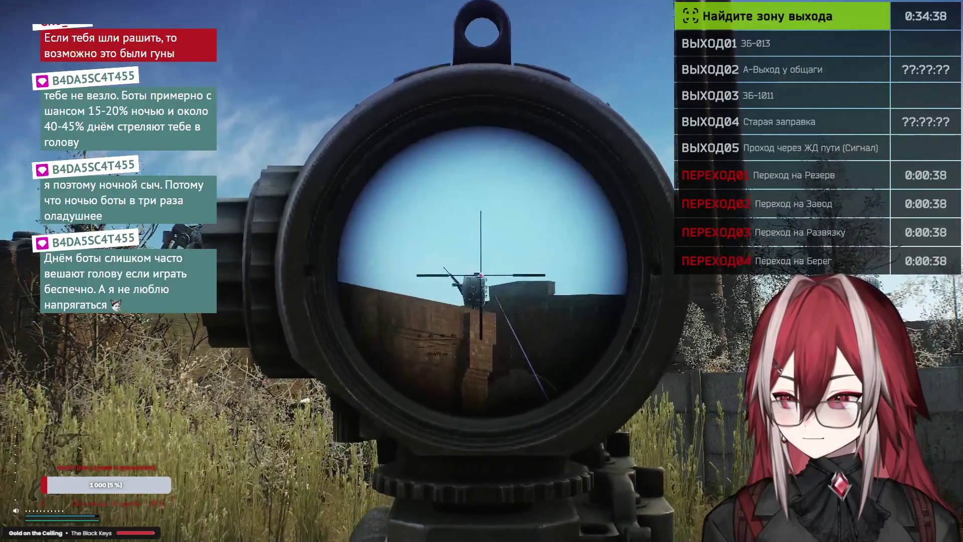
right_click(481, 271)
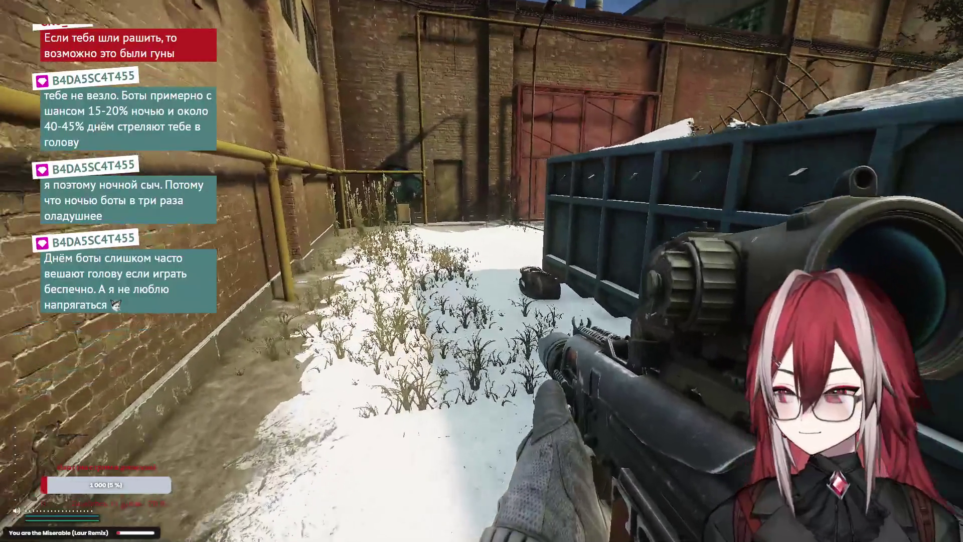
Search the sports bag and move its item into the backpack, then close the inventory
key(Tab)
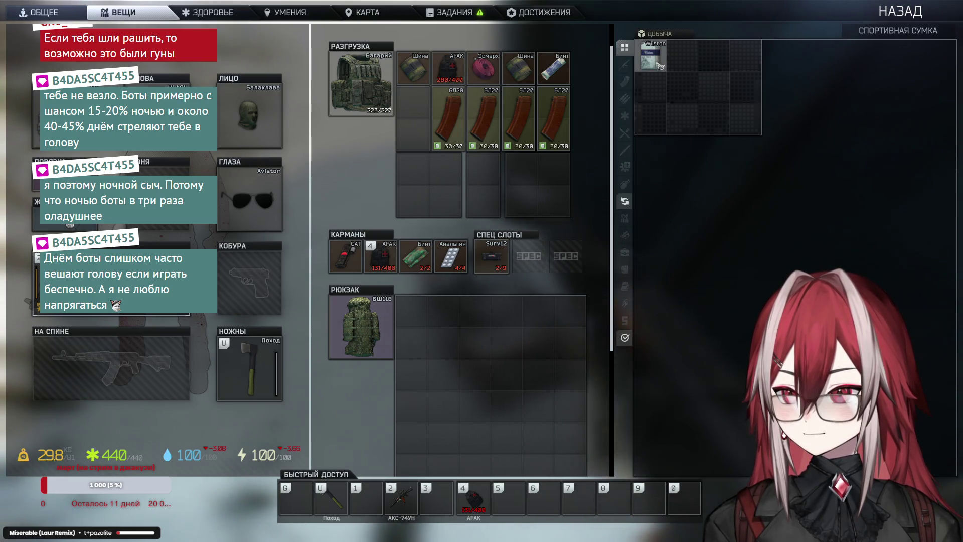
ctrl+click(661, 66)
key(Tab)
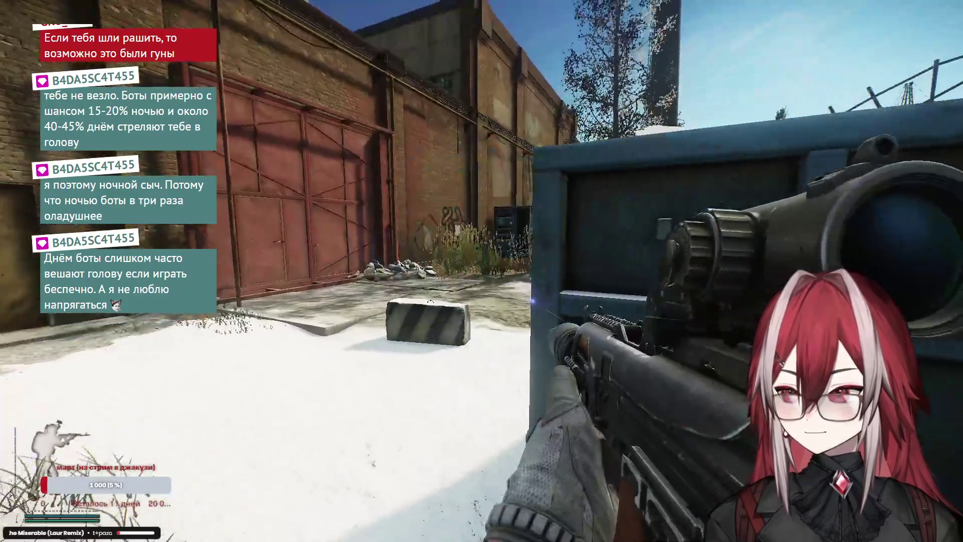
Walk the brick-wall alley and container corridors across the yard to a container doorway
key(w)
key(w)
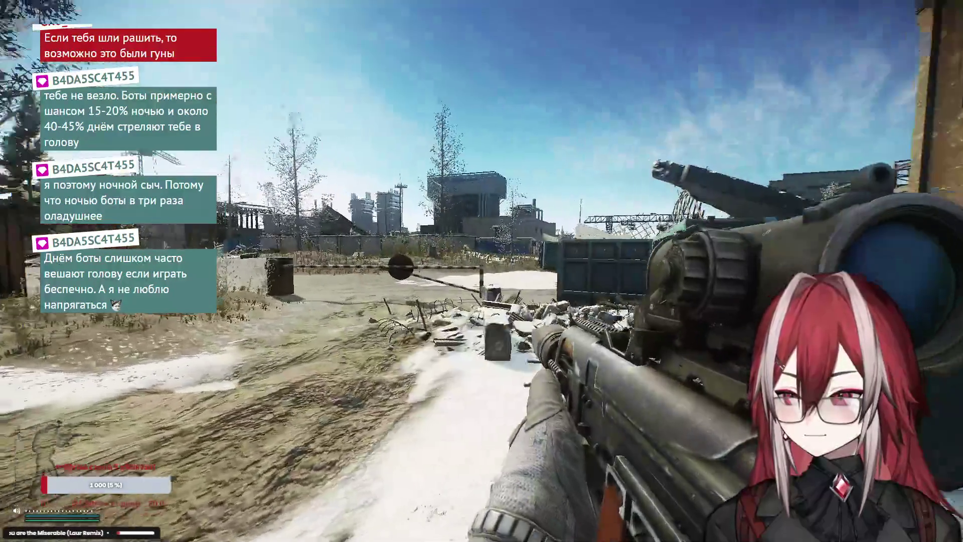
key(w)
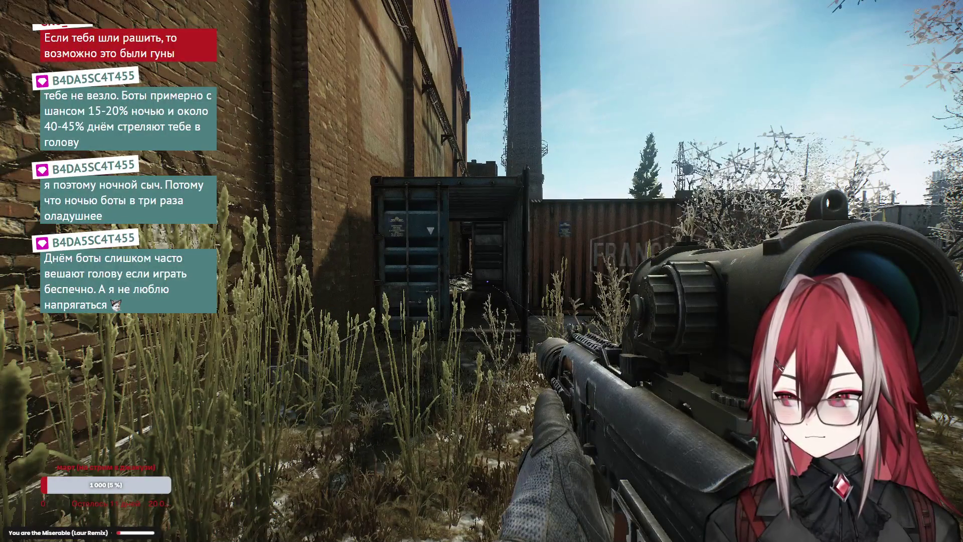
key(w)
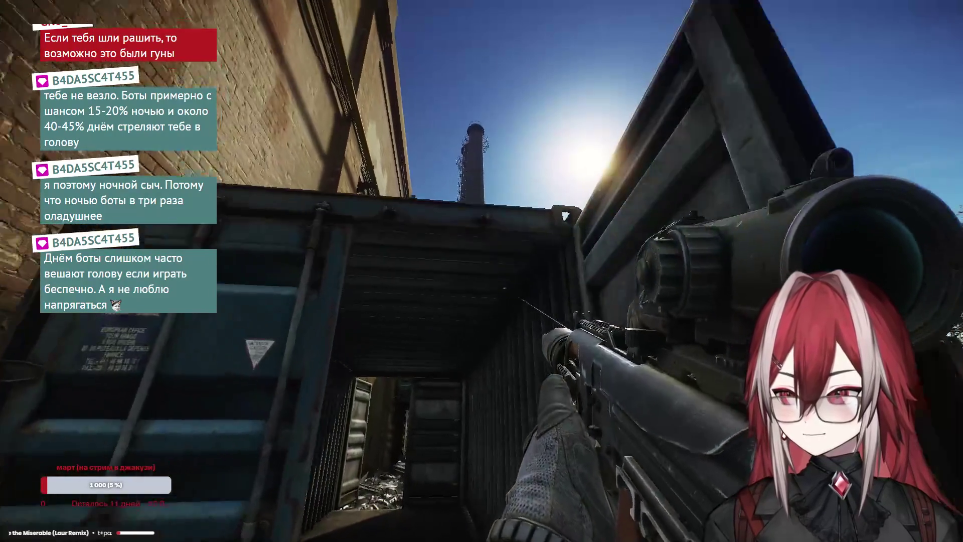
key(w)
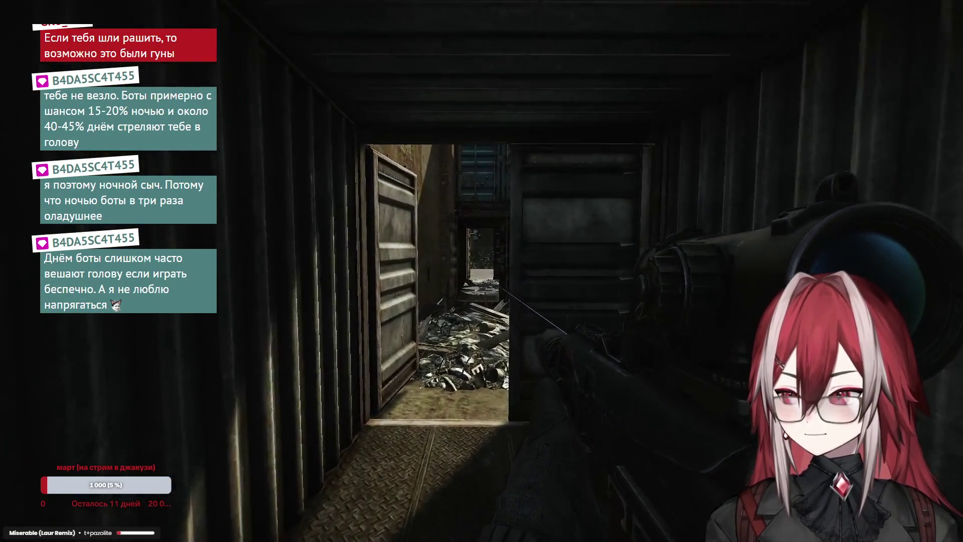
key(w)
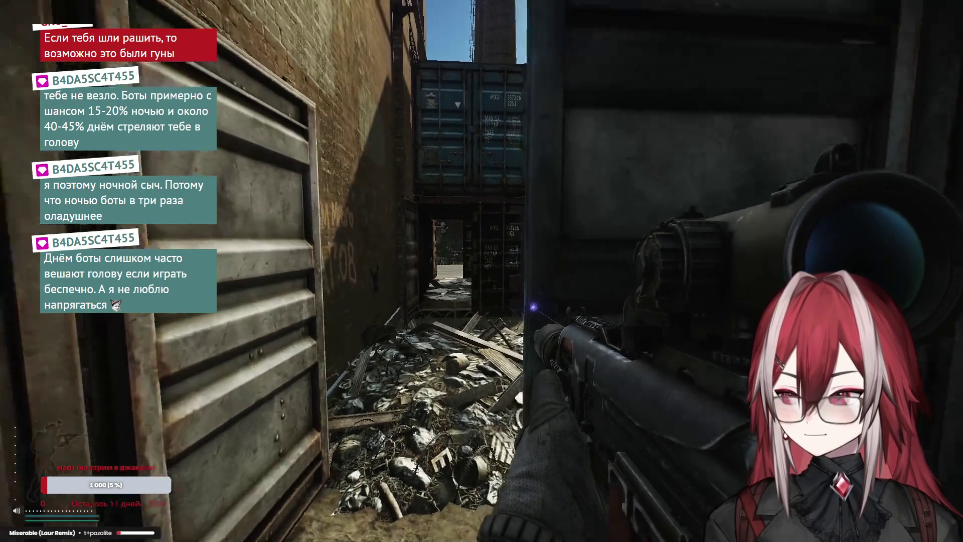
key(w)
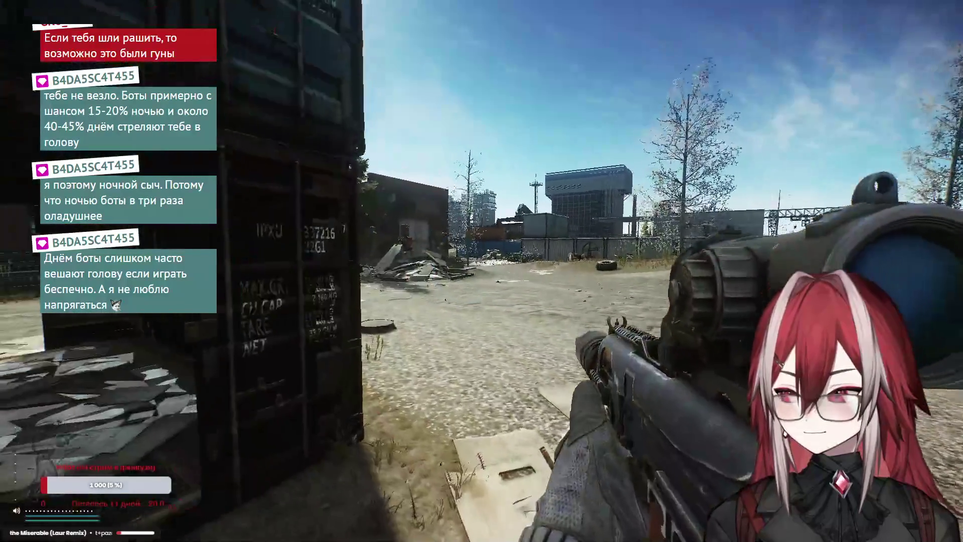
key(w)
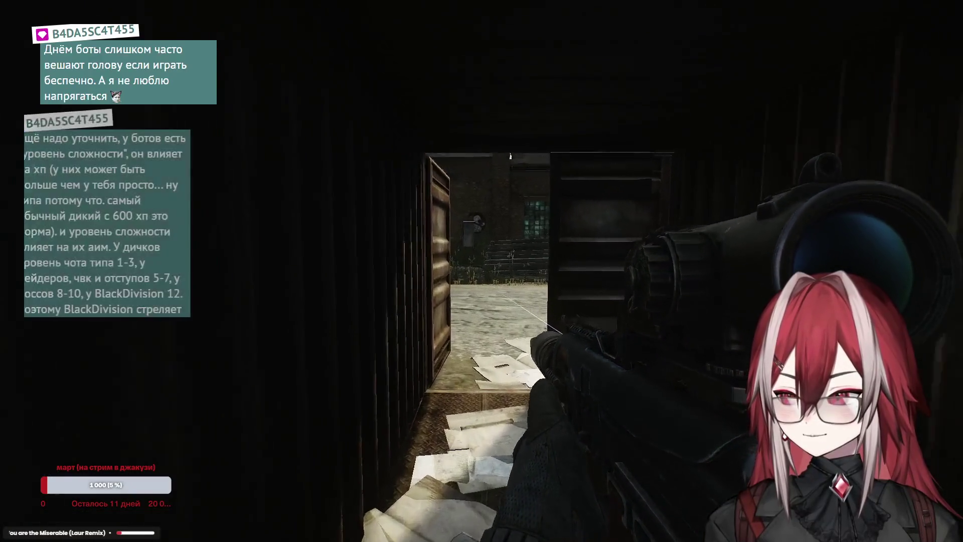
key(w)
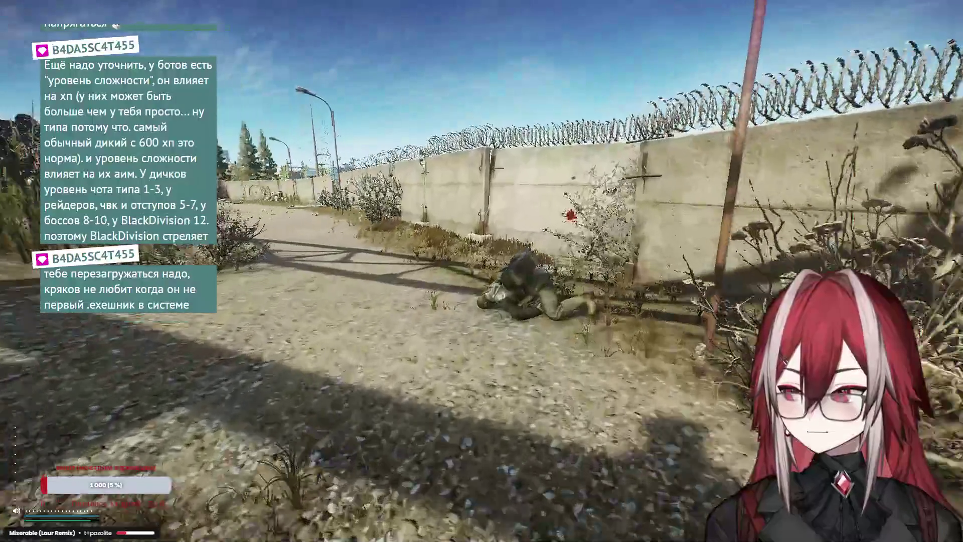
Search the downed enemy by the wall and take its MP-443 pistol
key(w)
key(f)
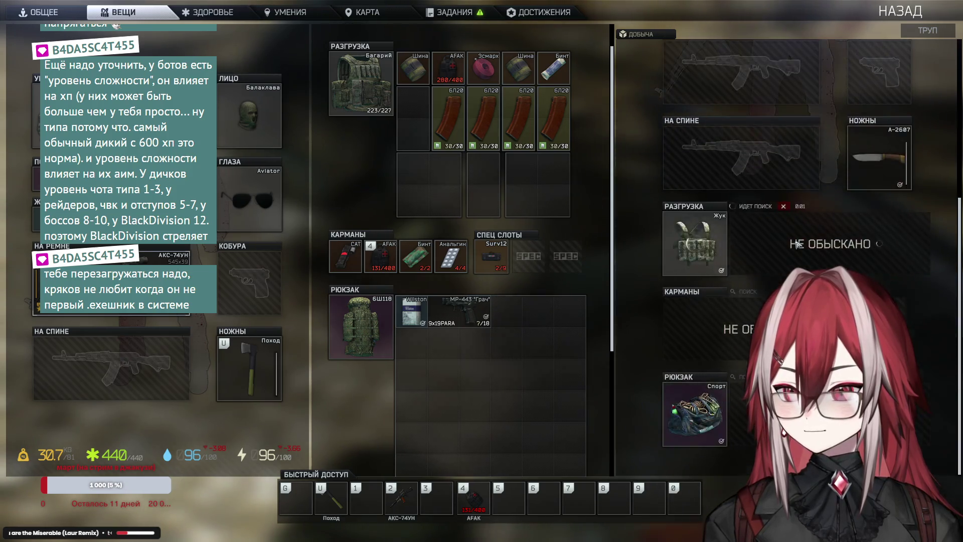
key(Tab)
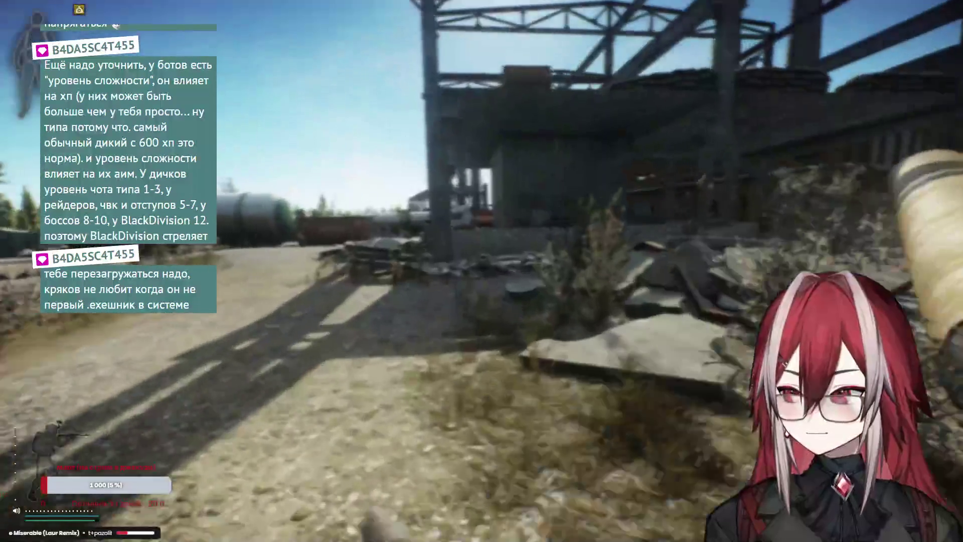
Headshot the enemy through the scope, then heal with the AFAK medkit
right_click(482, 271)
click(481, 271)
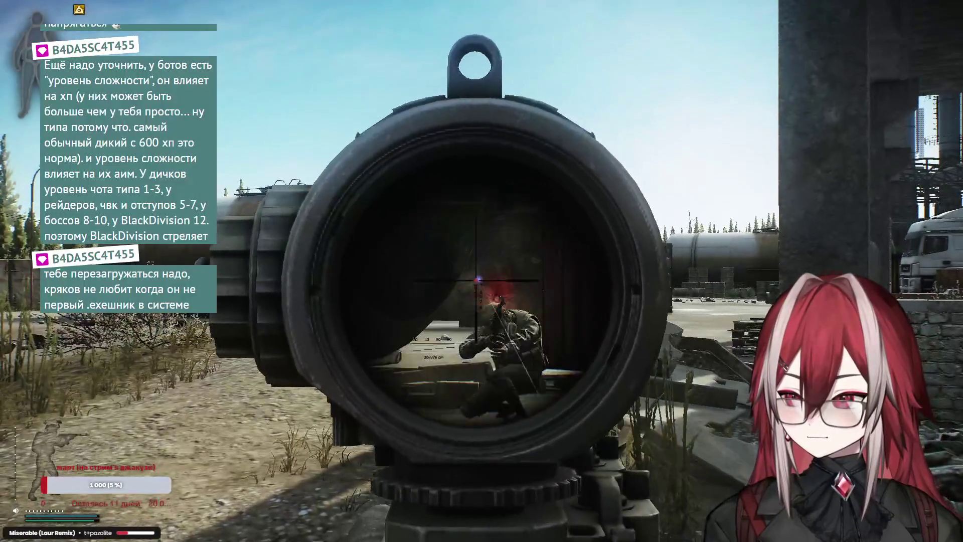
right_click(481, 271)
key(4)
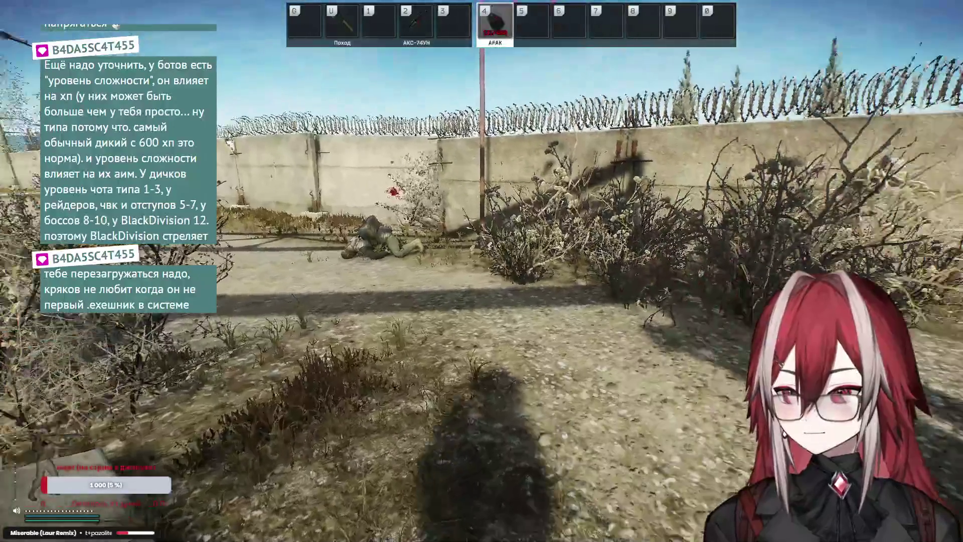
key(w)
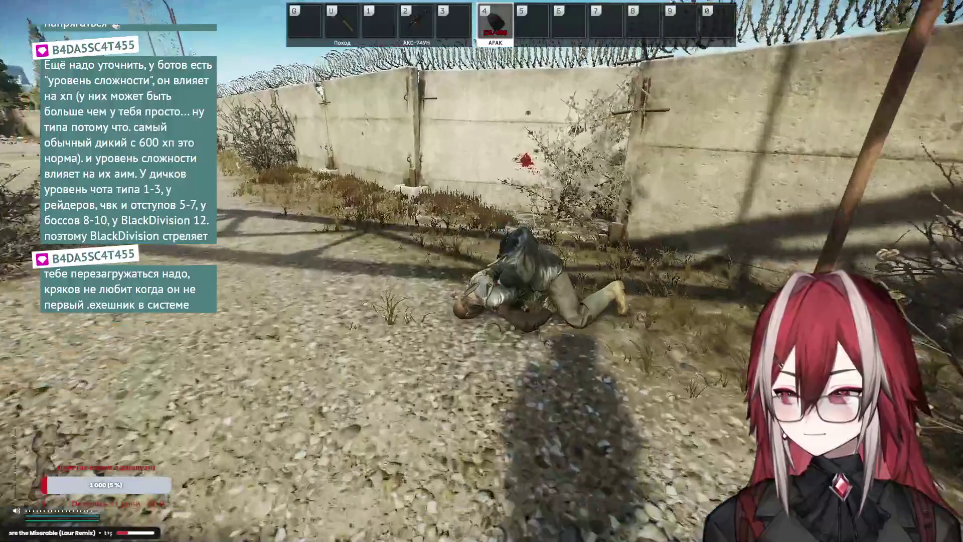
Check the health and gear screen, then search the fallen bot's body
key(Tab)
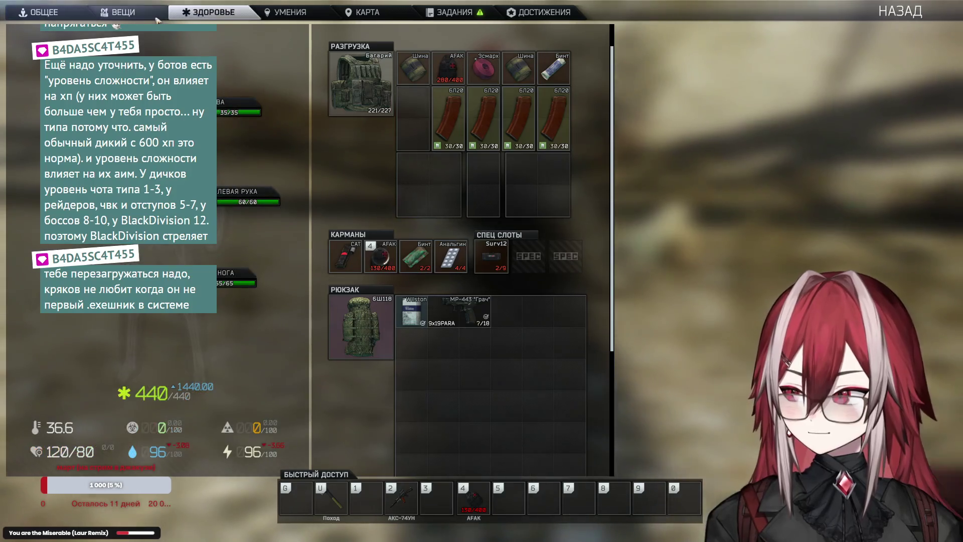
click(157, 19)
key(Tab)
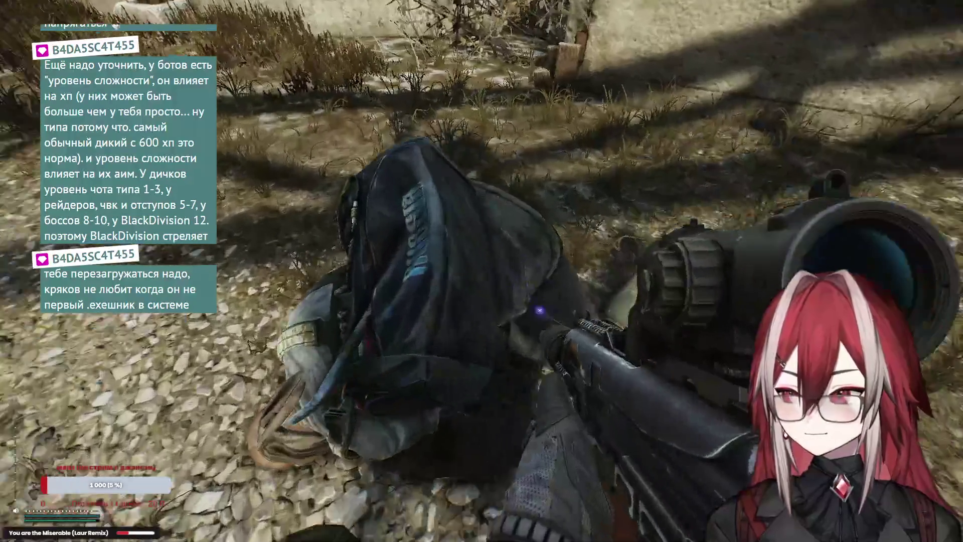
key(f)
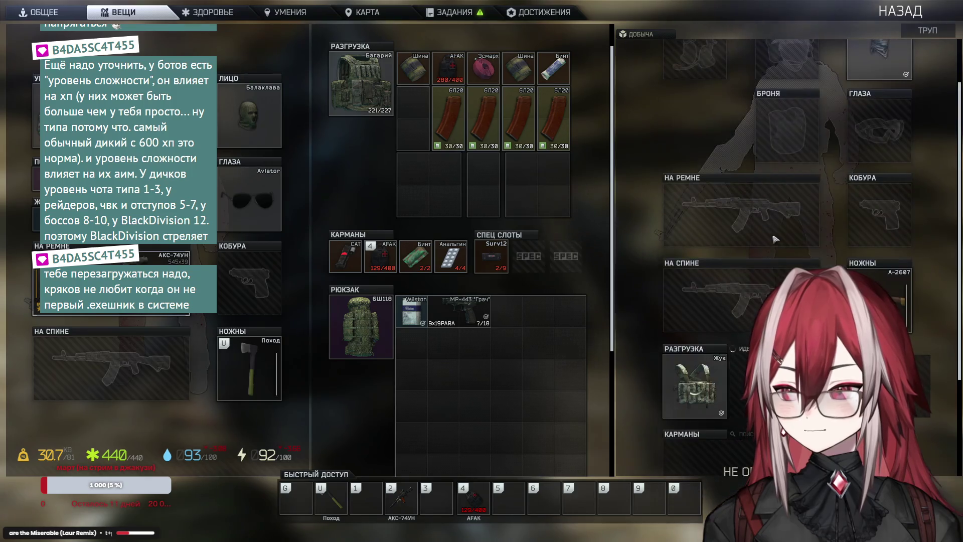
Take the Esmarch tourniquet into the backpack, search the pockets, and leave the MP-443 on the body
scroll(778, 206, down, 2)
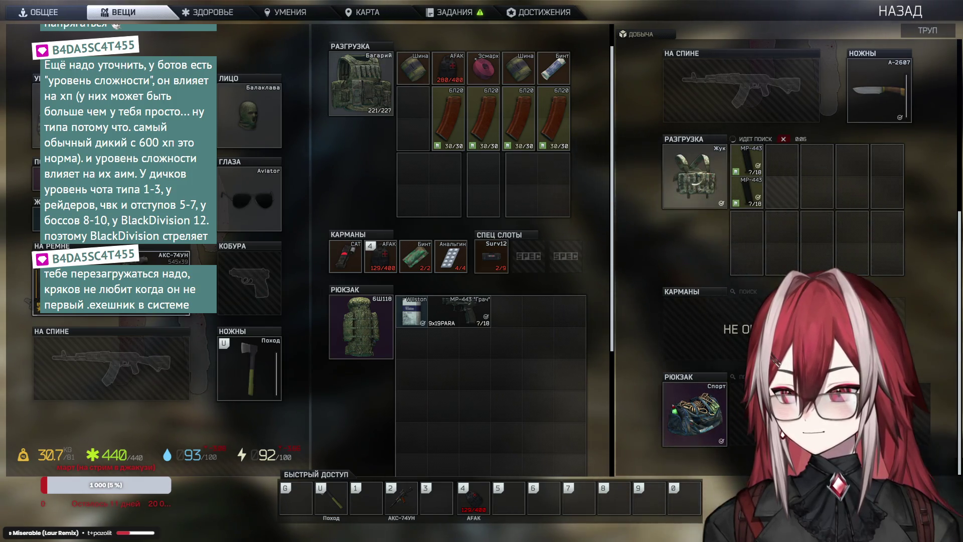
mouse_move(782, 193)
mouse_down()
mouse_move(602, 351)
mouse_move(508, 310)
mouse_up()
click(745, 292)
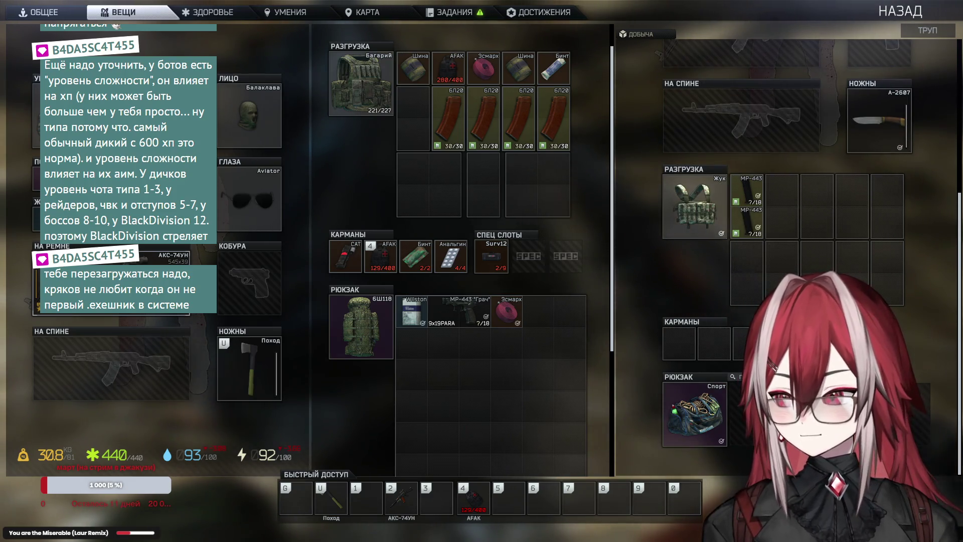
drag(450, 317, 712, 300)
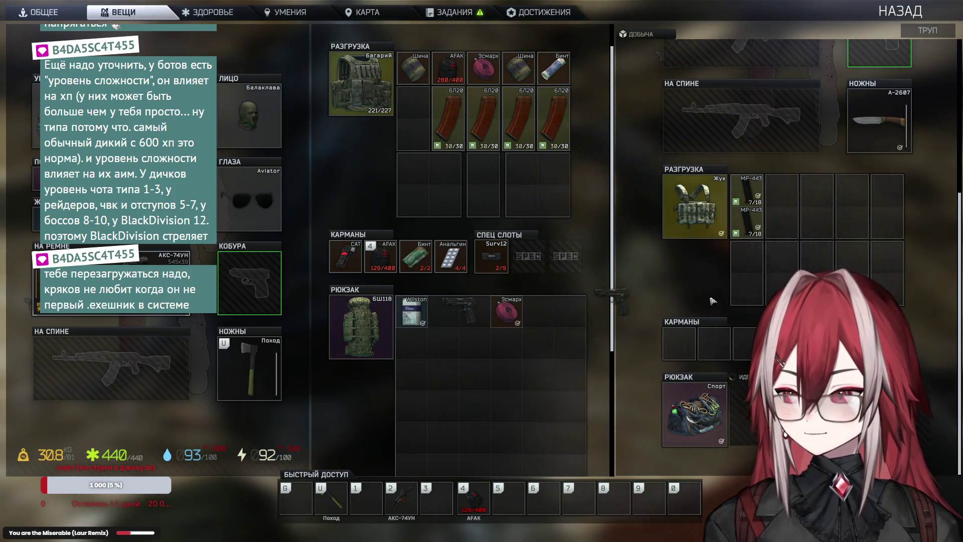
scroll(783, 201, down, 1)
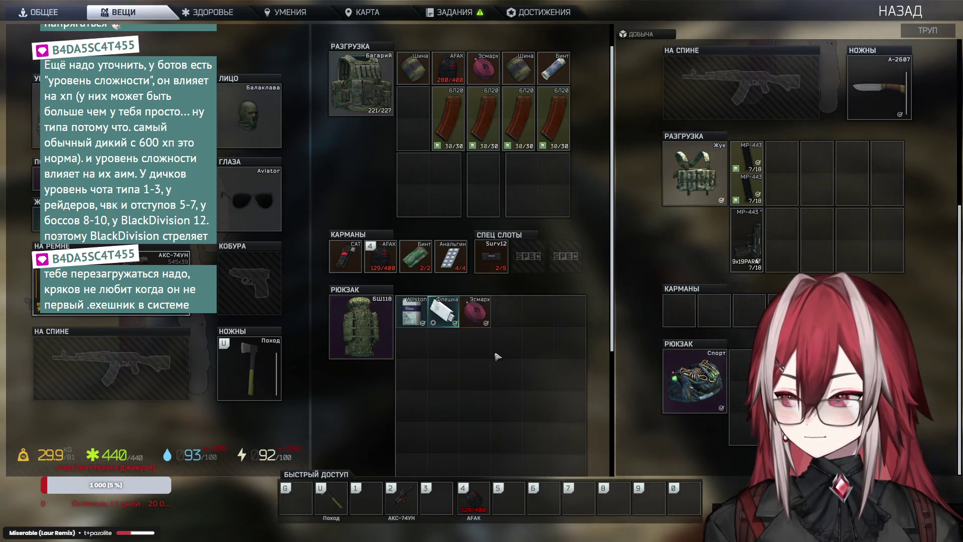
key(Tab)
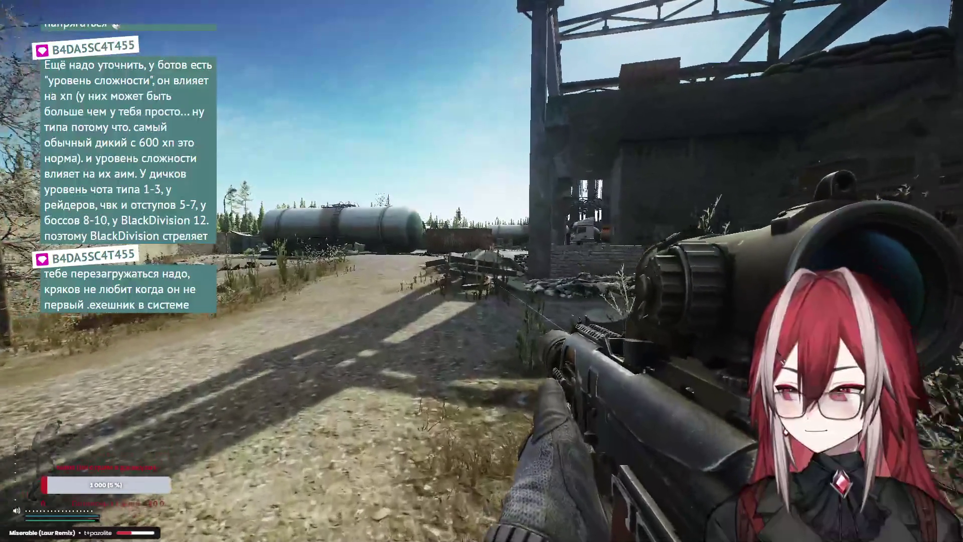
Advance toward the rail tanks, scoping the refinery and tanks along the way
key(w)
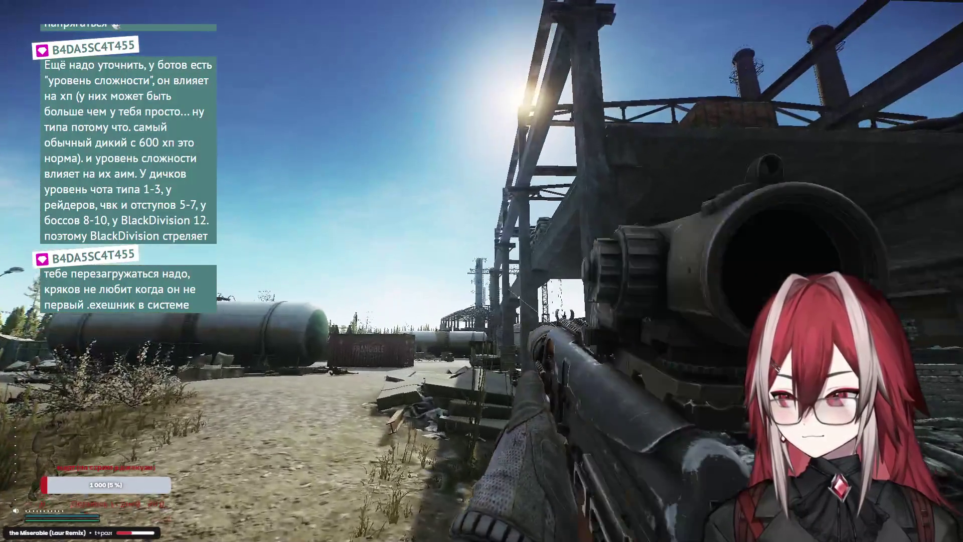
right_click(481, 271)
right_click(481, 271)
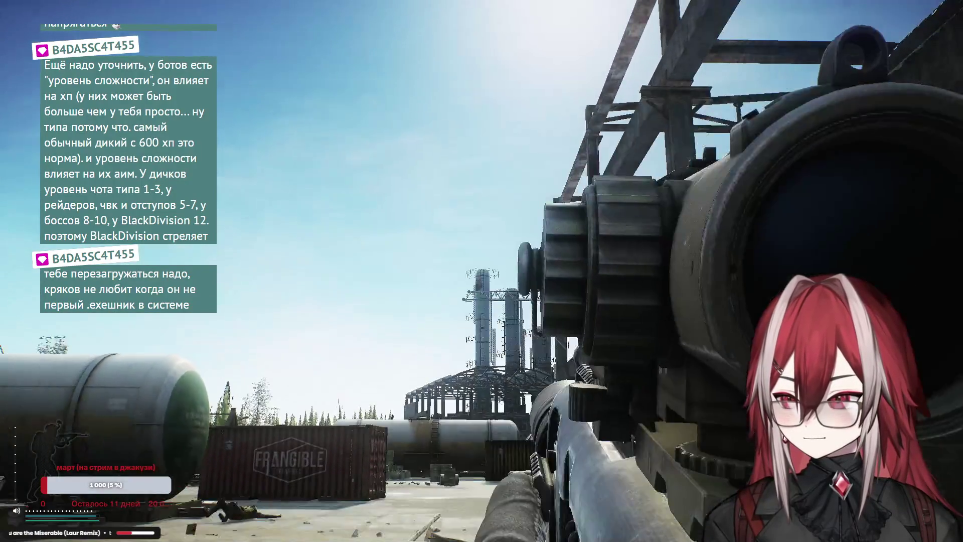
right_click(482, 271)
right_click(482, 271)
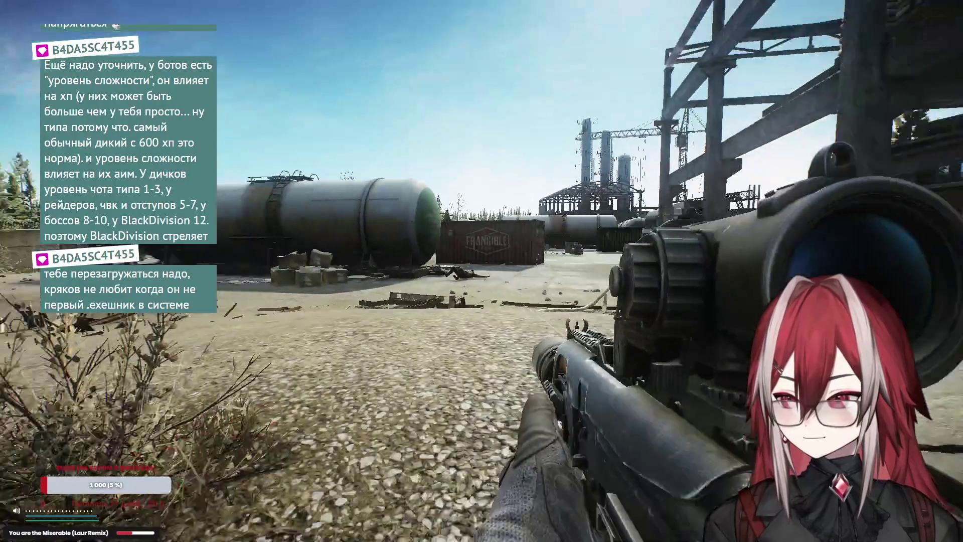
Walk past the green-ended tank to the body and open its loot
key(w)
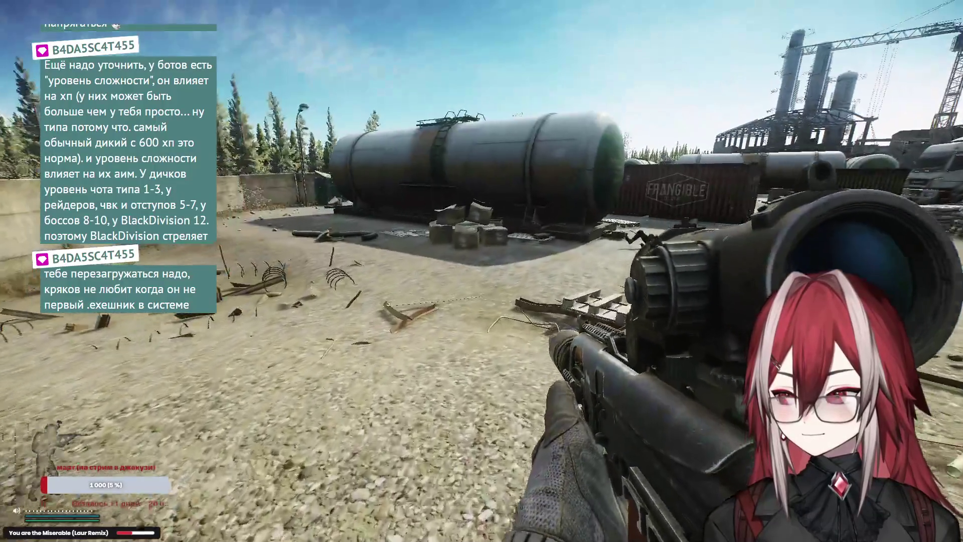
key(w)
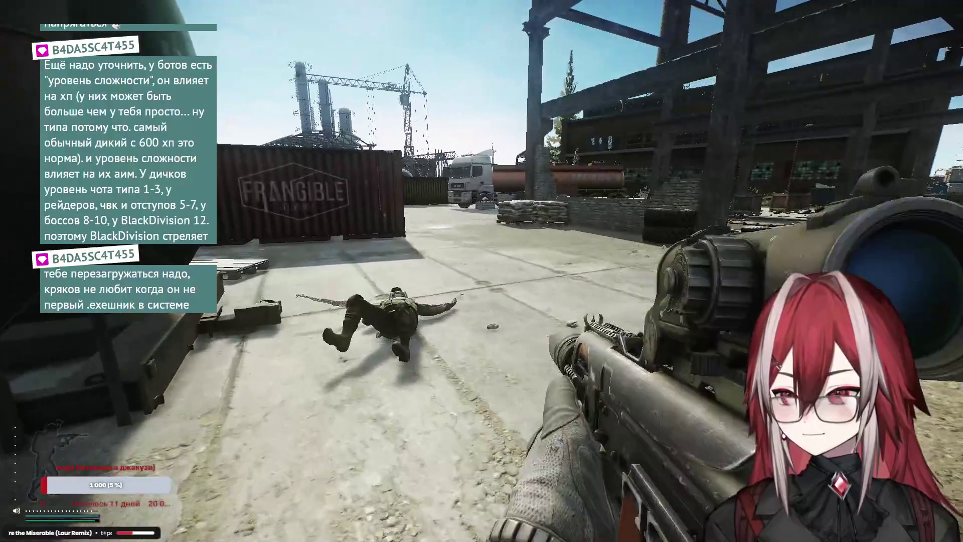
key(w)
key(f)
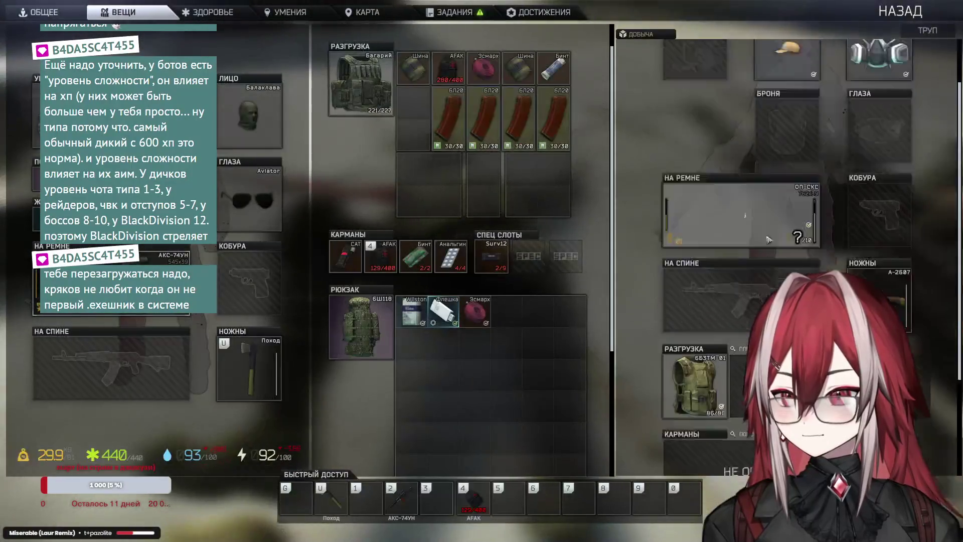
Put the ОП-СКС rifle on the back and the SP ammo stack into the rig
scroll(768, 240, down, 1)
mouse_move(767, 206)
mouse_down()
mouse_move(452, 301)
mouse_move(116, 369)
mouse_up()
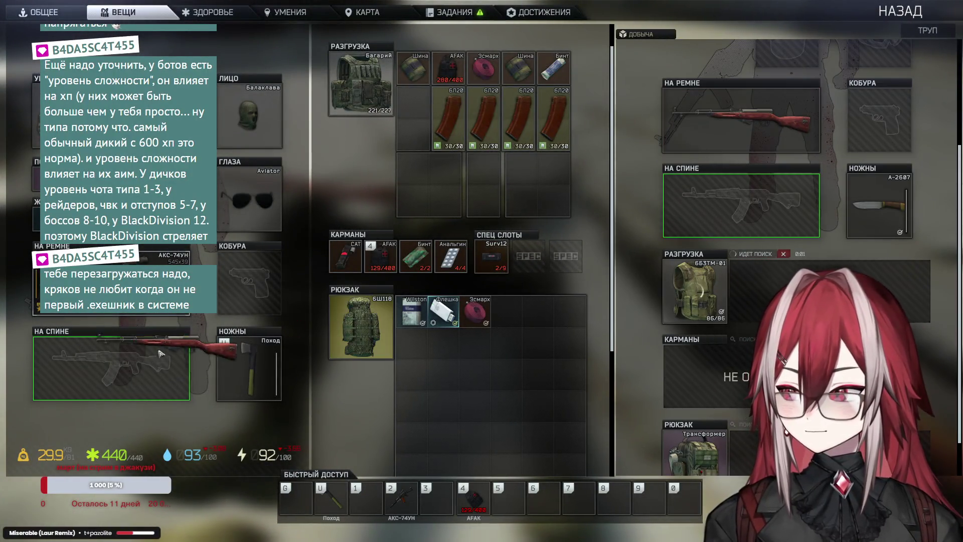
scroll(763, 230, down, 4)
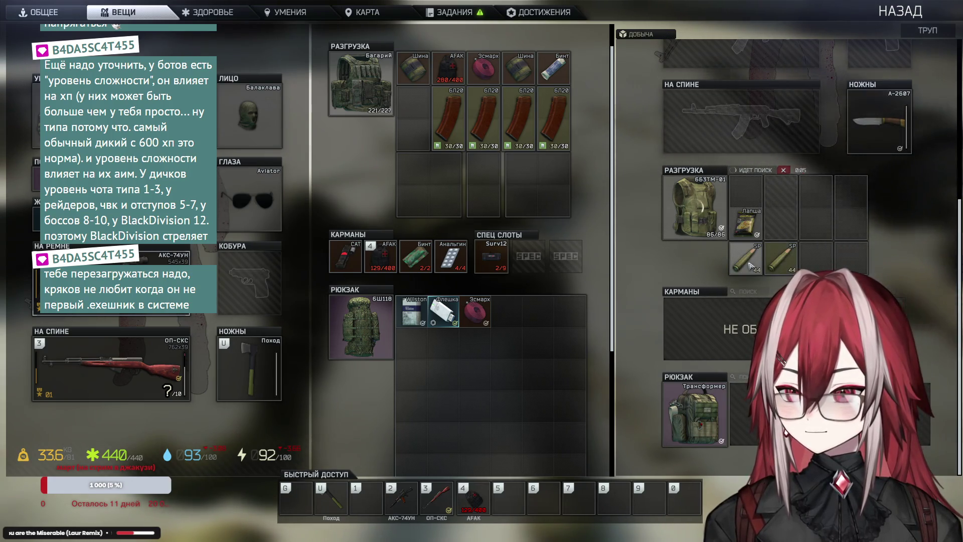
mouse_move(752, 266)
mouse_down()
mouse_move(602, 230)
mouse_move(532, 205)
mouse_move(542, 201)
mouse_move(489, 177)
mouse_up()
Move the noodles, Авто medkit, Тушёнка can and energy drink into the backpack
drag(554, 282, 507, 312)
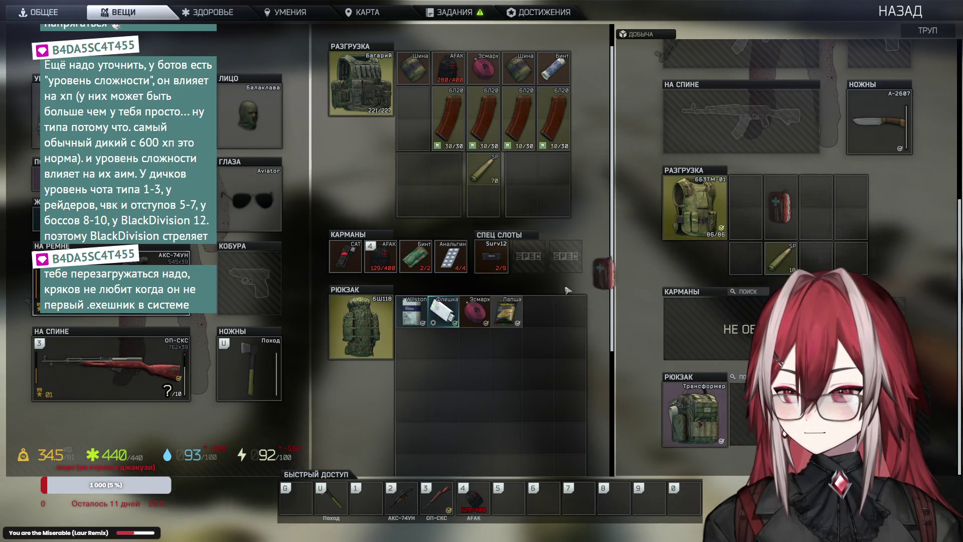
ctrl+click(781, 206)
scroll(743, 281, up, 1)
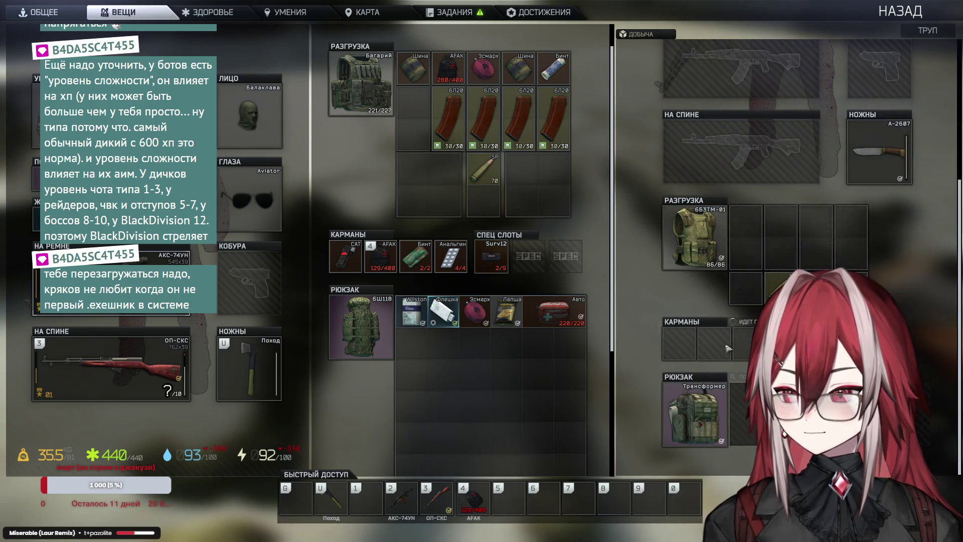
drag(689, 356, 606, 344)
drag(411, 337, 411, 341)
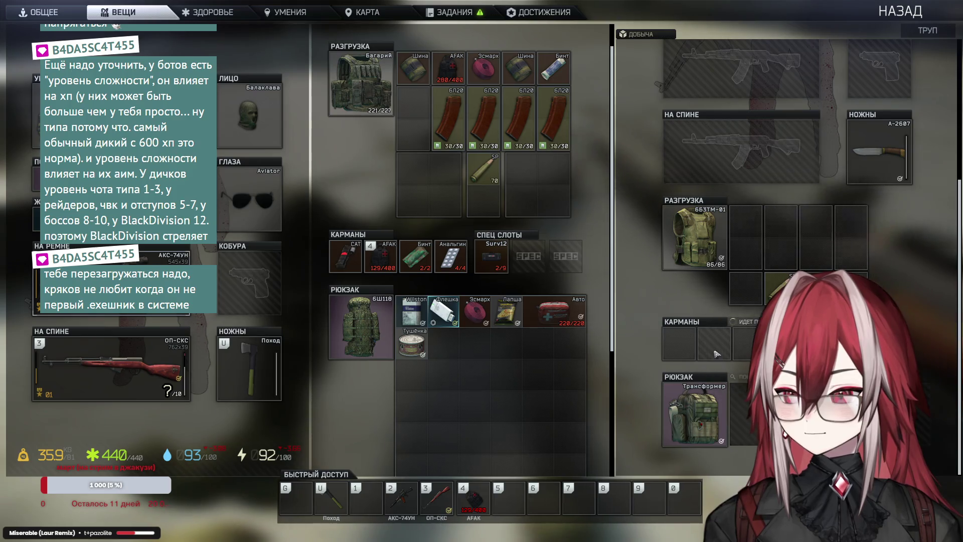
drag(714, 343, 456, 345)
scroll(468, 365, down, 2)
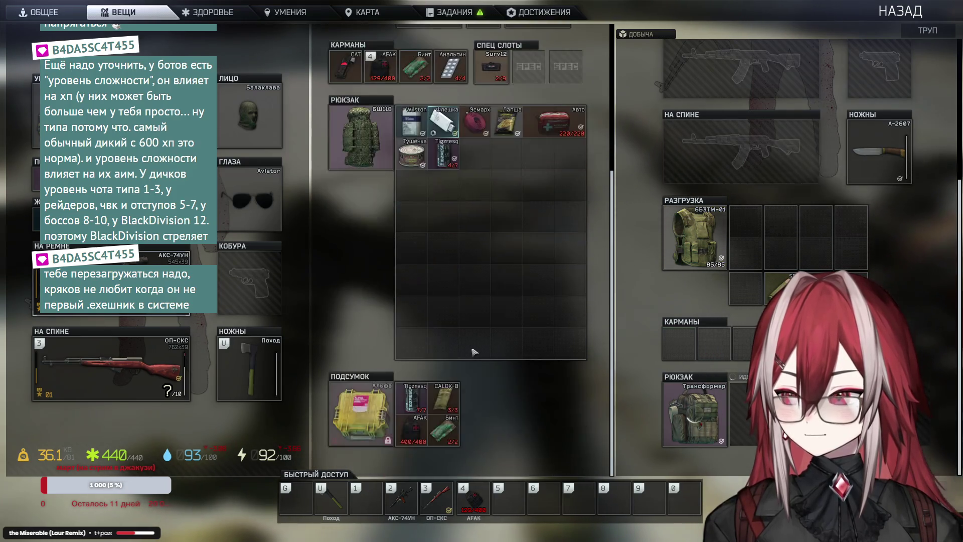
scroll(788, 241, down, 2)
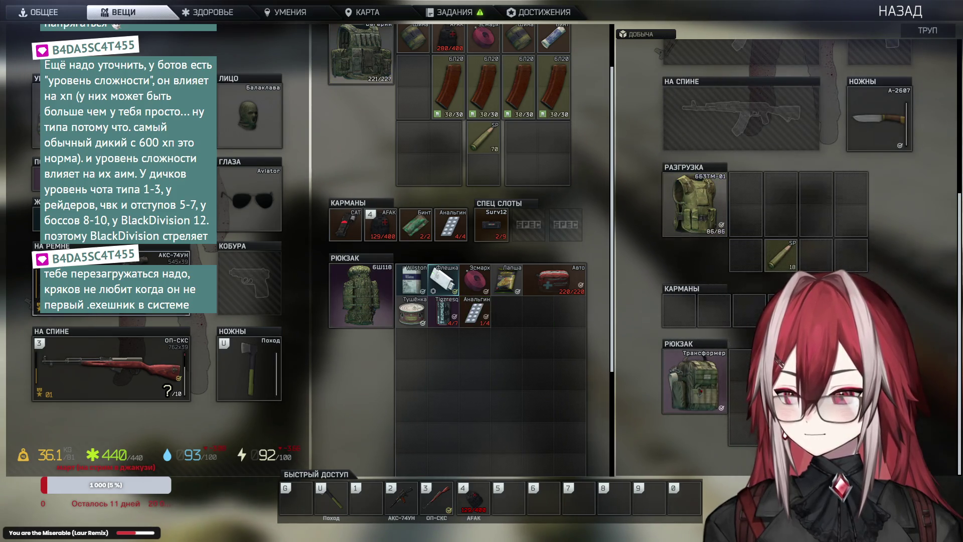
Leave the loot screen, pass the red container and scope toward the refinery
key(Tab)
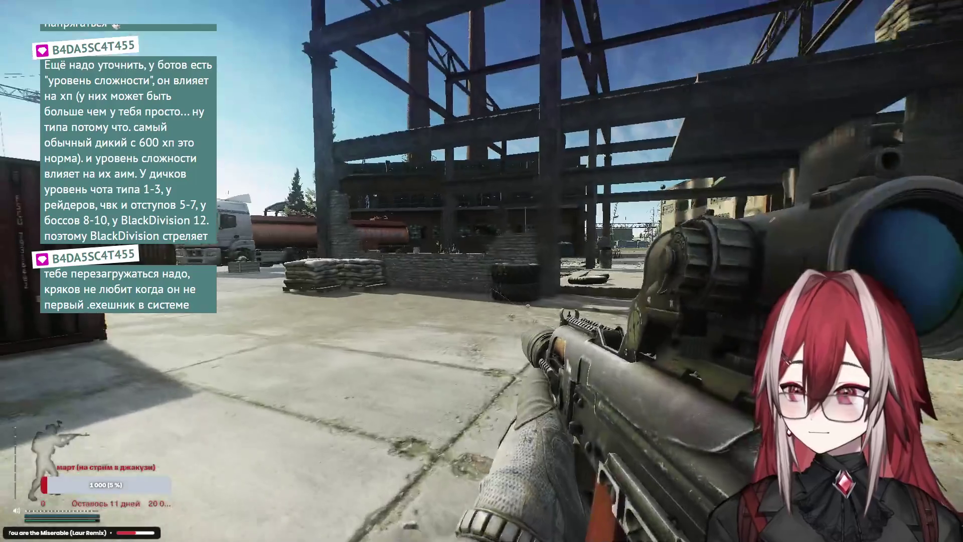
key(w)
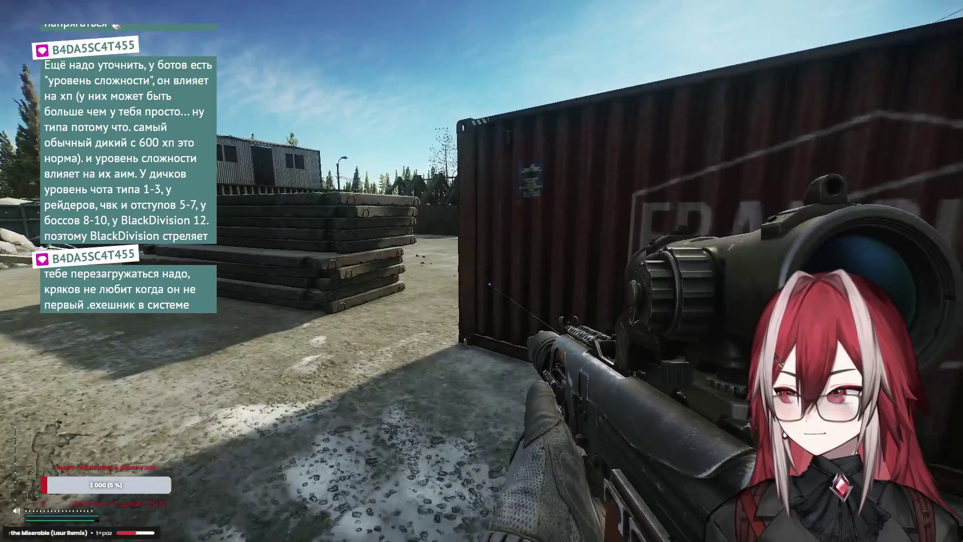
key(w)
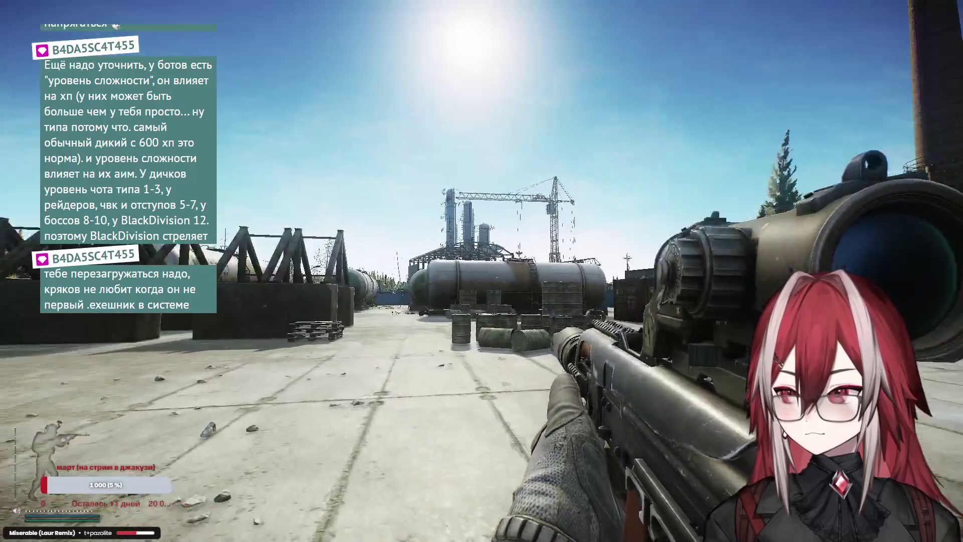
right_click(482, 271)
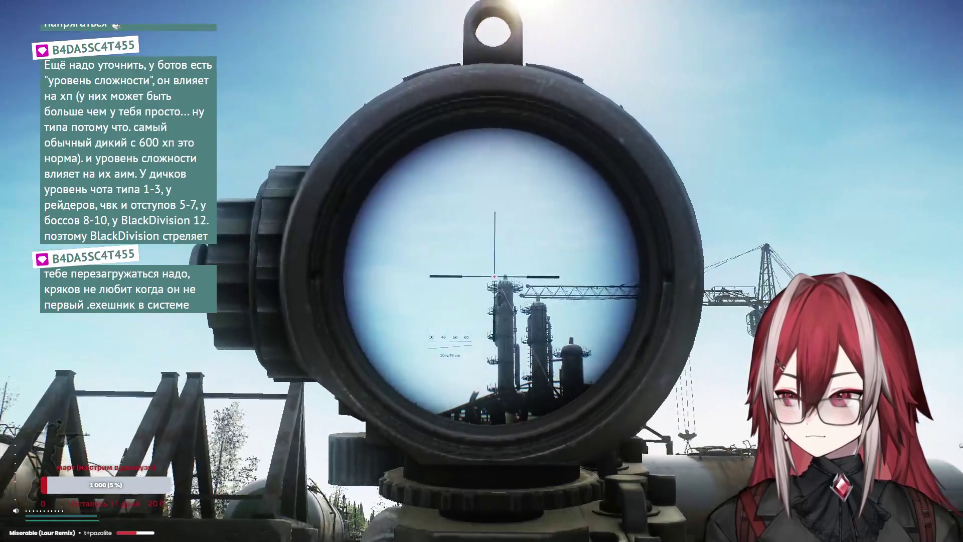
right_click(481, 271)
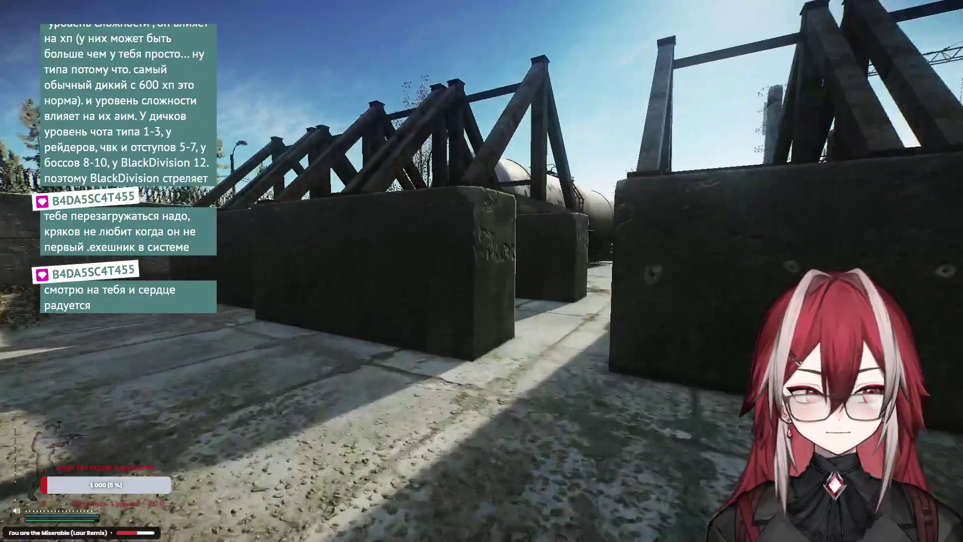
Follow the tank-car lane past the barrels to the pallet by the wall, scoping the gate area
key(w)
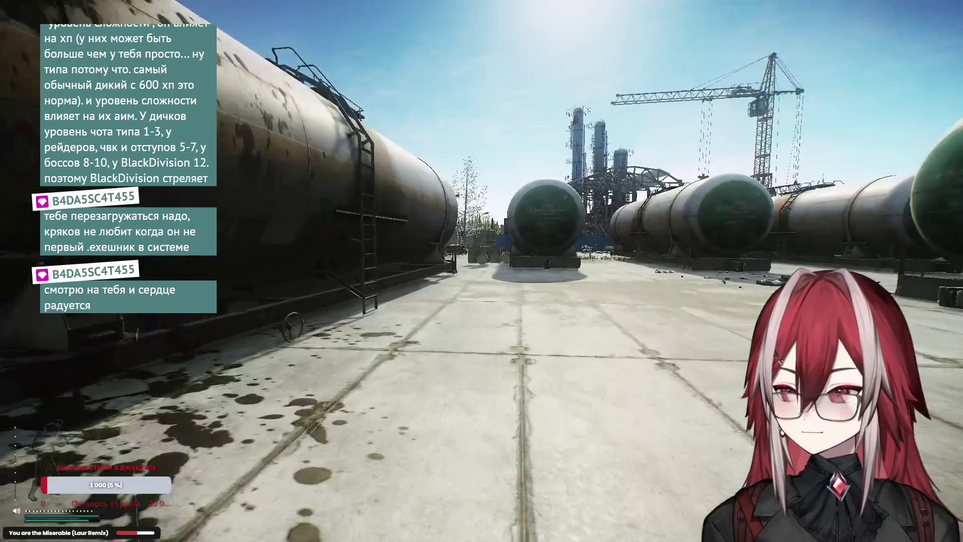
key(w)
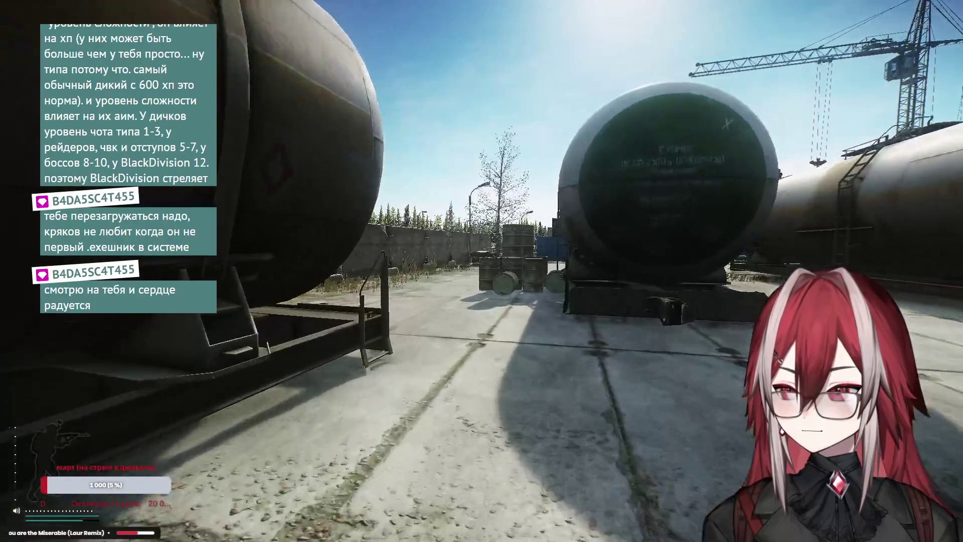
key(w)
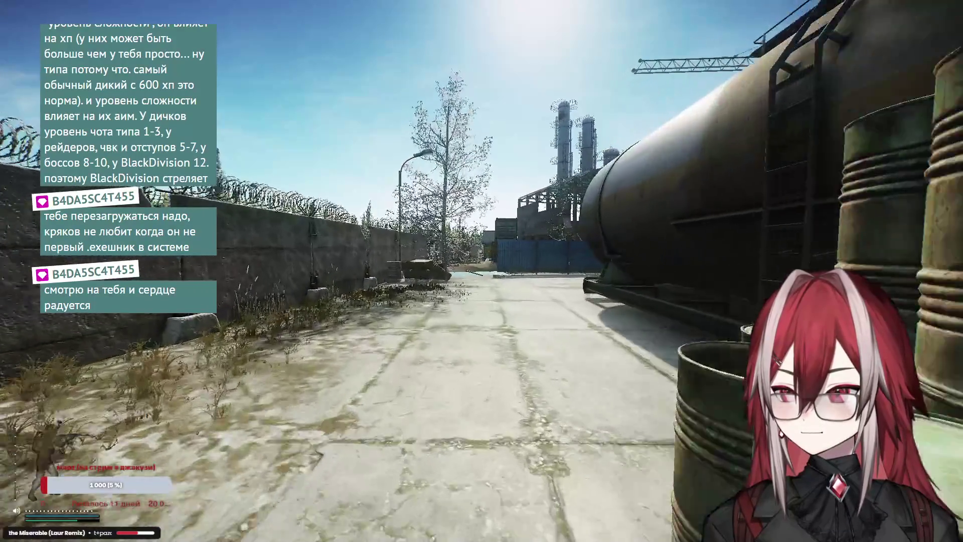
key(w)
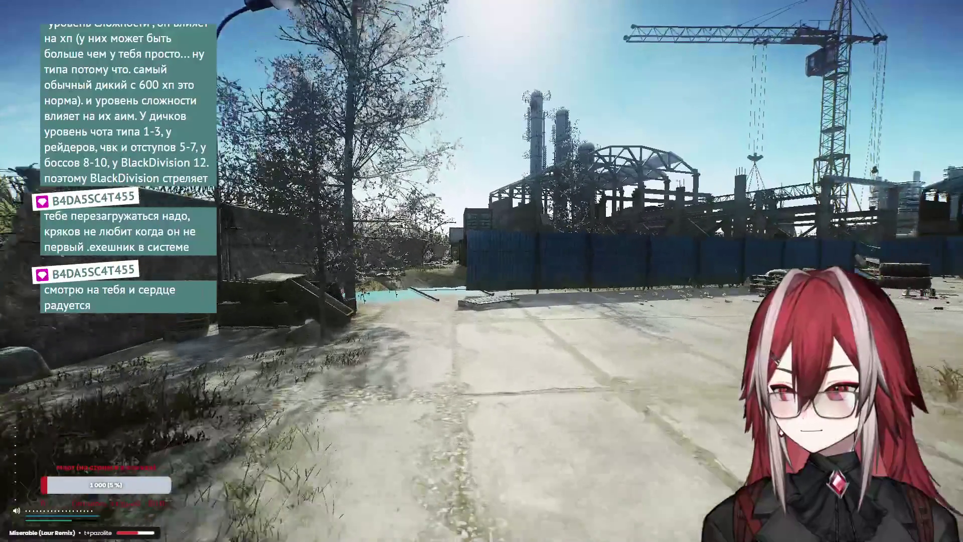
key(w)
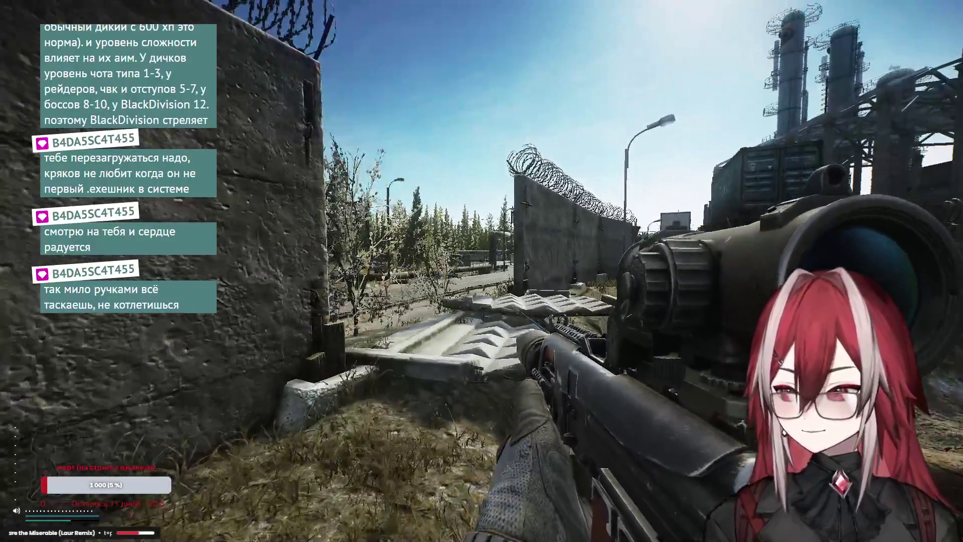
right_click(482, 271)
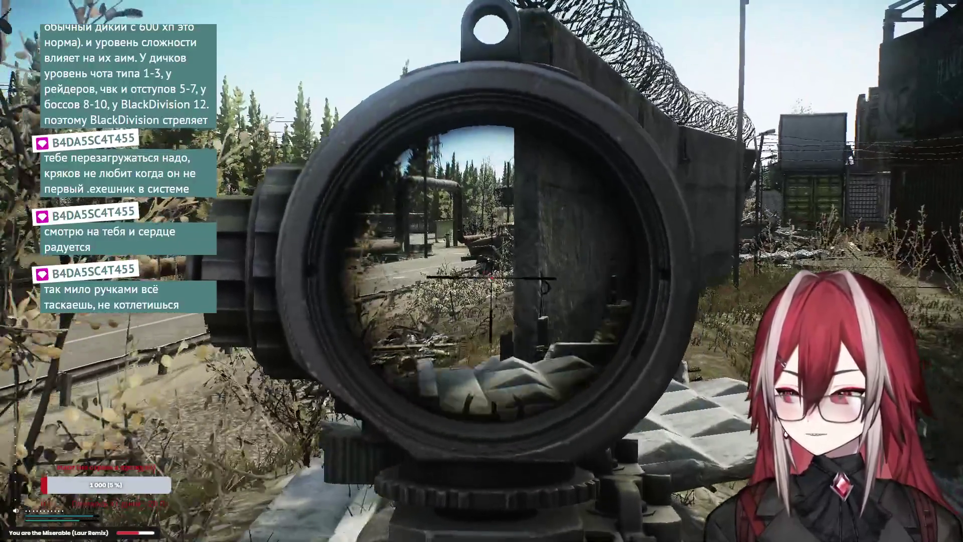
right_click(482, 271)
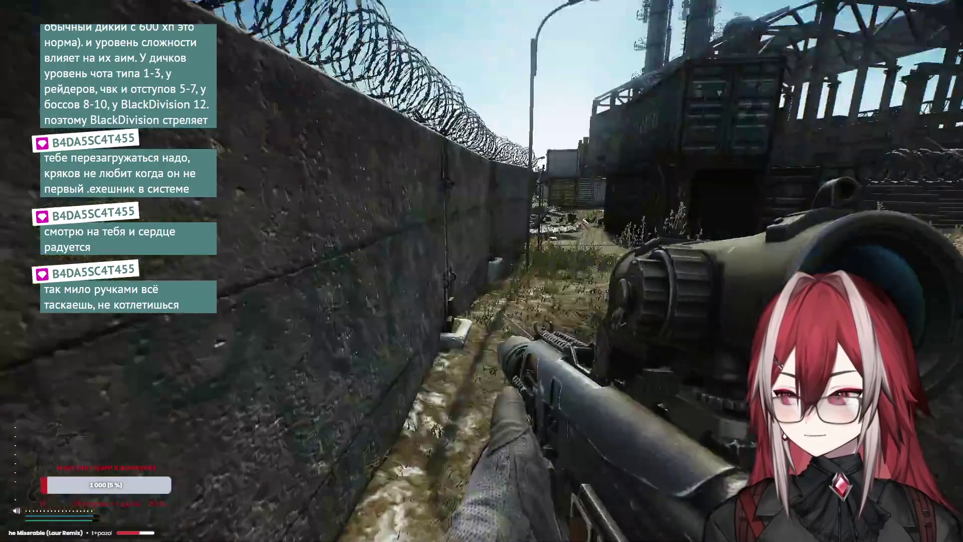
Pass through the shipping container into the yard and scope the road and buildings
key(w)
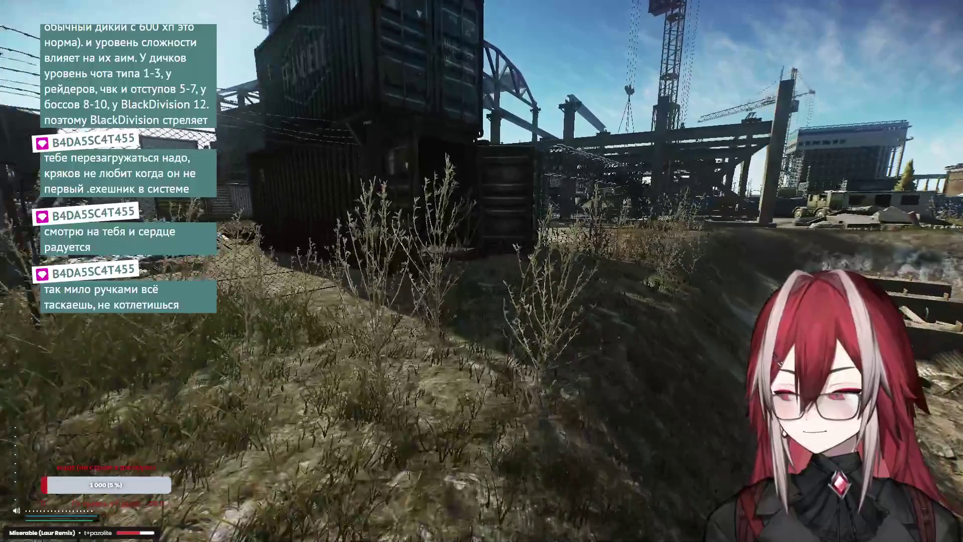
key(w)
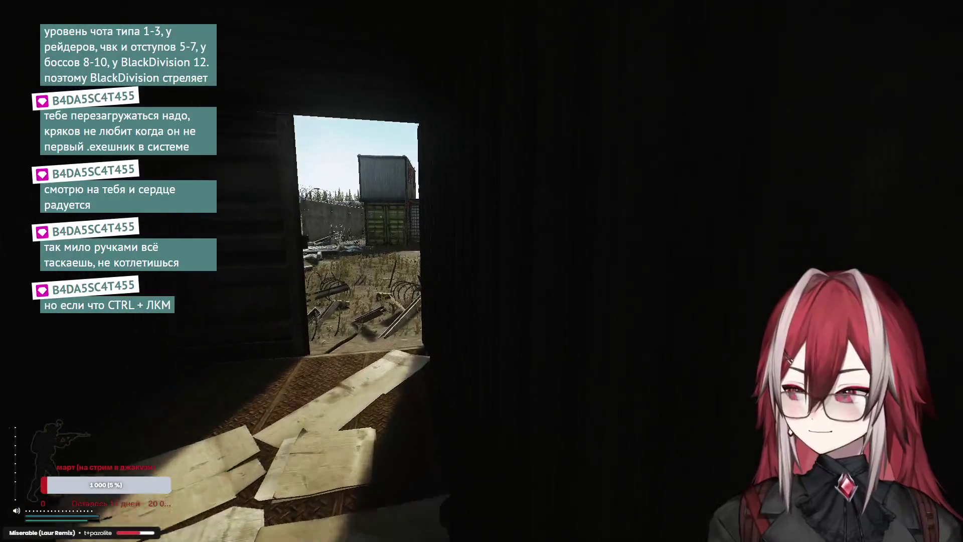
key(w)
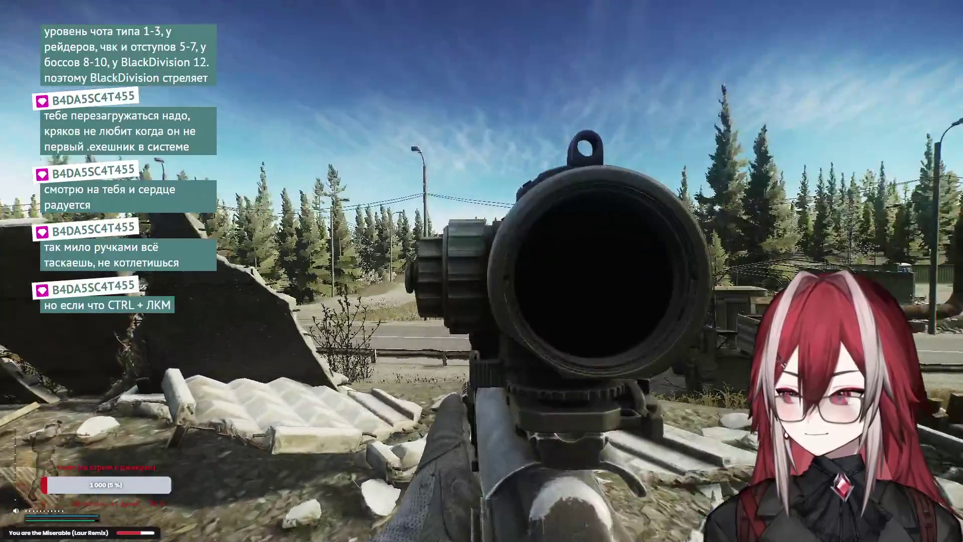
right_click(481, 271)
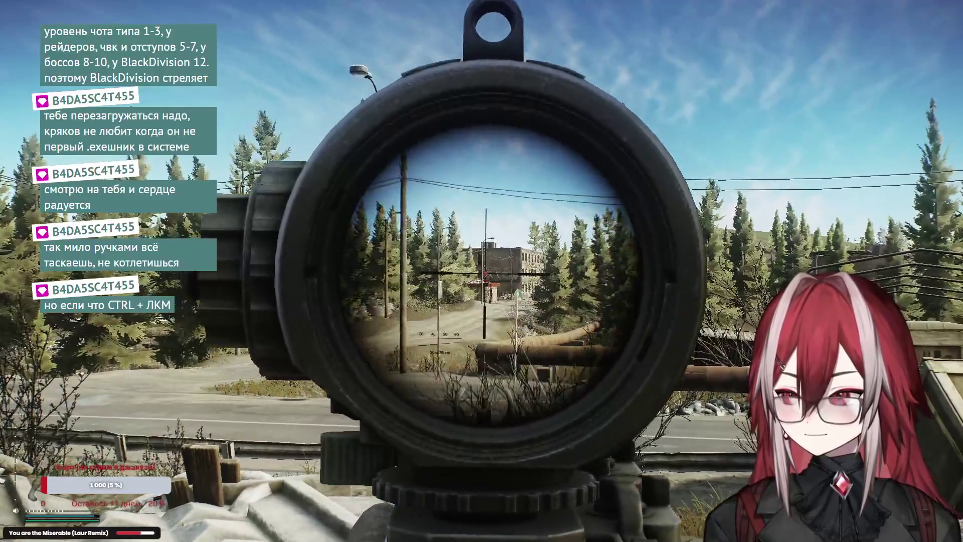
right_click(482, 271)
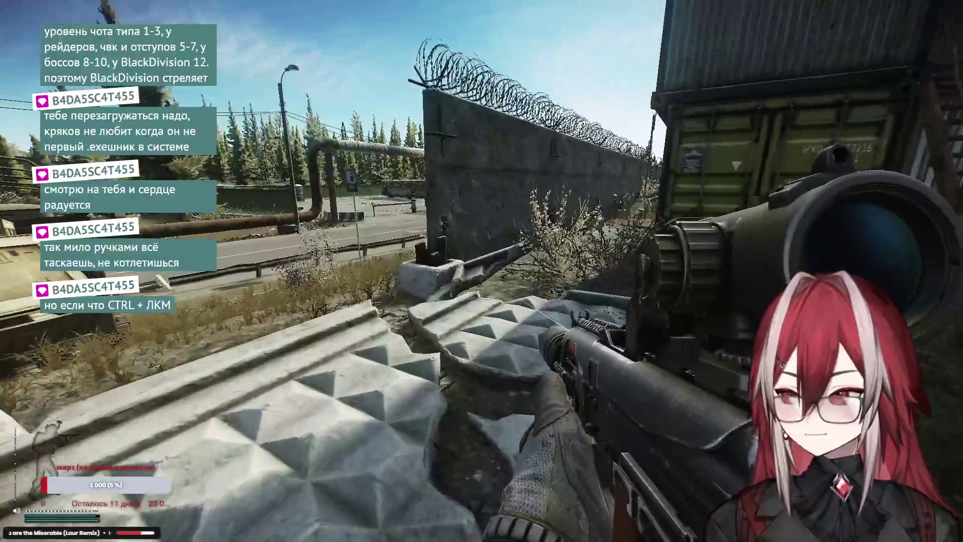
Walk along the concrete wall, cross the road under the pipeline, and head to the buses
key(w)
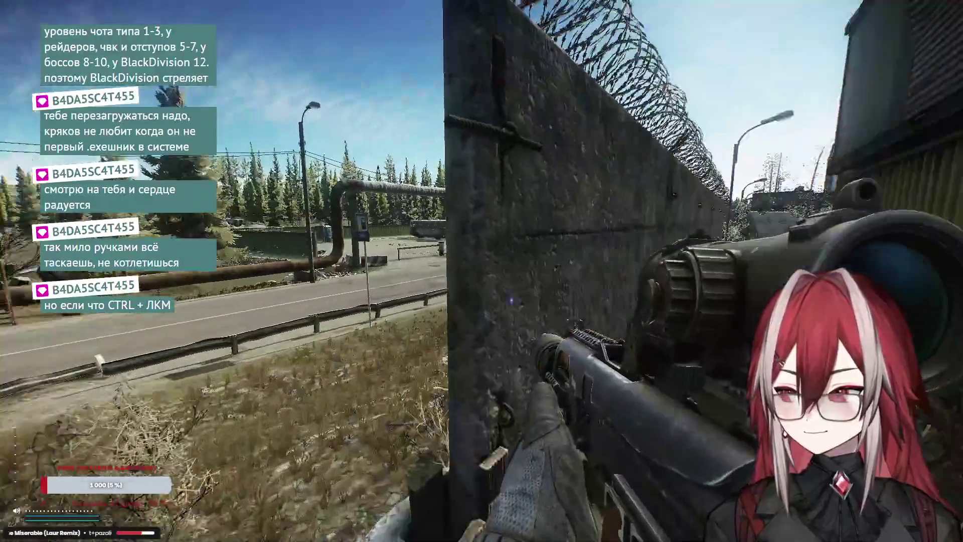
key(w)
key(w)
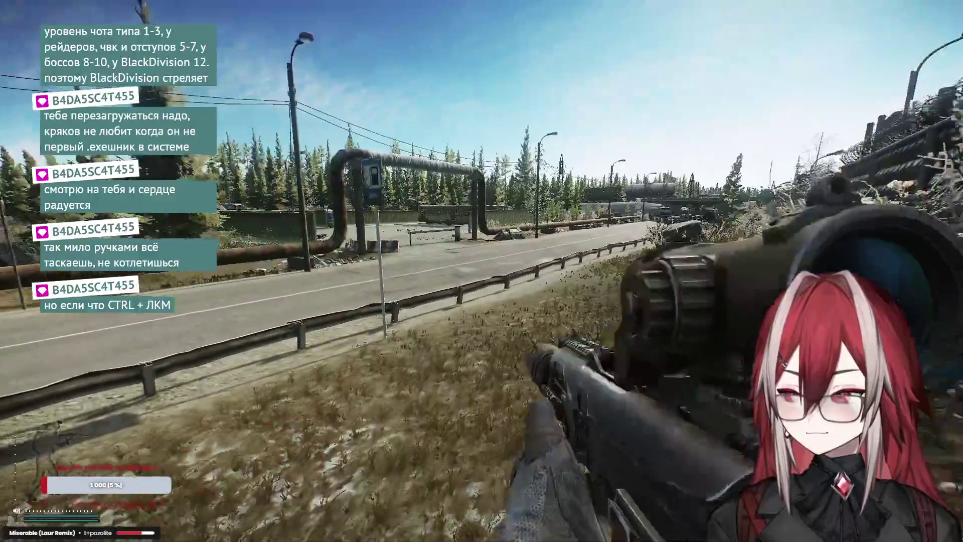
key(w)
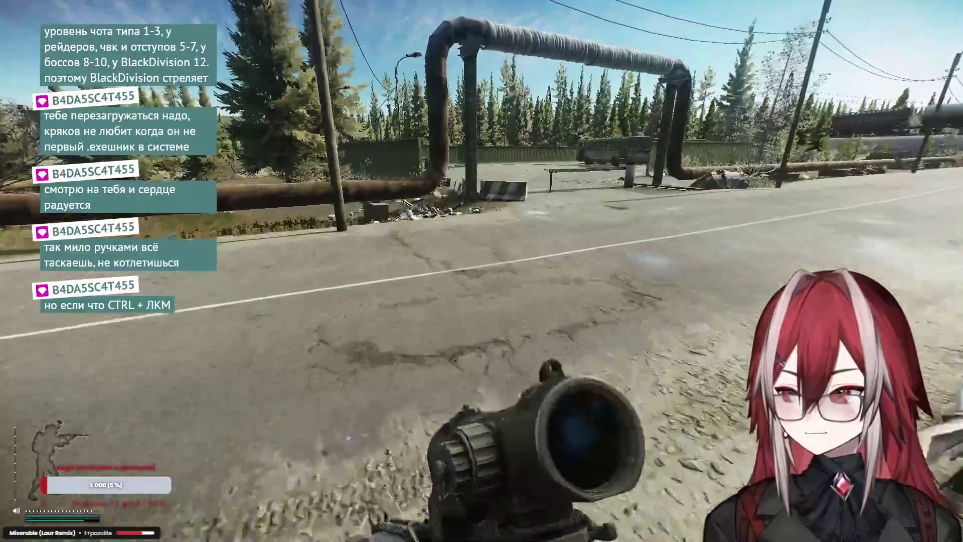
key(w)
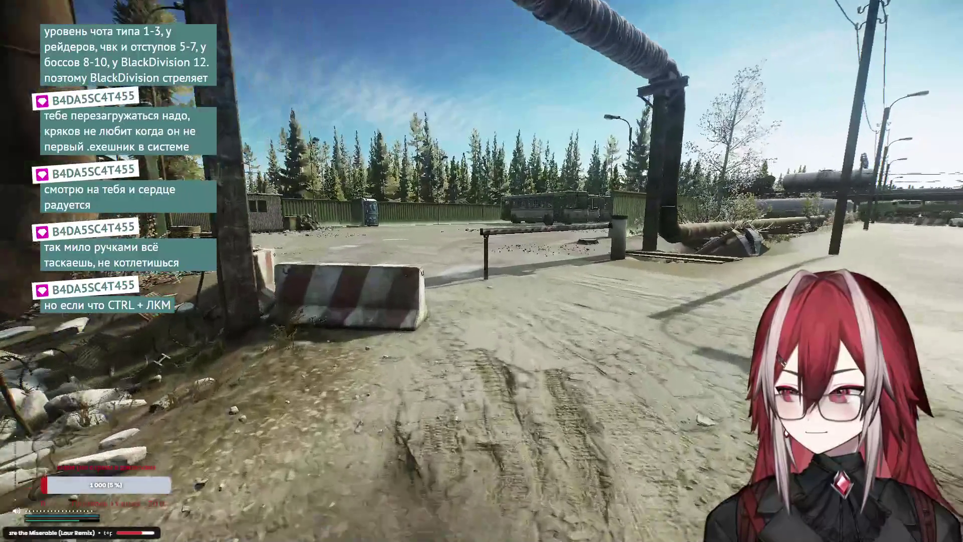
key(w)
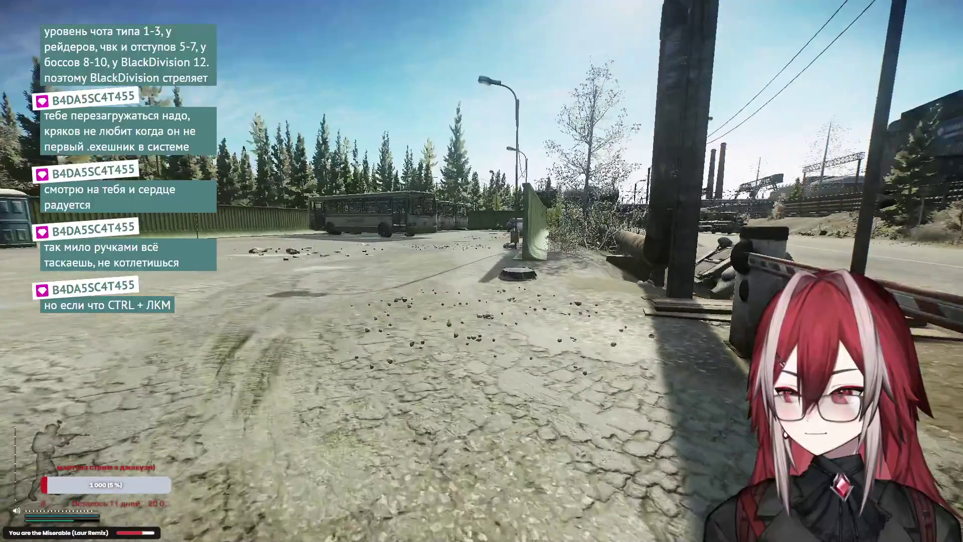
key(w)
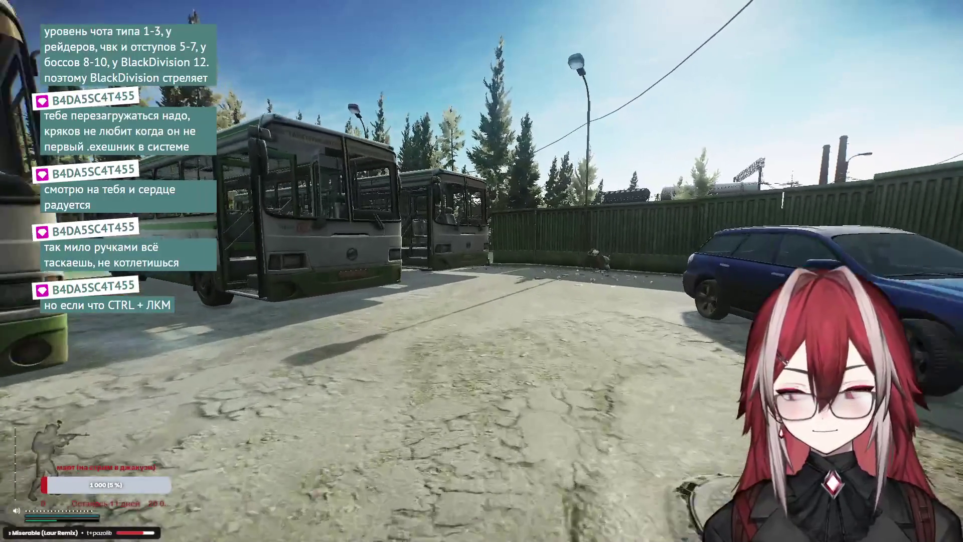
Ready the scoped rifle and walk past the bus front into the green-fence corridor
key(w)
key(1)
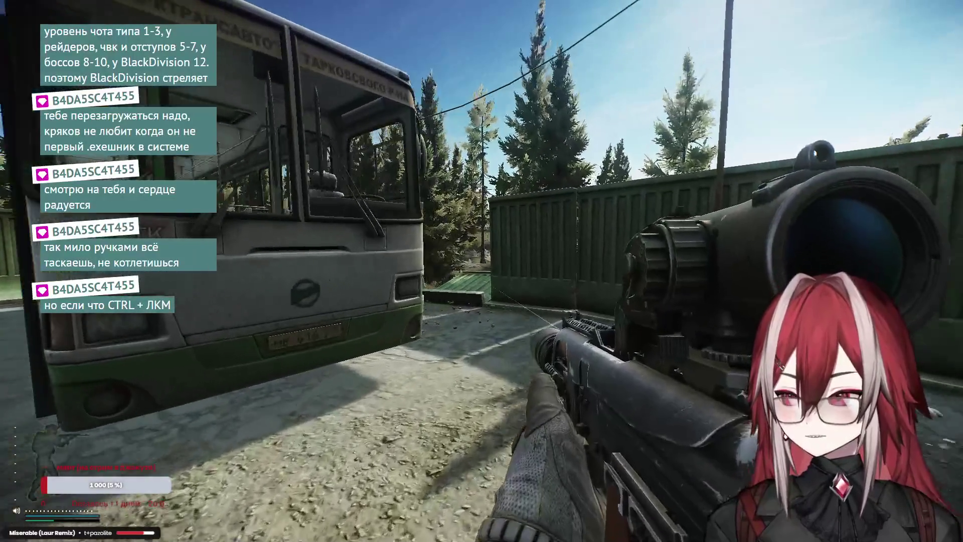
key(w)
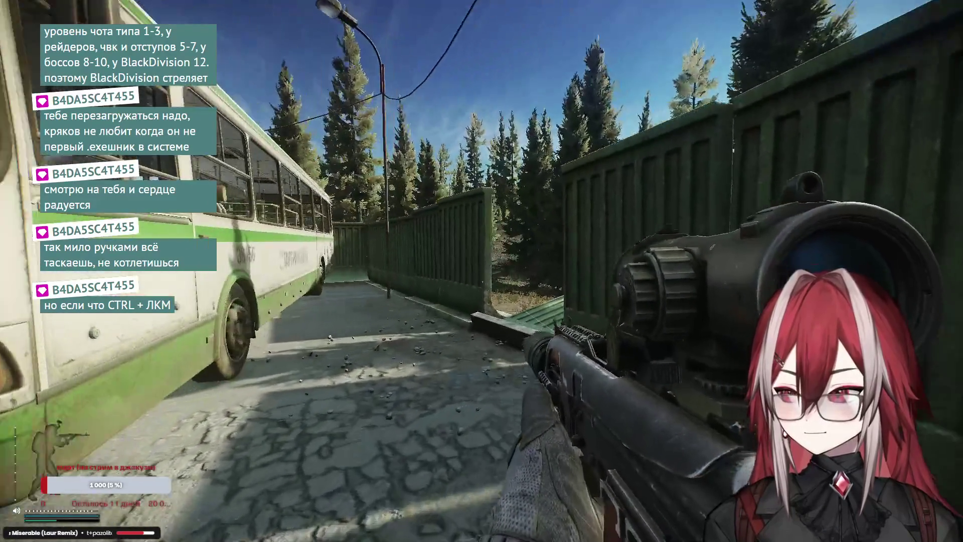
key(w)
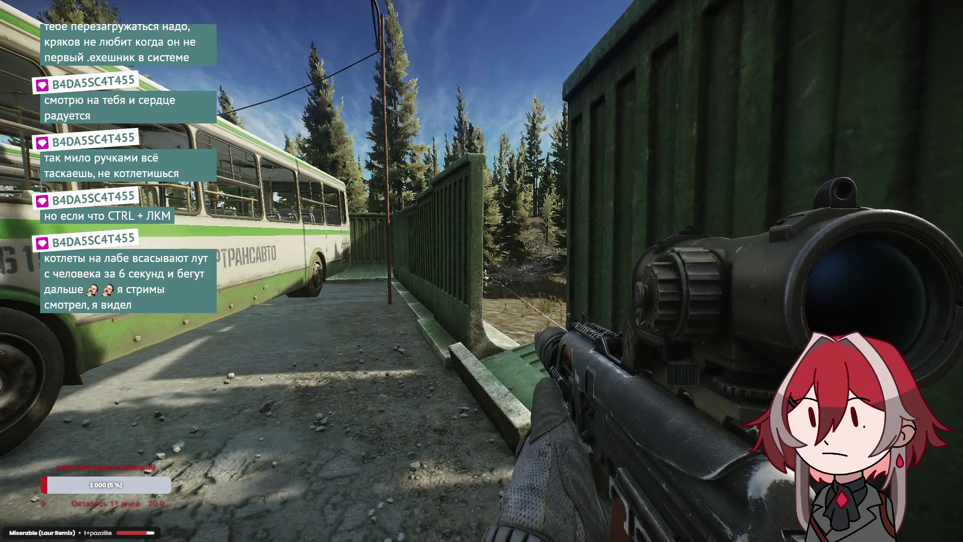
Walk past the green ramp, through the trees, over the rubble and through bushes toward the tank car
key(w)
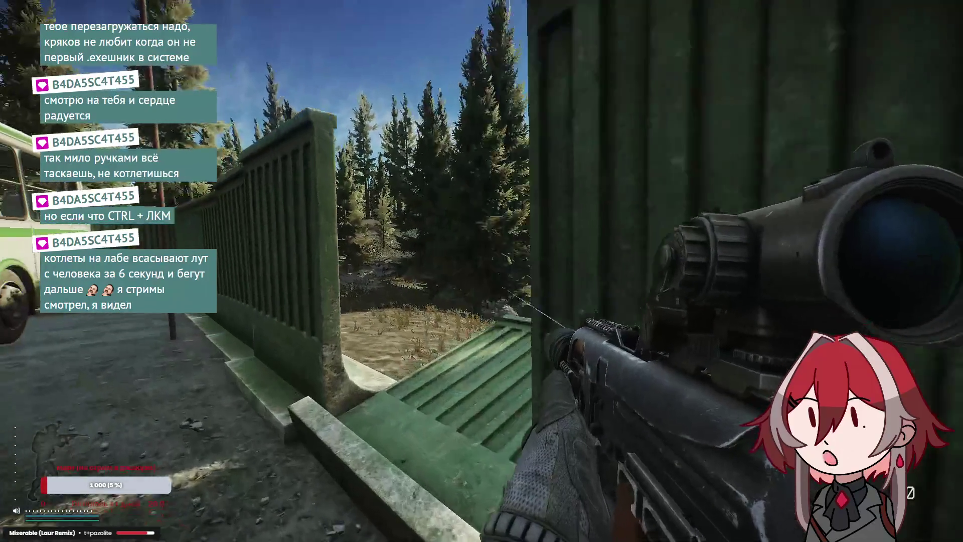
key(w)
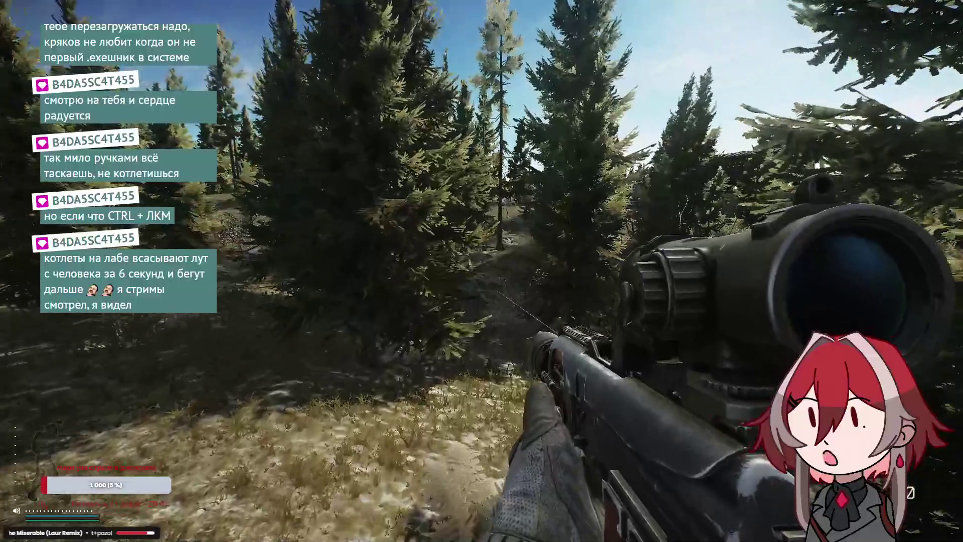
key(w)
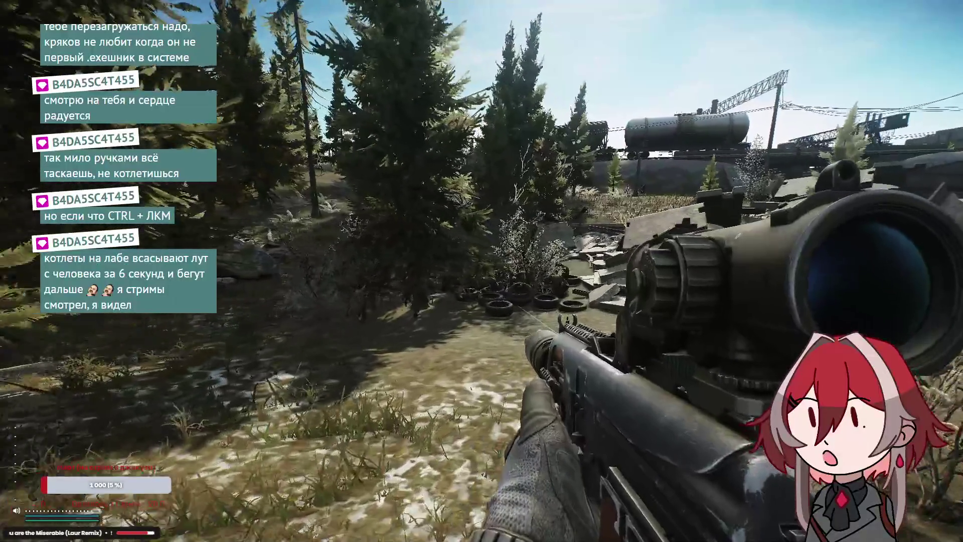
key(w)
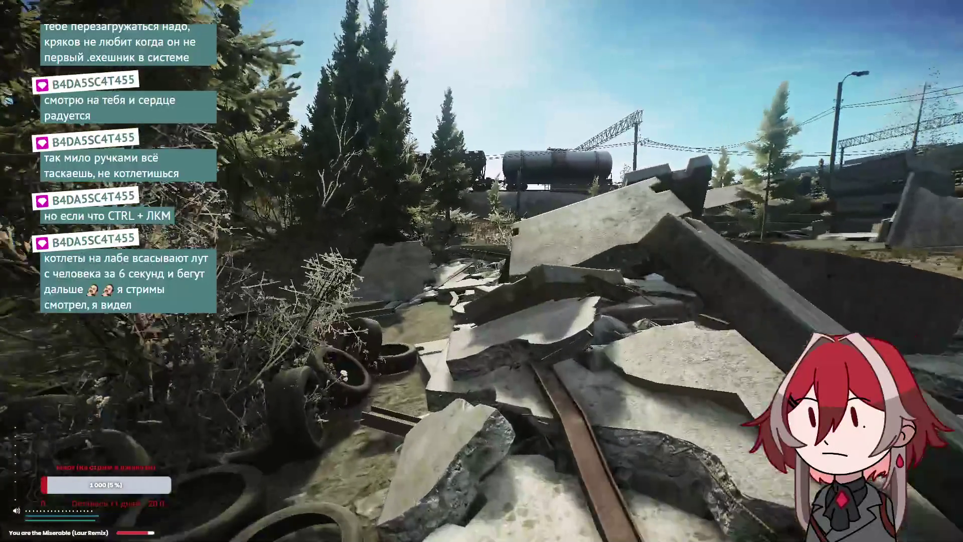
key(w)
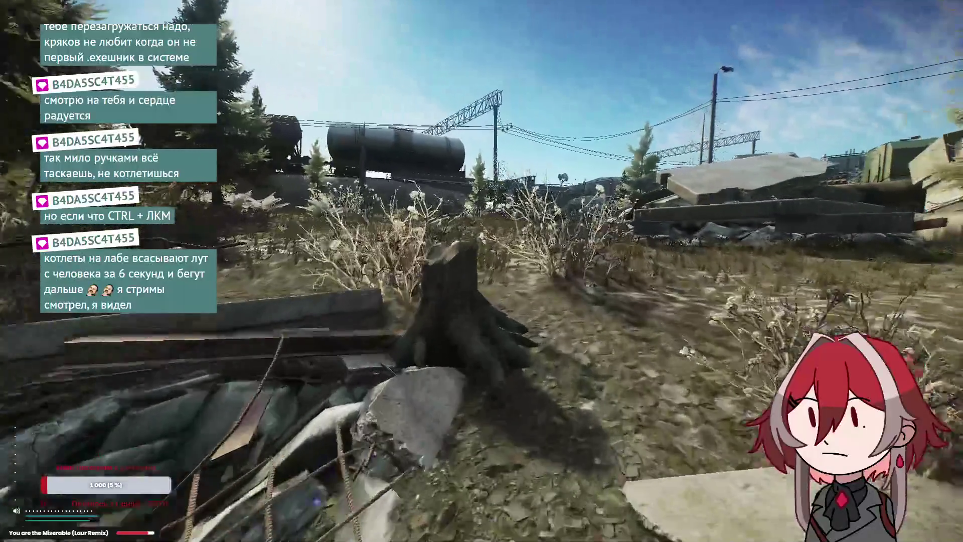
key(w)
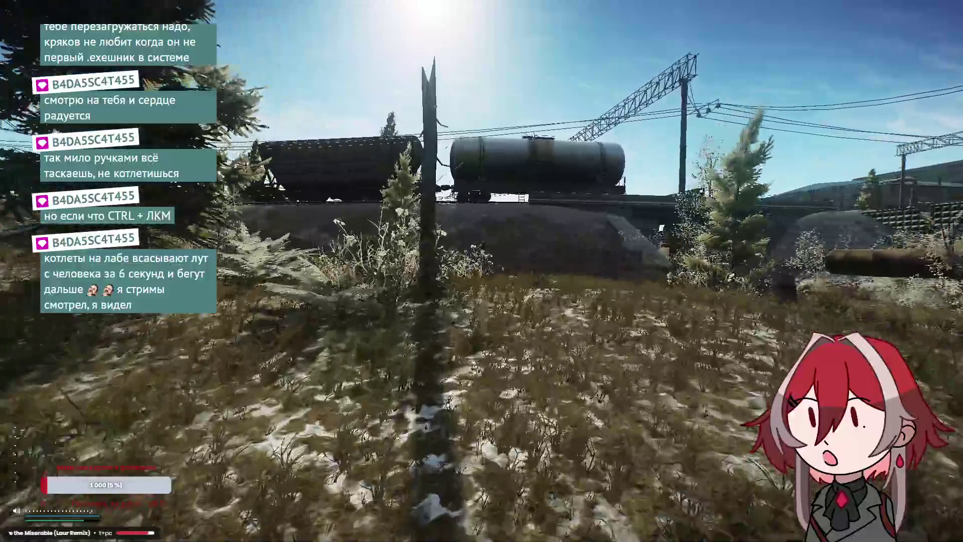
key(w)
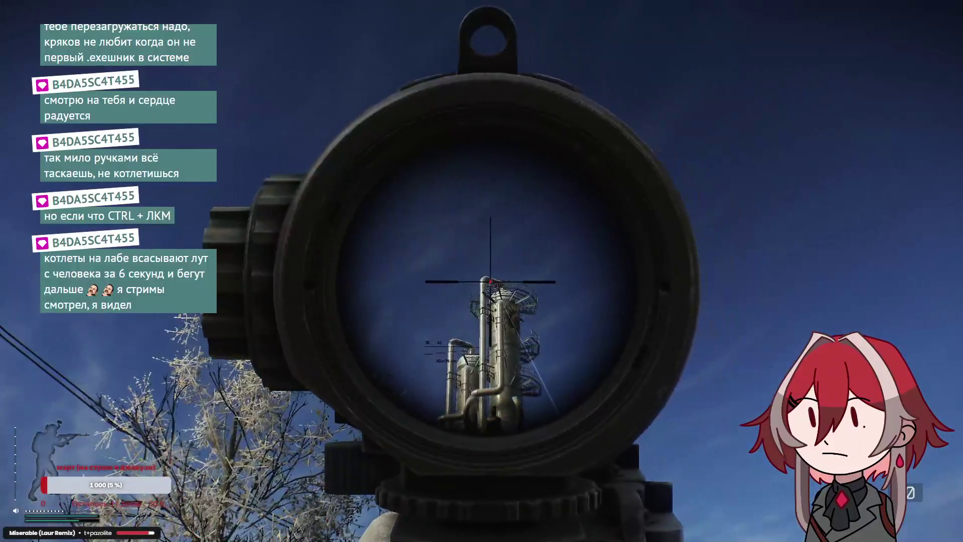
Climb the grassy slope onto the rails beside the wagon's wheel bogie
key(w)
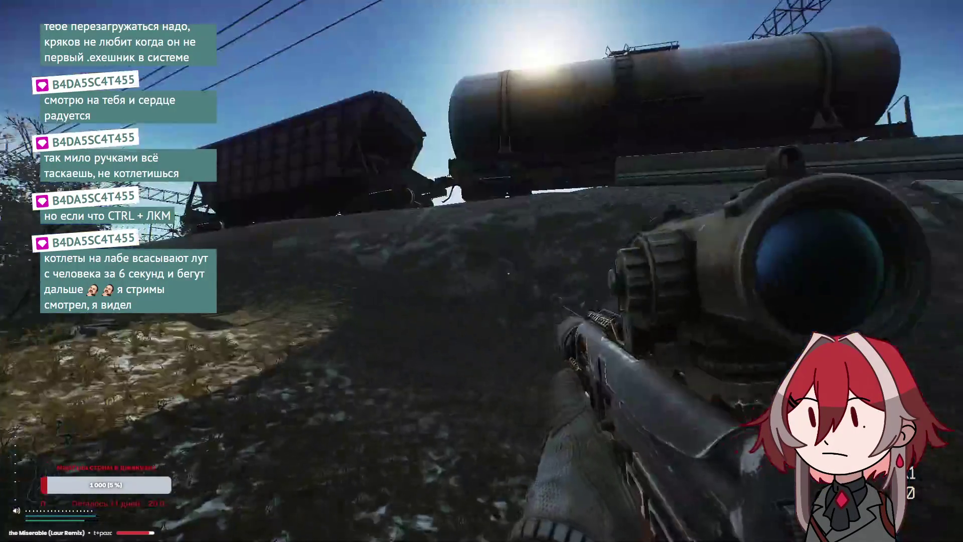
key(w)
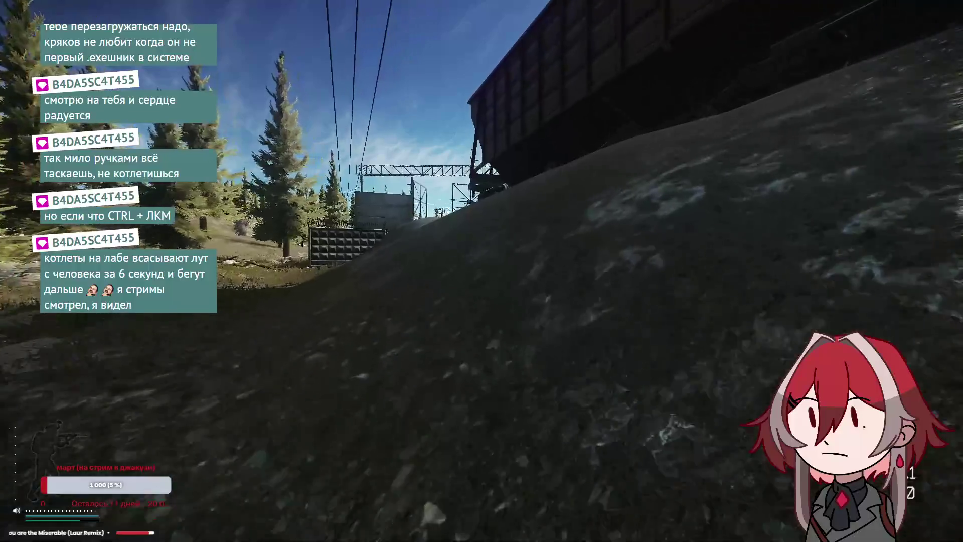
key(w)
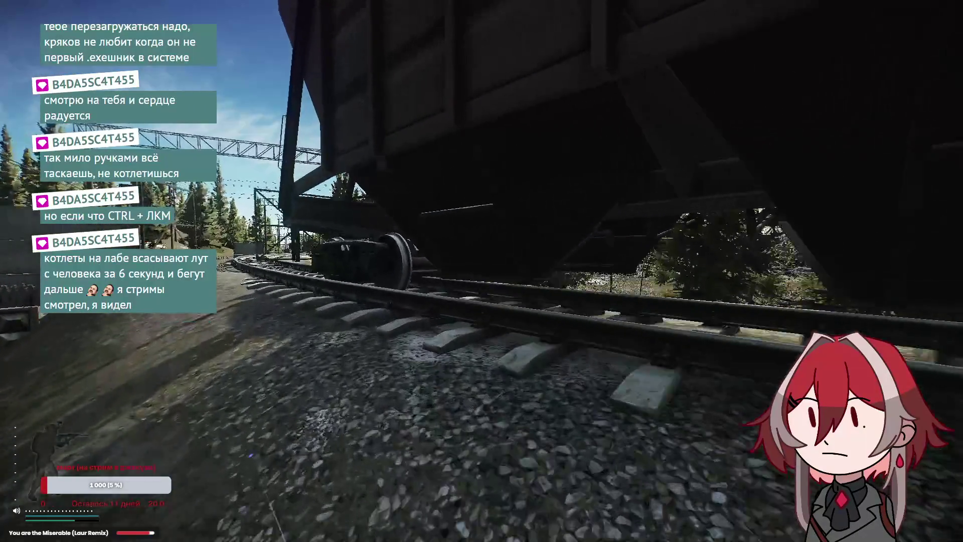
key(w)
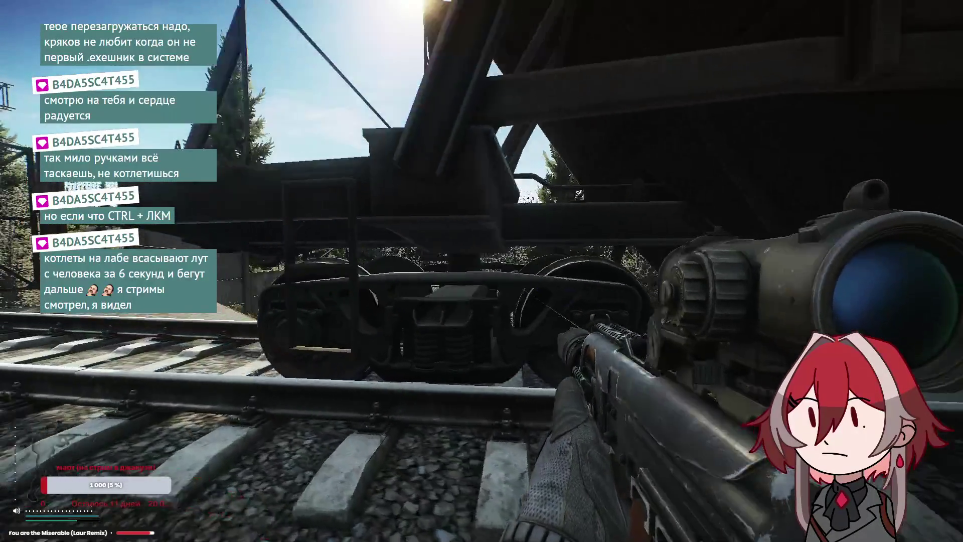
Scope the trees, fence line and tracks from beside the wagon
right_click(482, 271)
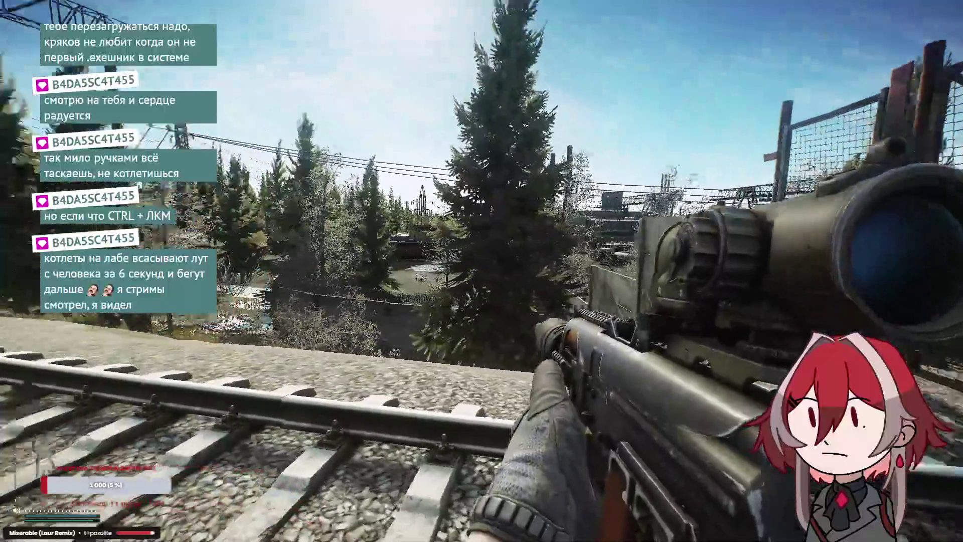
right_click(482, 271)
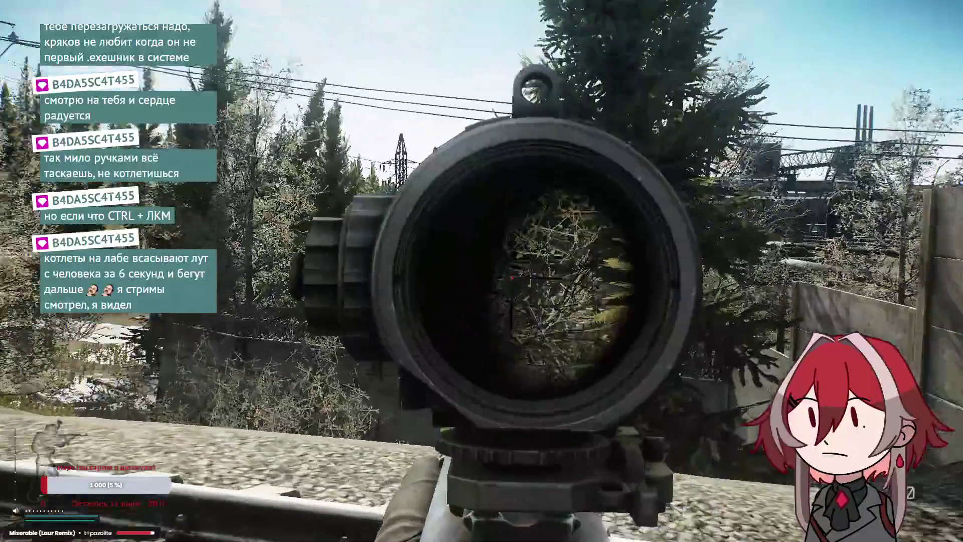
key(w)
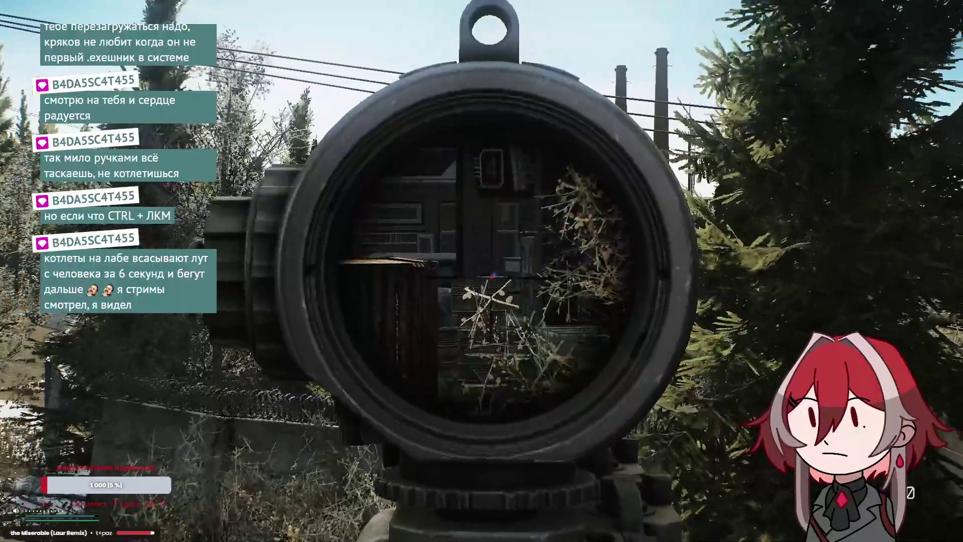
right_click(481, 271)
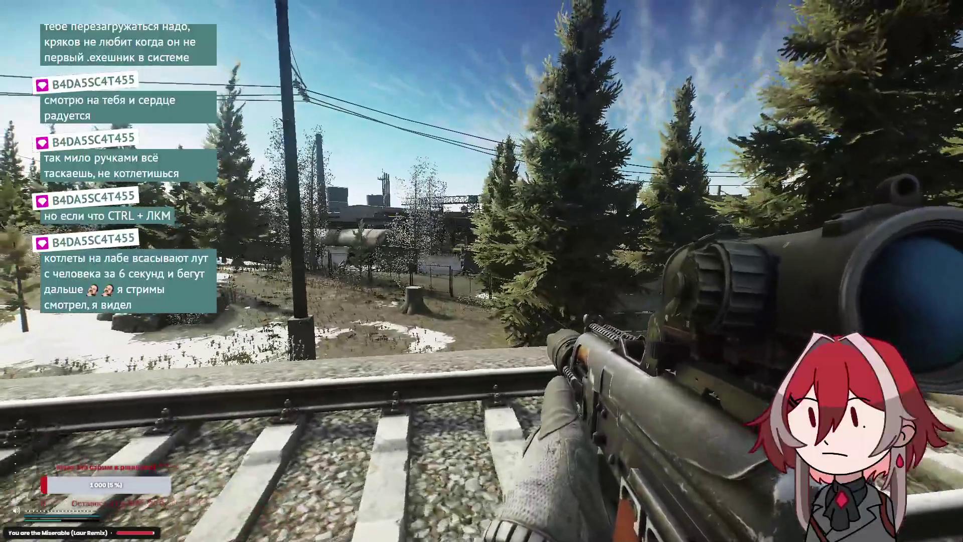
right_click(482, 271)
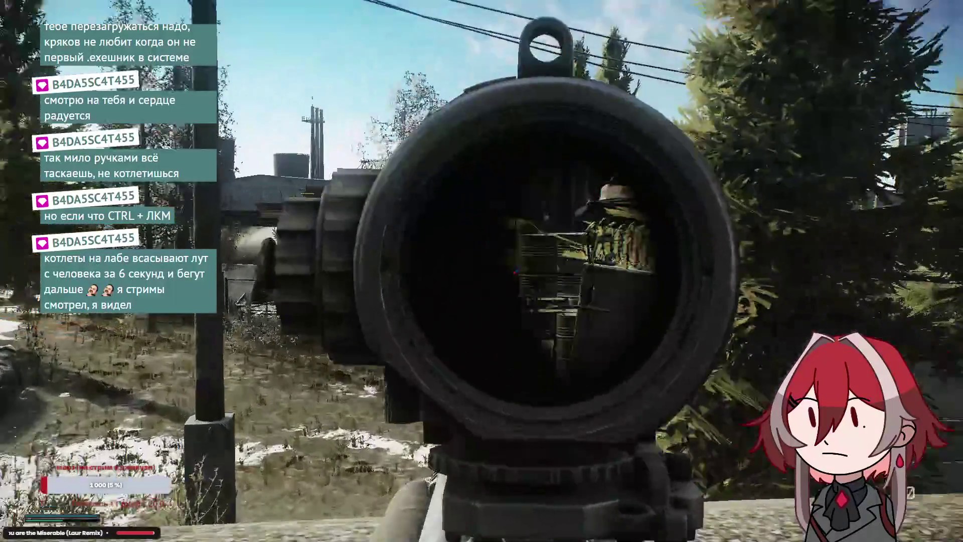
right_click(482, 271)
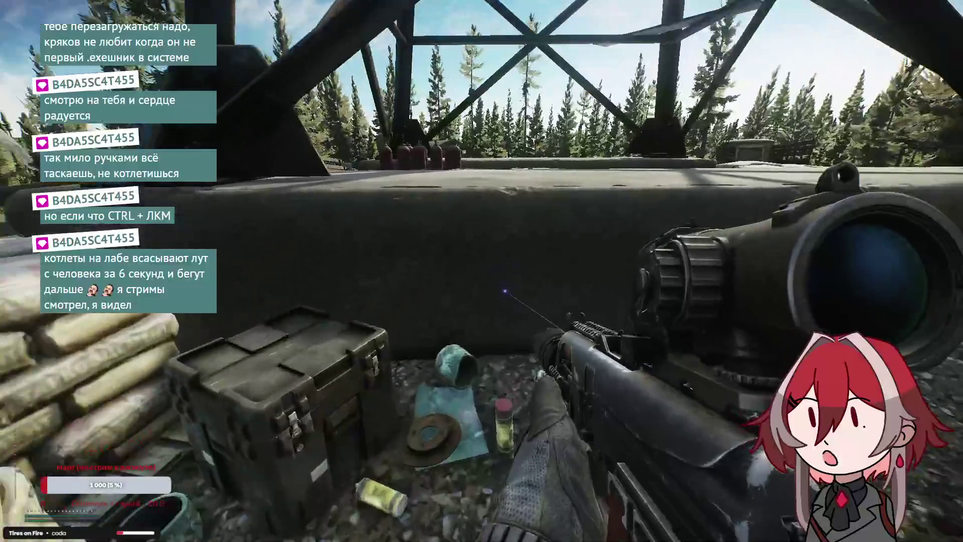
Check the first weapon crate, then walk past the cable spools and search the crate by the sandbags
key(f)
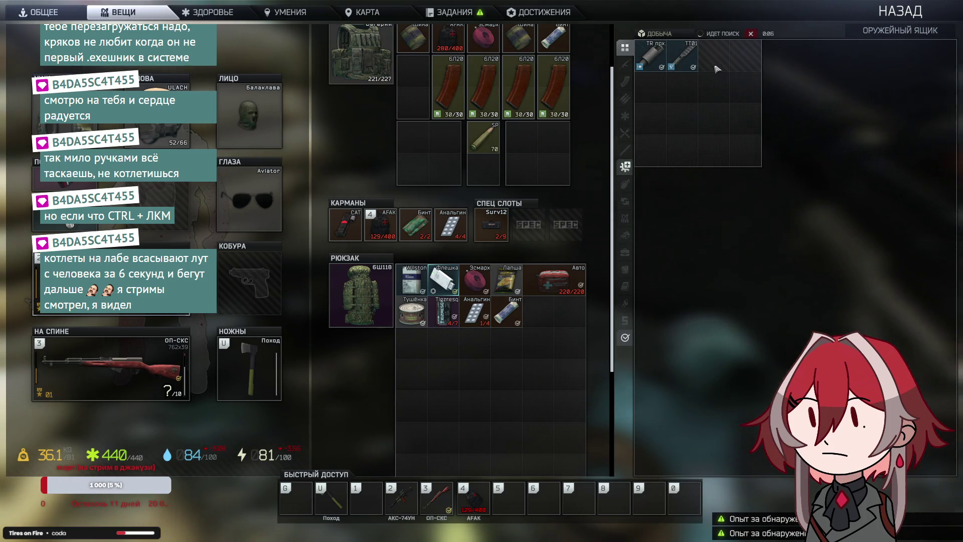
key(Tab)
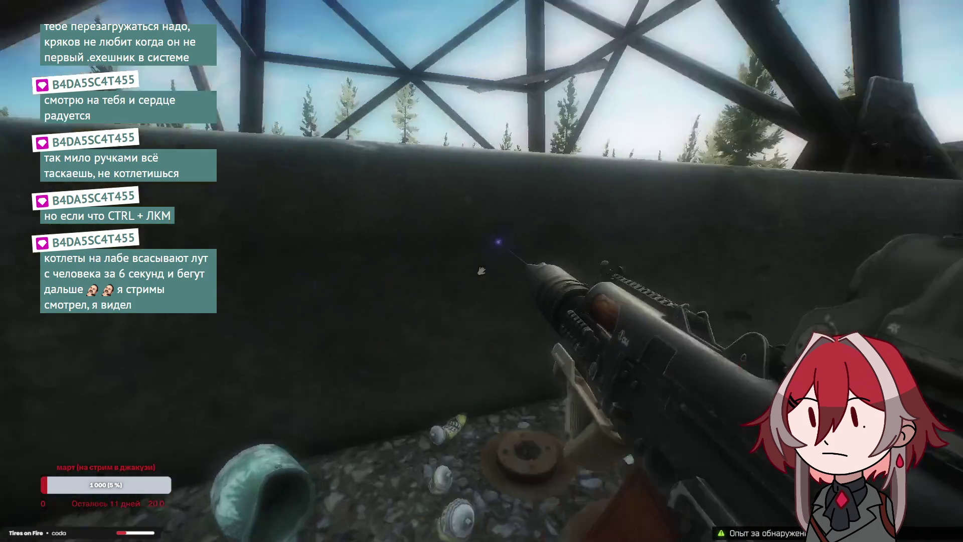
key(w)
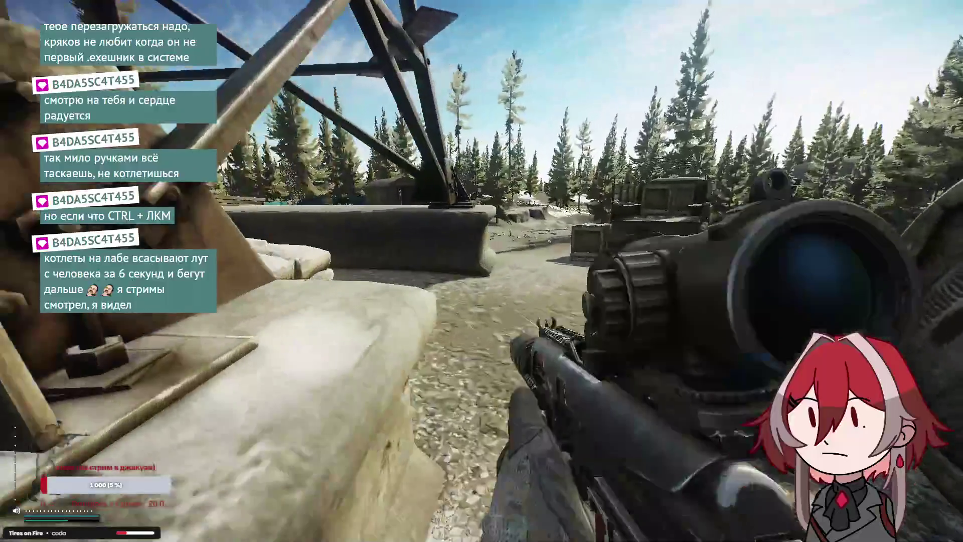
key(w)
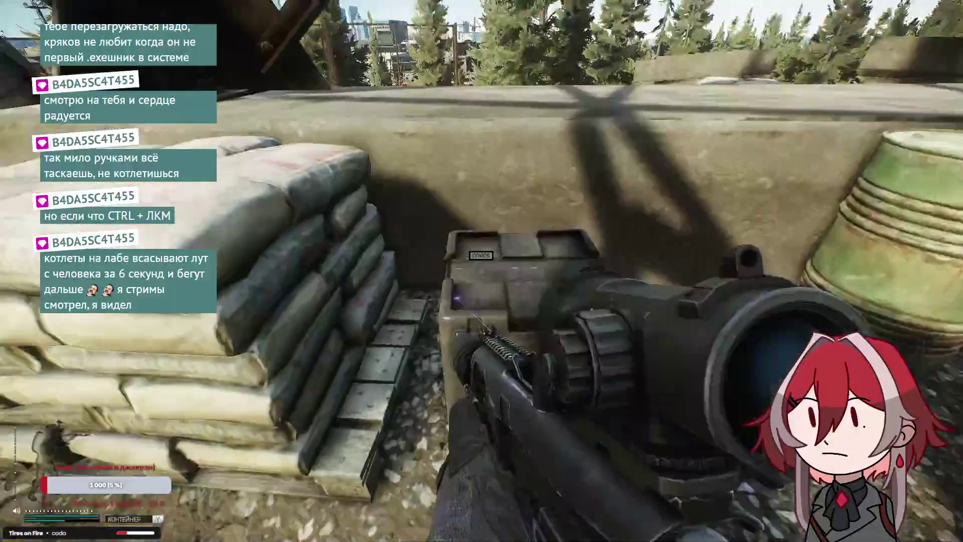
key(f)
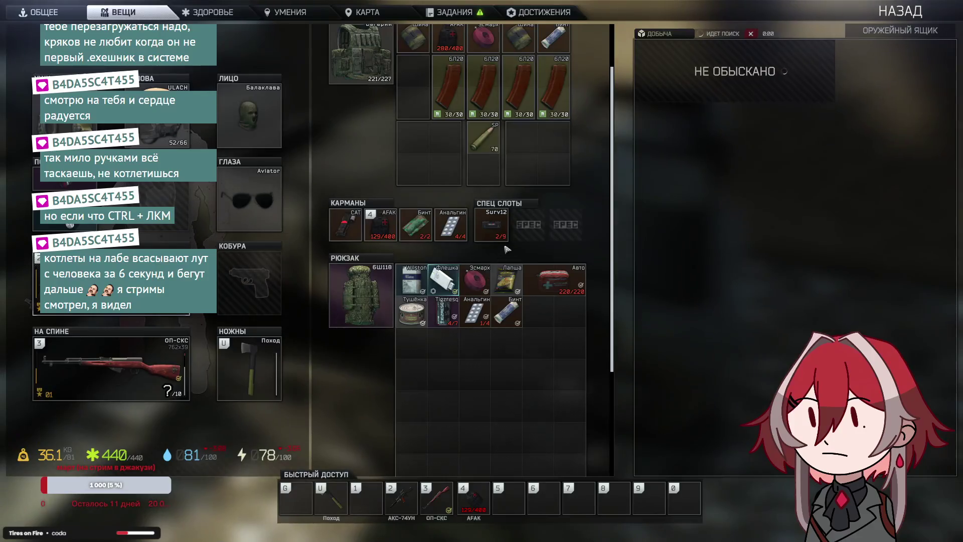
Inspect the 1П78 mount's 3D preview, then move it into the backpack
scroll(535, 228, down, 1)
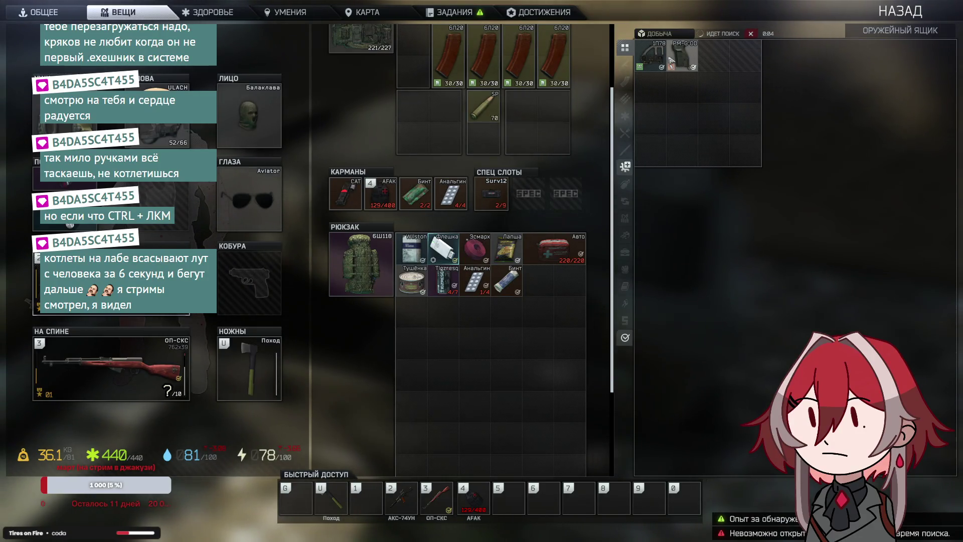
right_click(665, 59)
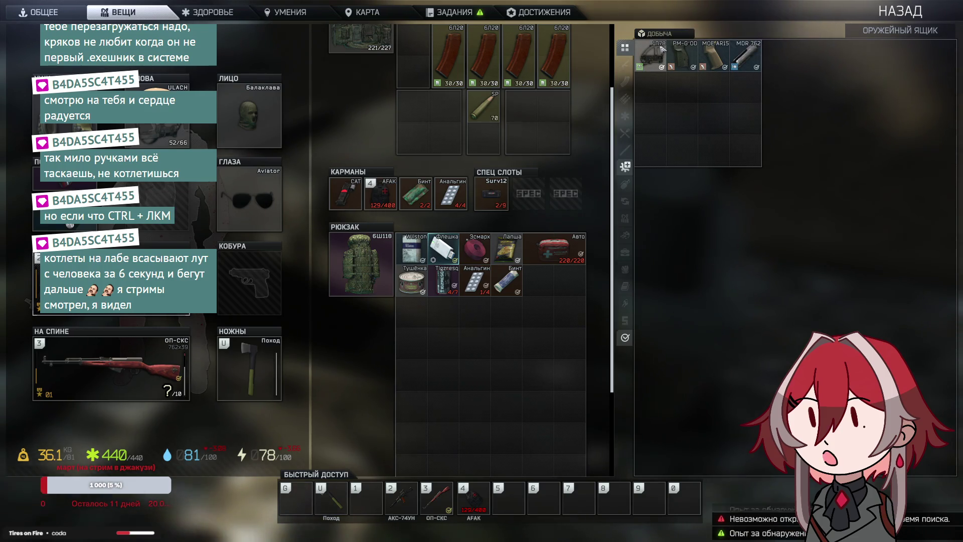
click(675, 58)
mouse_move(610, 153)
mouse_down()
mouse_move(575, 225)
mouse_move(472, 221)
mouse_up()
click(673, 123)
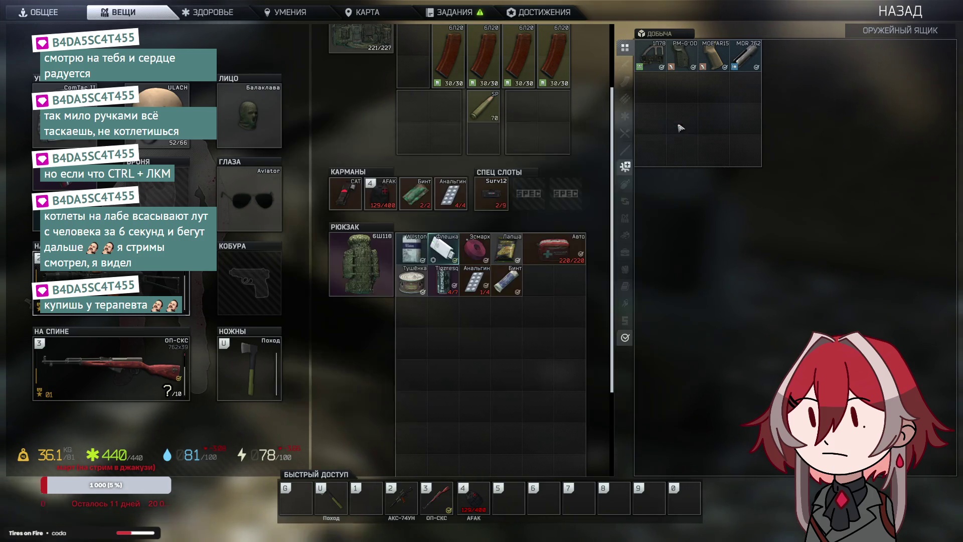
drag(651, 56, 548, 283)
Close the inventory and walk through the doorway into the cabin toward the table
key(Tab)
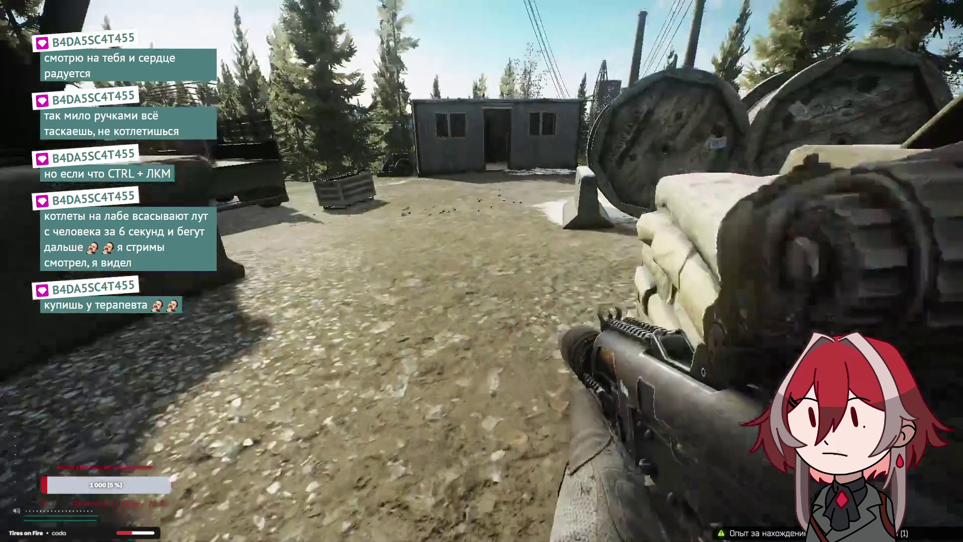
key(w)
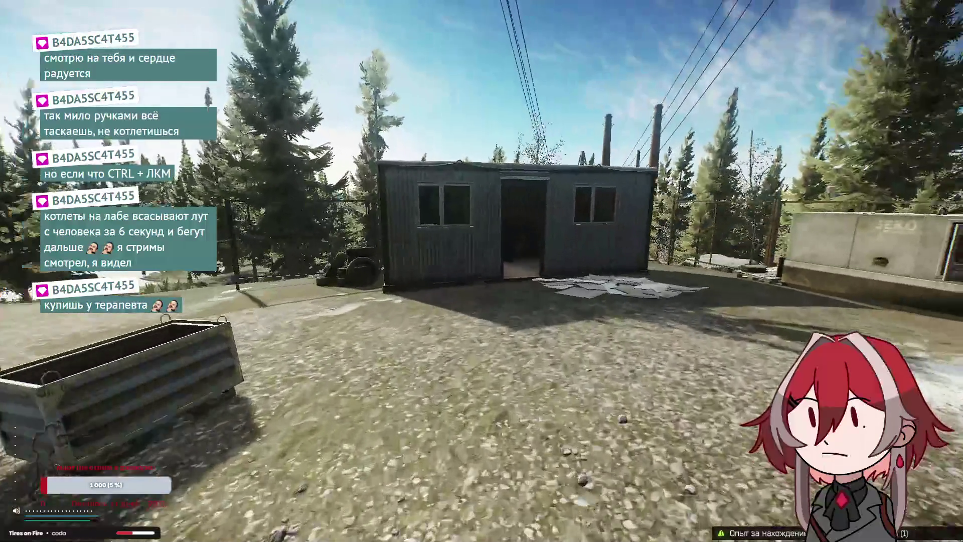
key(w)
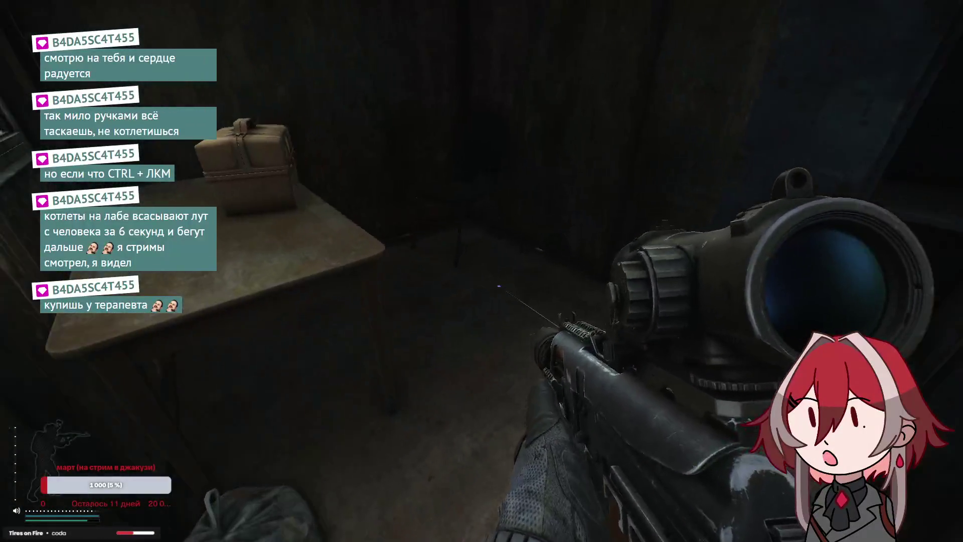
Search the medical box and move the Аугментин, Анальгин, Бинт and one more item to the backpack
key(f)
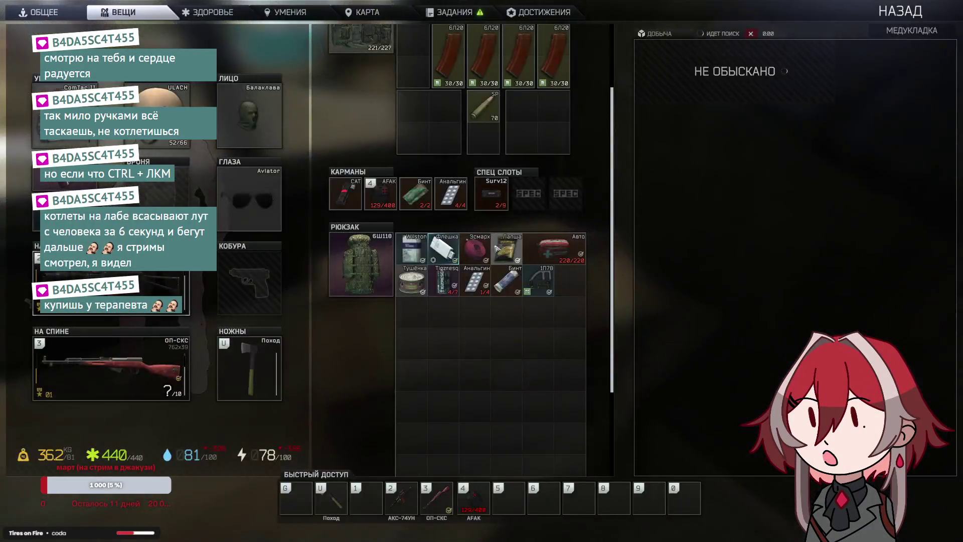
scroll(527, 215, down, 2)
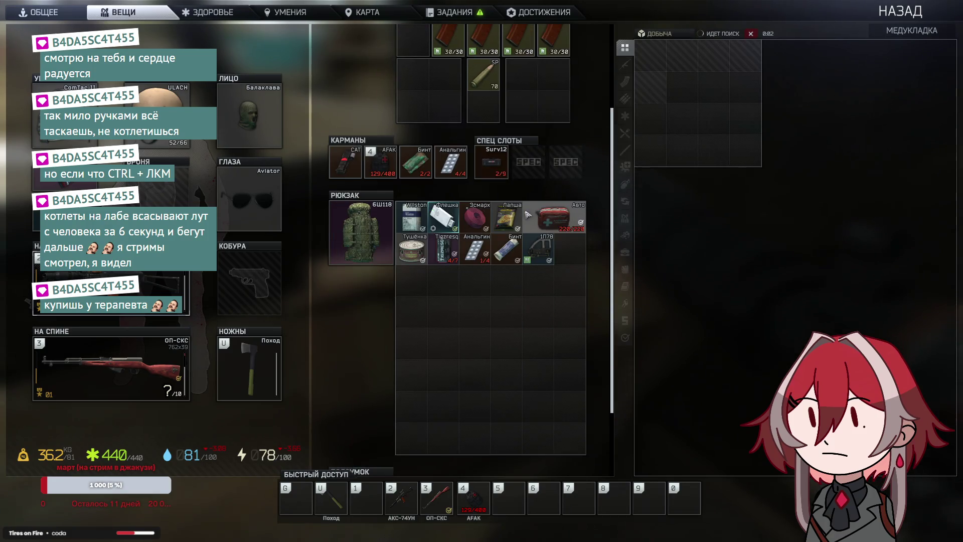
drag(590, 233, 570, 248)
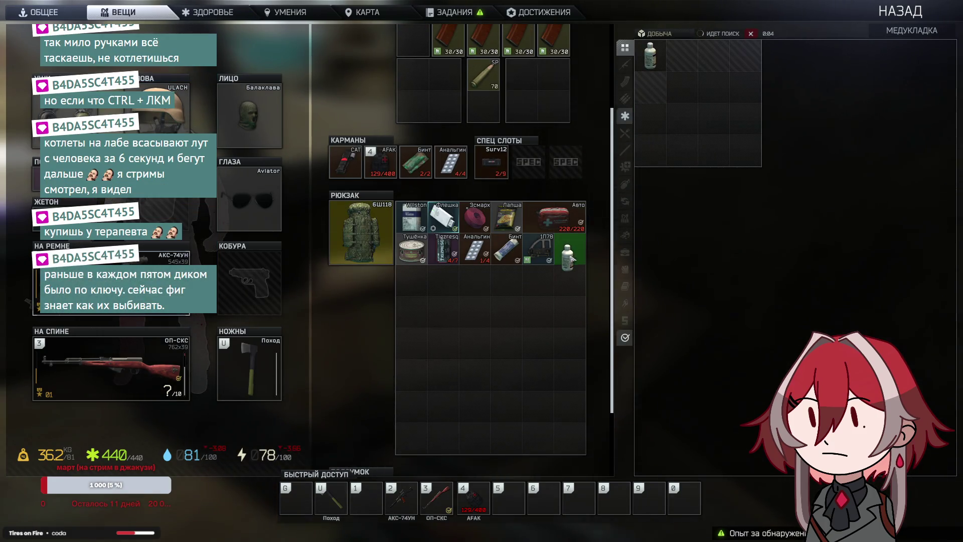
ctrl+click(682, 55)
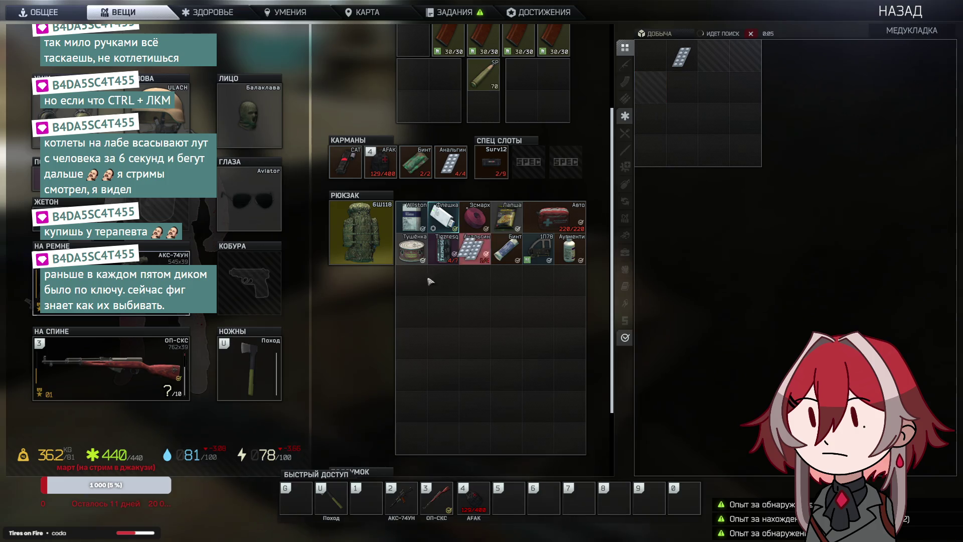
ctrl+click(714, 55)
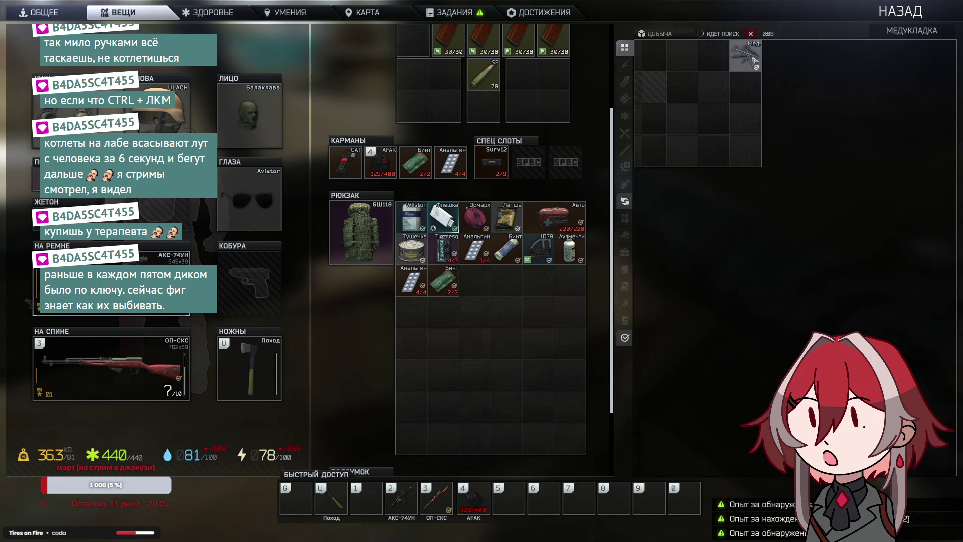
ctrl+click(745, 55)
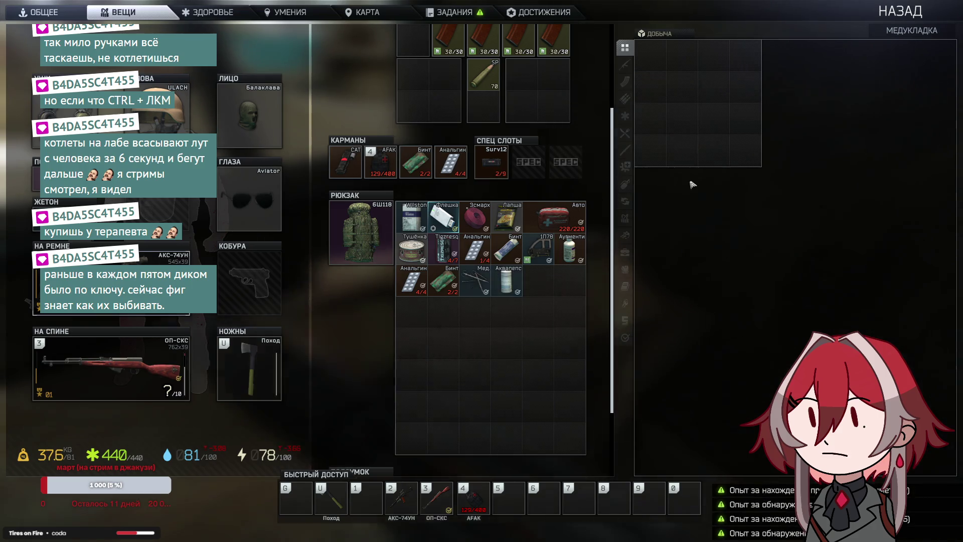
Close the inventory, then open and dismiss the game menu
key(Tab)
key(Escape)
key(Escape)
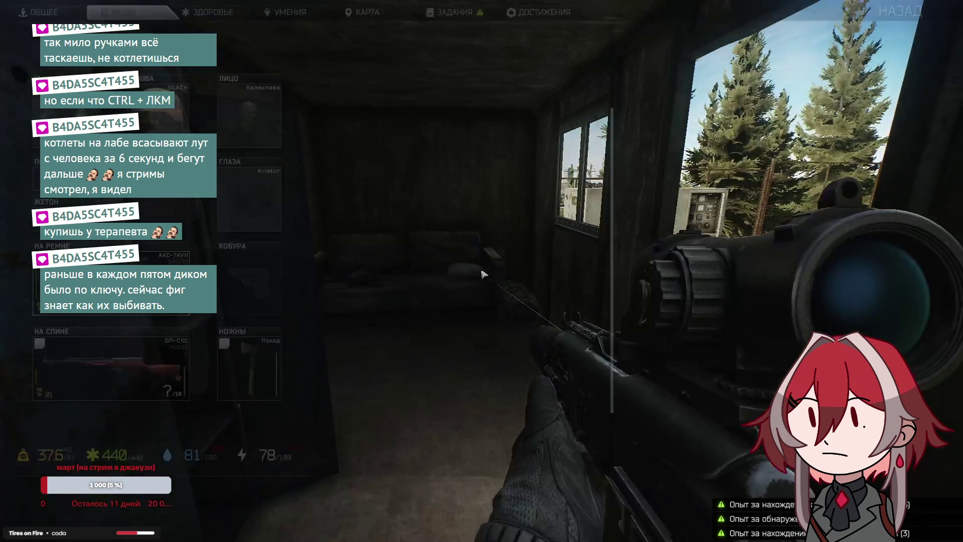
key(Tab)
Read the Laboratory TerraGroup quest details in the quest list, then return to the game
key(l)
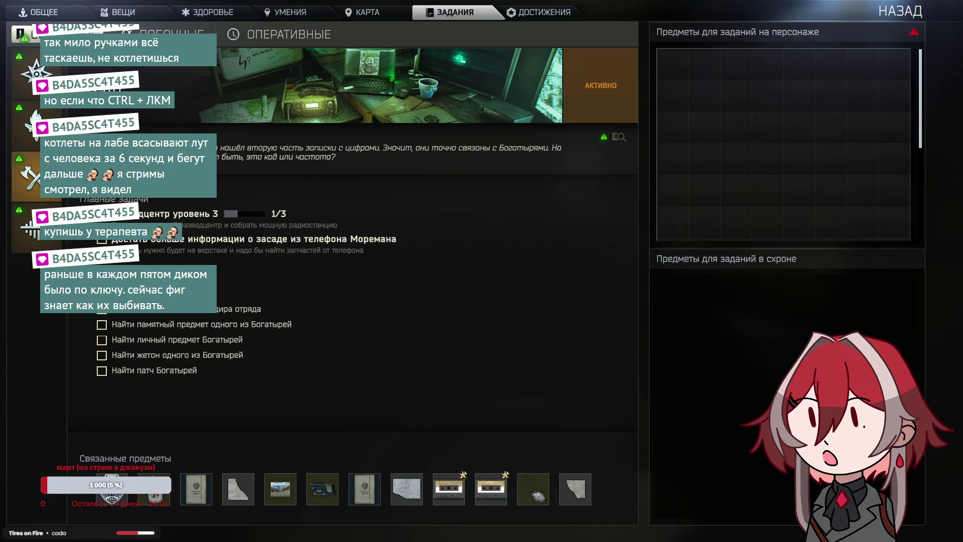
click(30, 125)
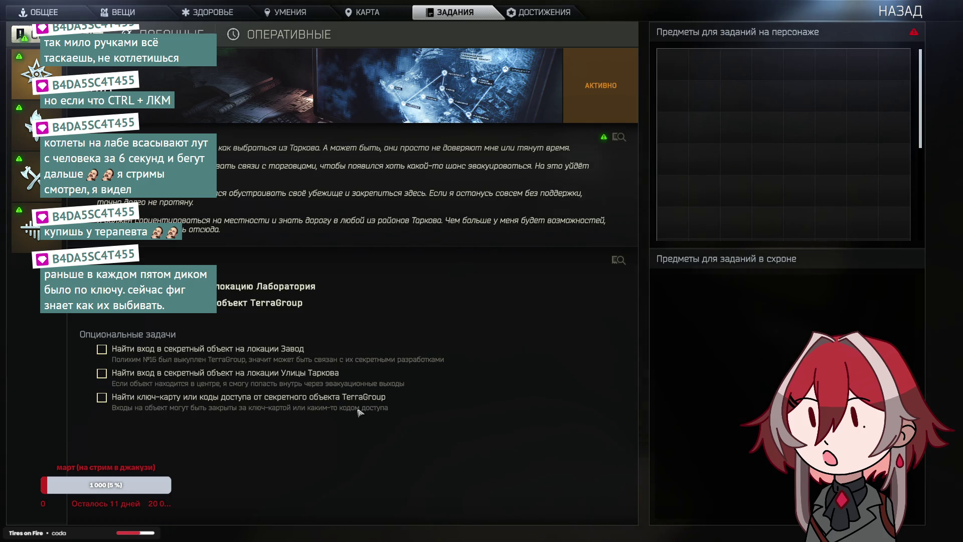
key(Tab)
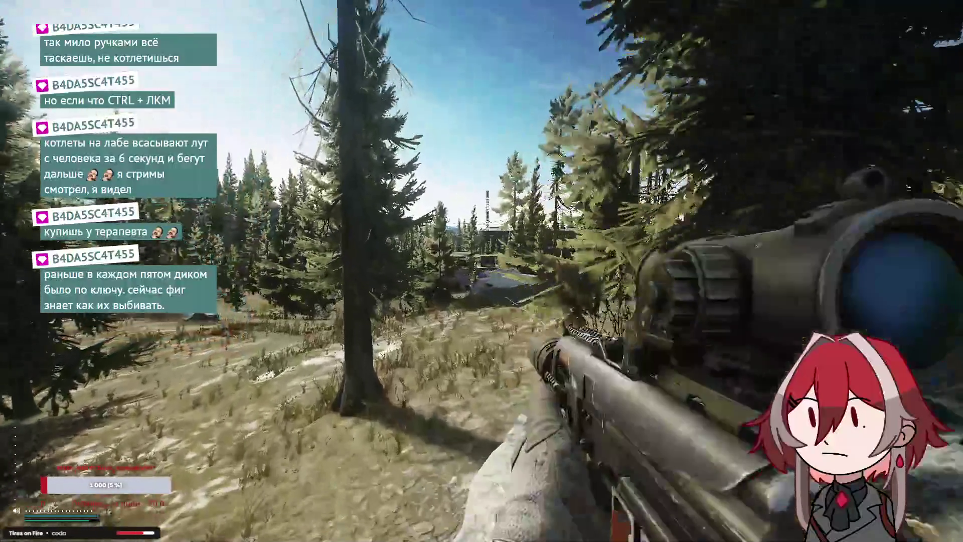
Scope the brick building, then advance along the concrete wall to the rusty pillar under the canopy
right_click(482, 271)
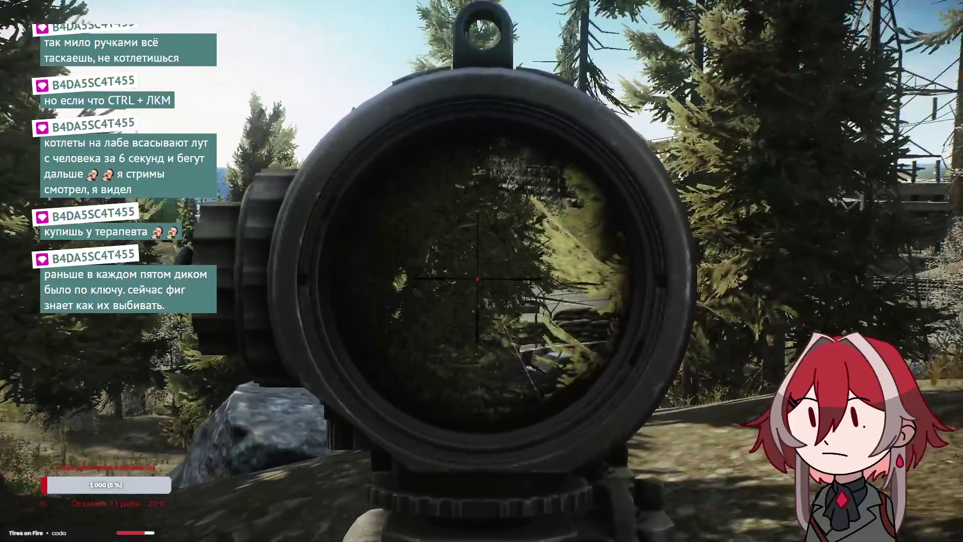
right_click(482, 271)
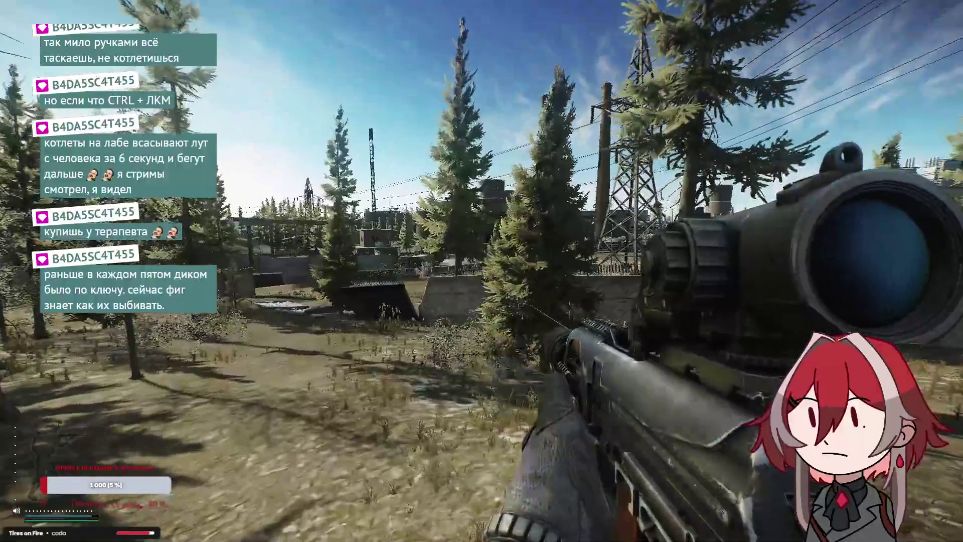
key(w)
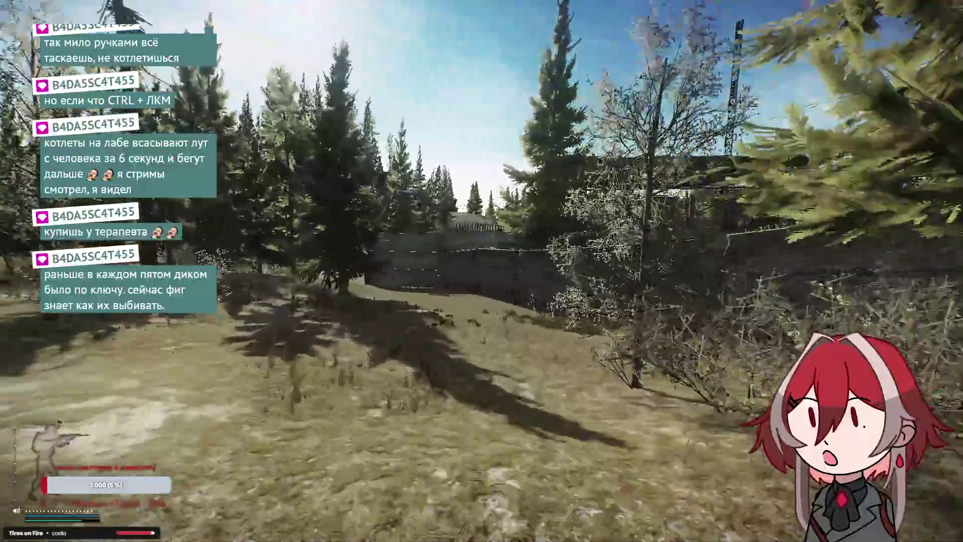
key(w)
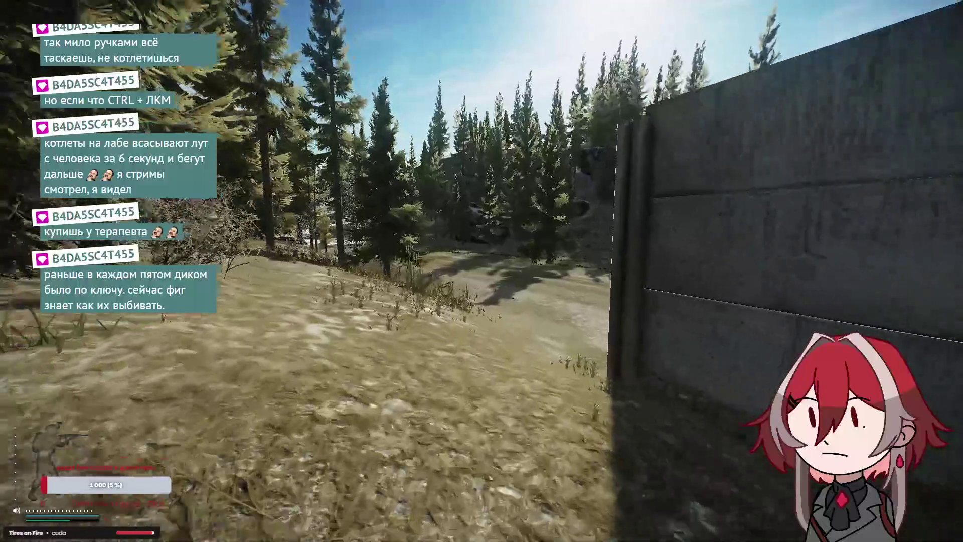
key(w)
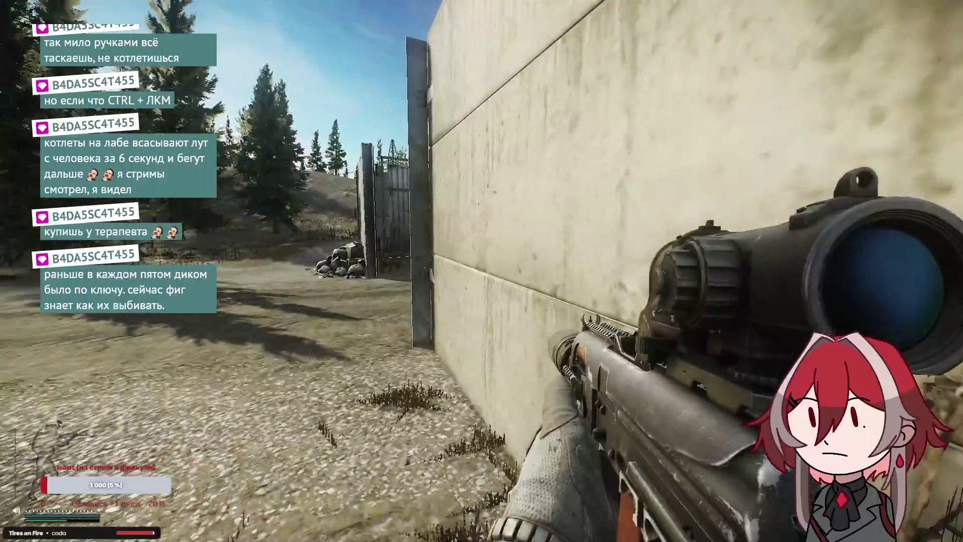
key(w)
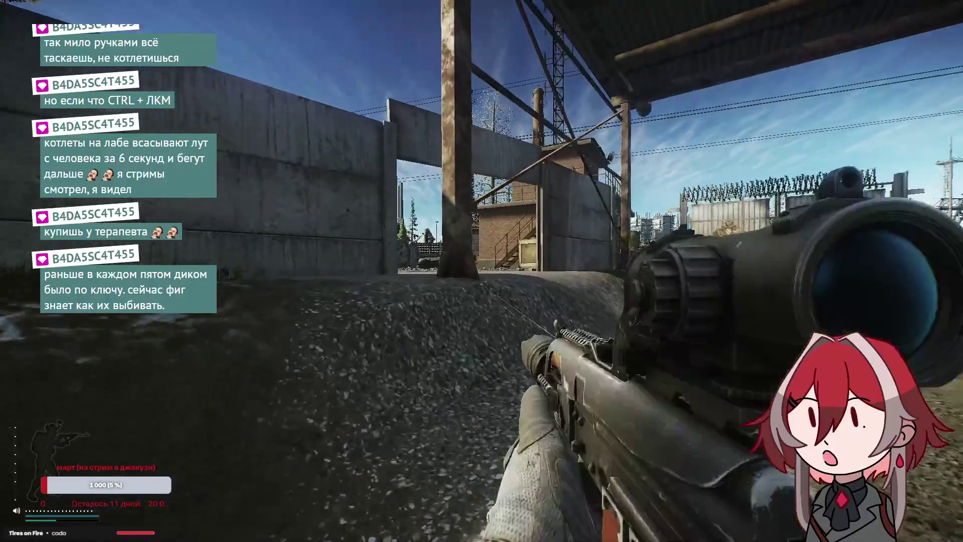
key(w)
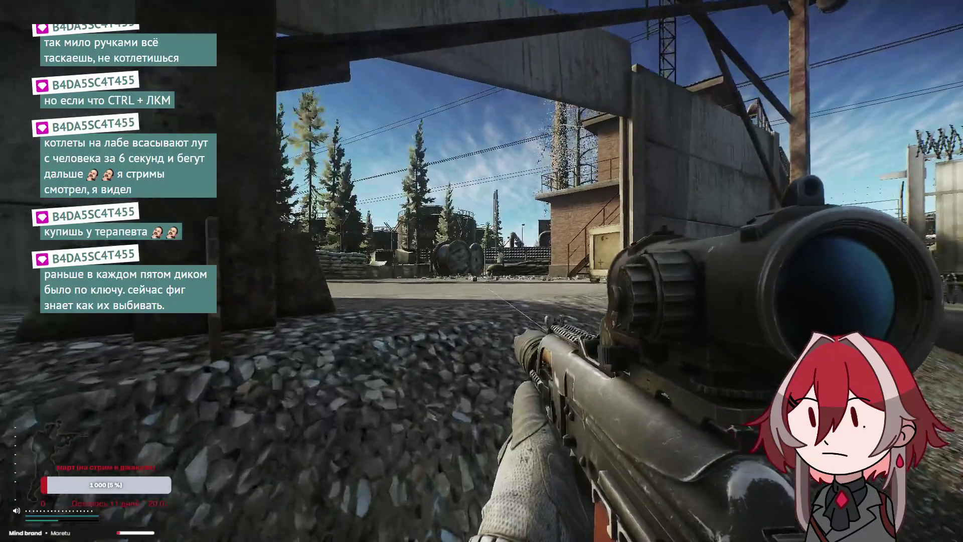